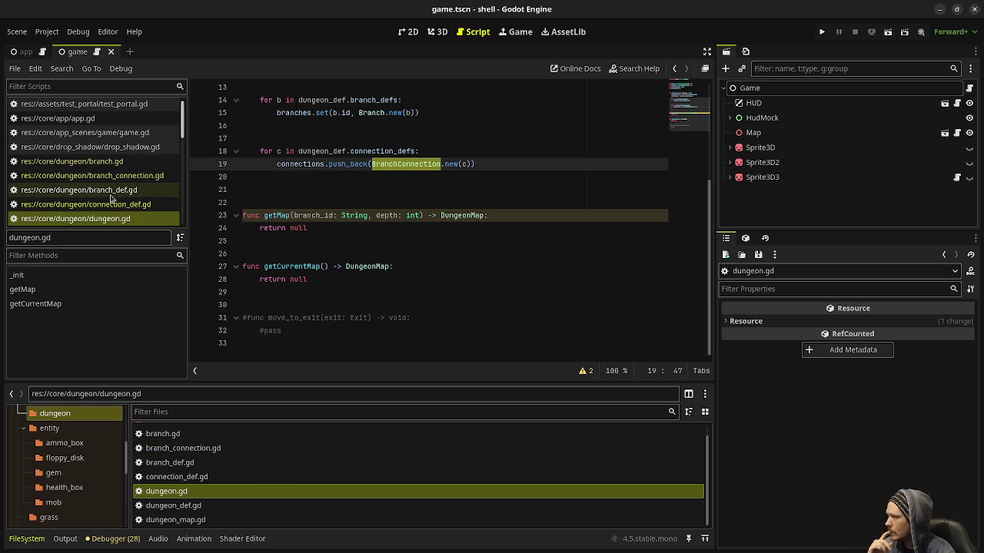
# Step: Open dungeon_map.gd and save it unchanged after adding and removing a blank line
pyautogui.scroll(-3, 120, 186)
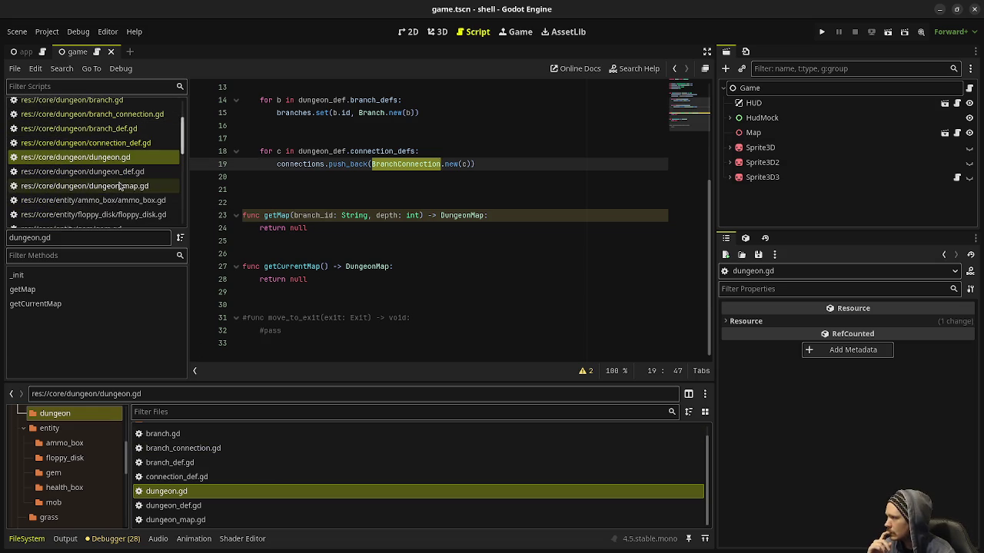
pyautogui.scroll(-2, 120, 186)
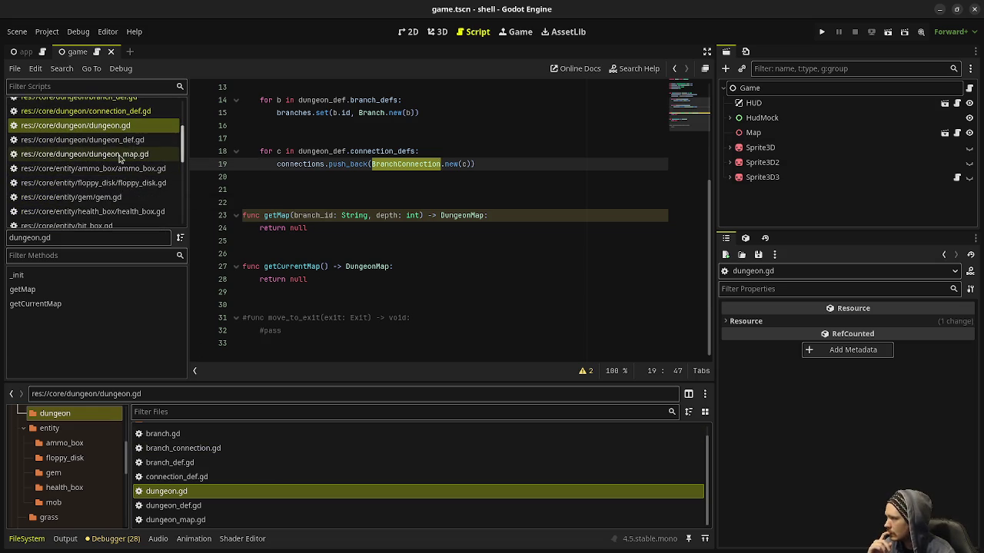
pyautogui.click(119, 157)
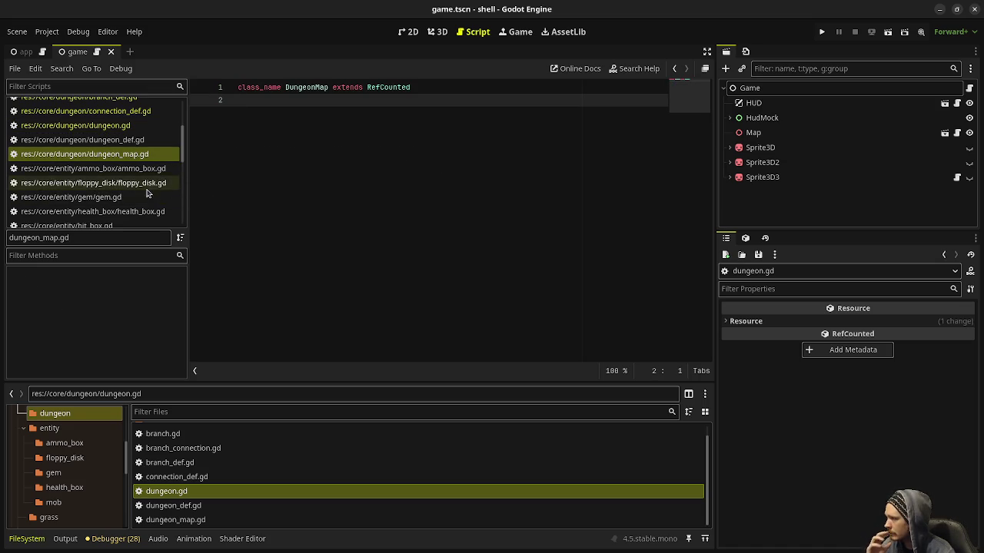
pyautogui.scroll(-4, 141, 197)
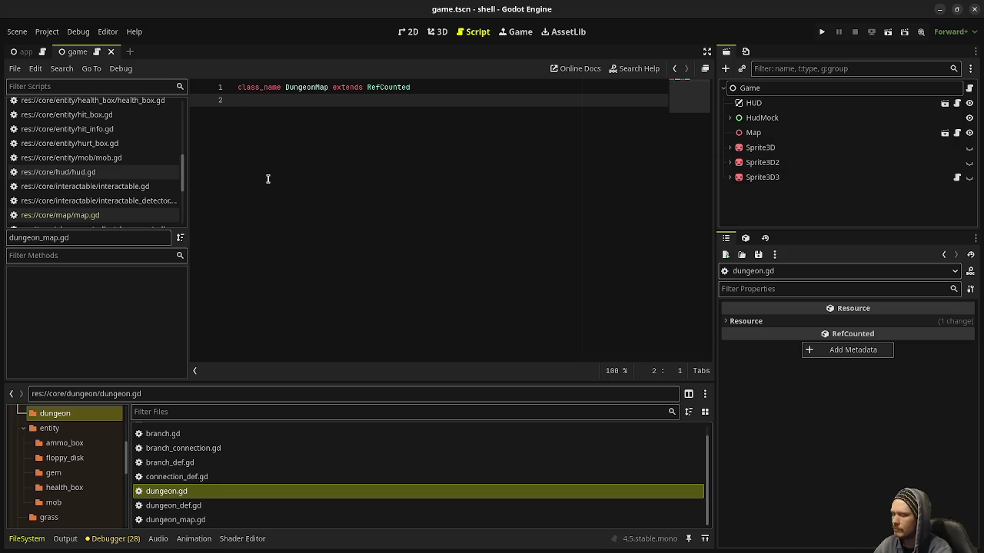
pyautogui.press('Return')
pyautogui.press('Return')
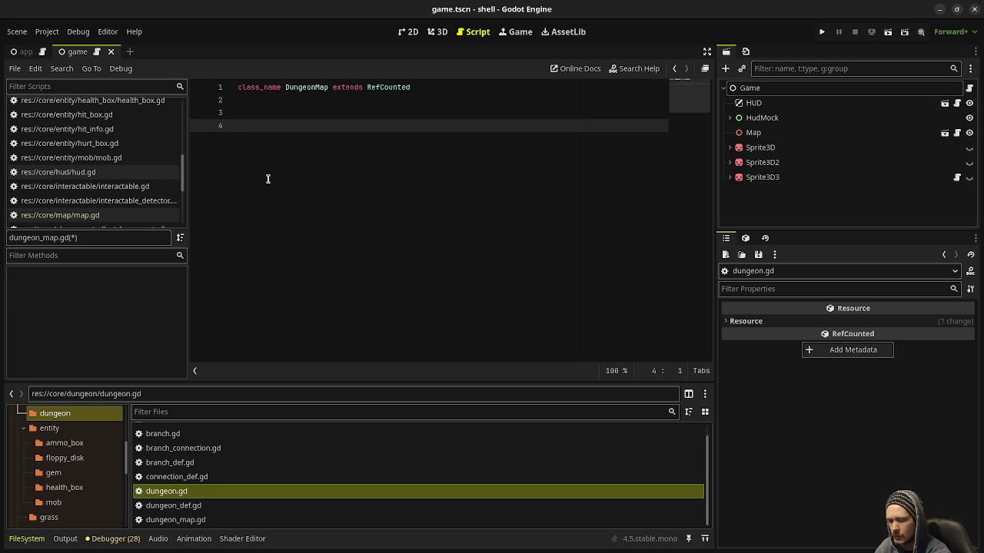
pyautogui.press('BackSpace')
pyautogui.press('BackSpace')
pyautogui.press('BackSpace')
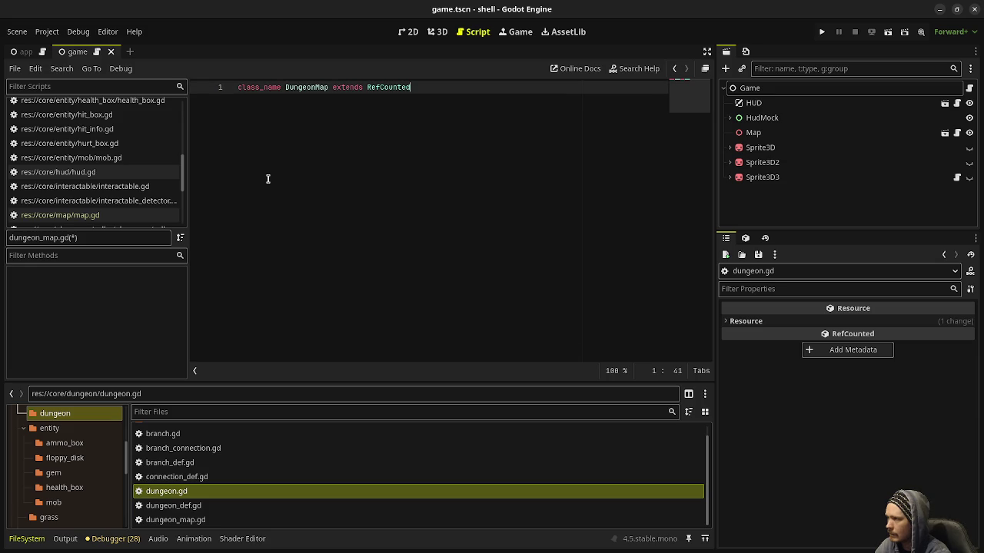
pyautogui.hotkey('ctrl', 's')
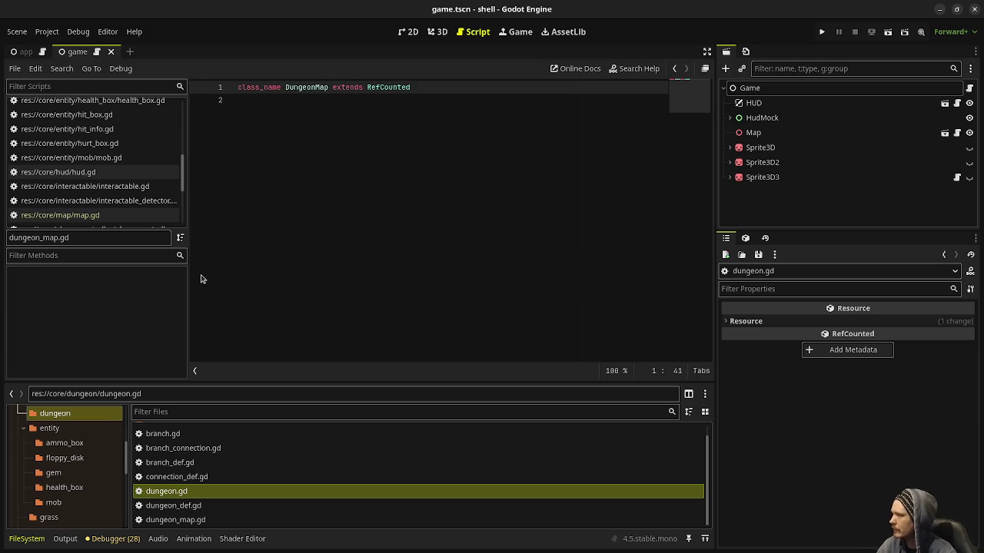
# Step: Switch to game.gd in the script editor
pyautogui.scroll(-2, 128, 204)
pyautogui.scroll(6, 108, 186)
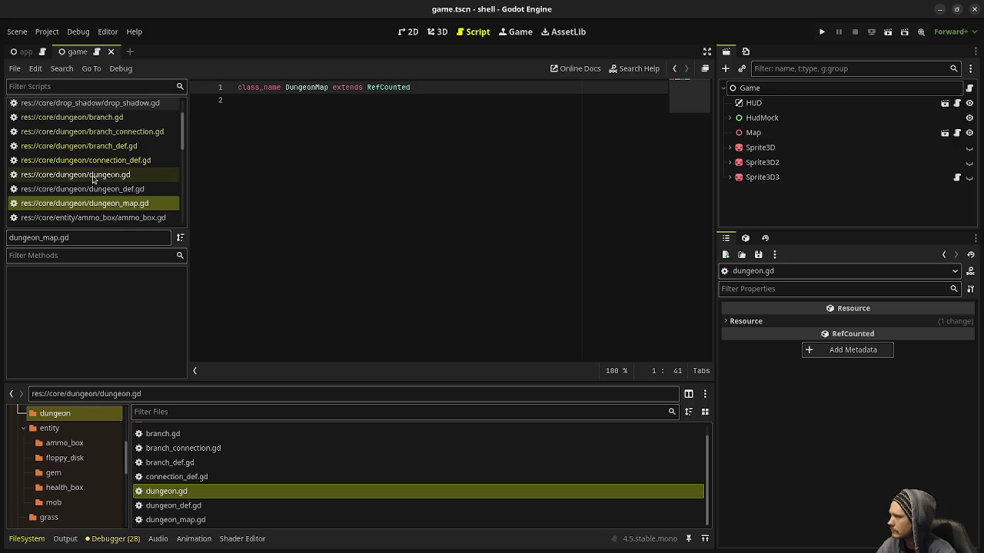
pyautogui.scroll(2, 93, 179)
pyautogui.click(92, 134)
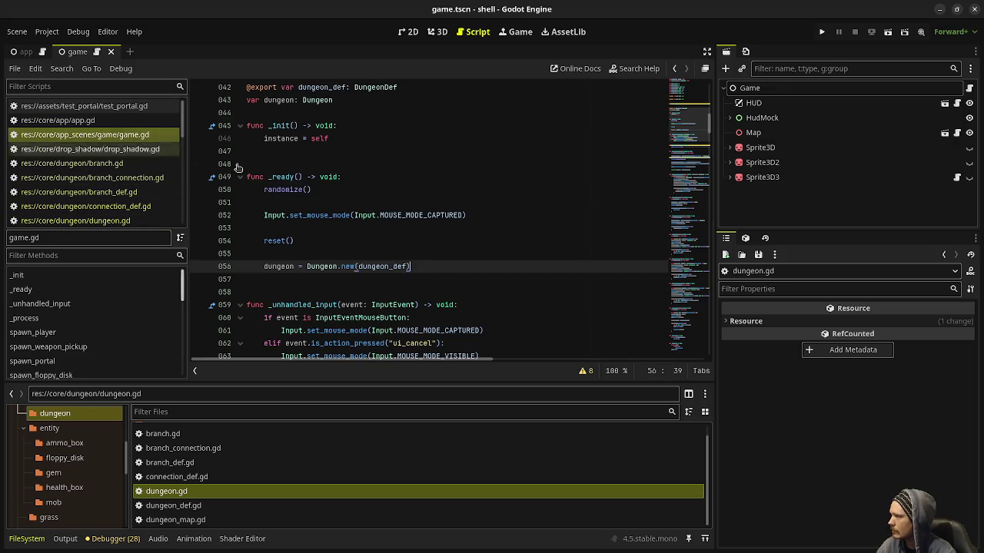
pyautogui.click(419, 268)
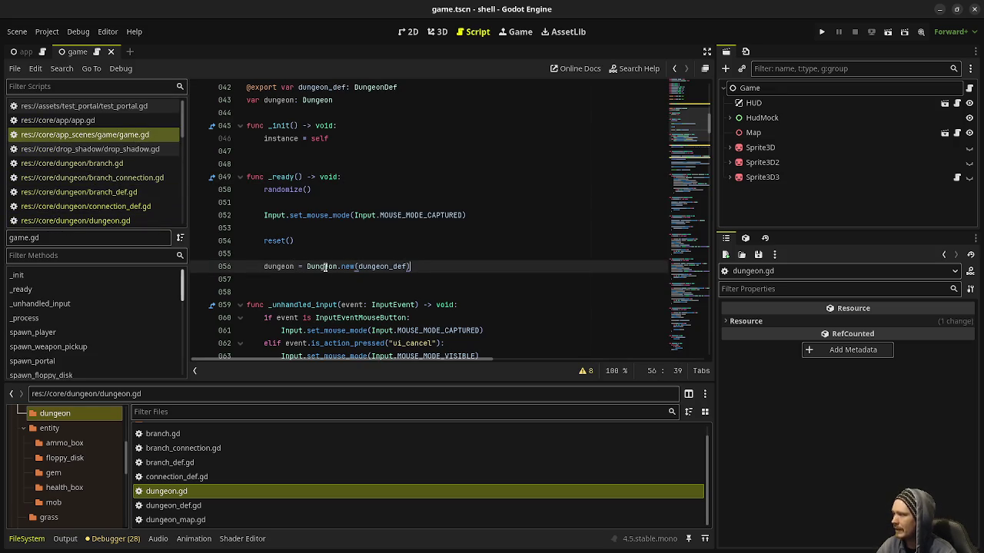
pyautogui.moveTo(325, 266)
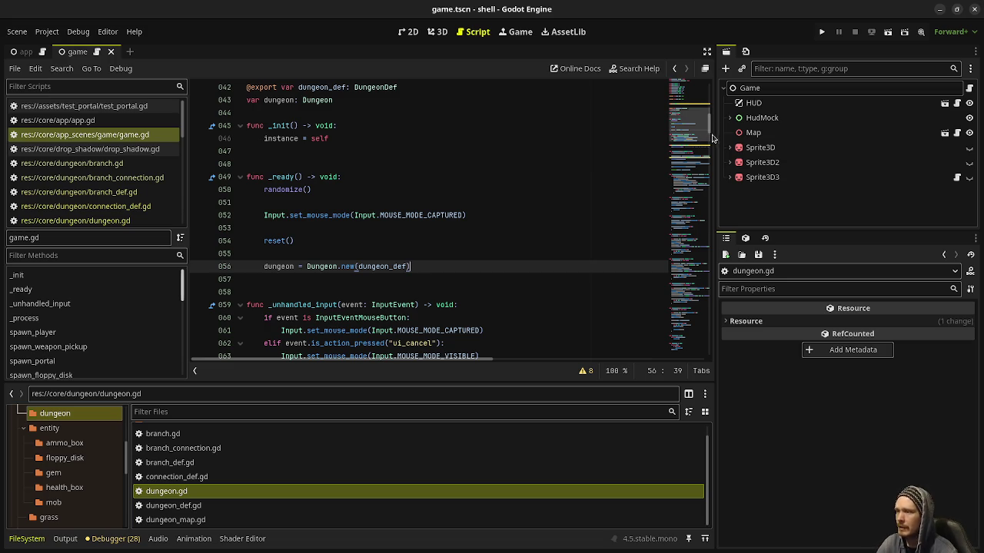
# Step: Open the Map node's map.gd script and pick out the cells variable and build_mesh function
pyautogui.click(884, 133)
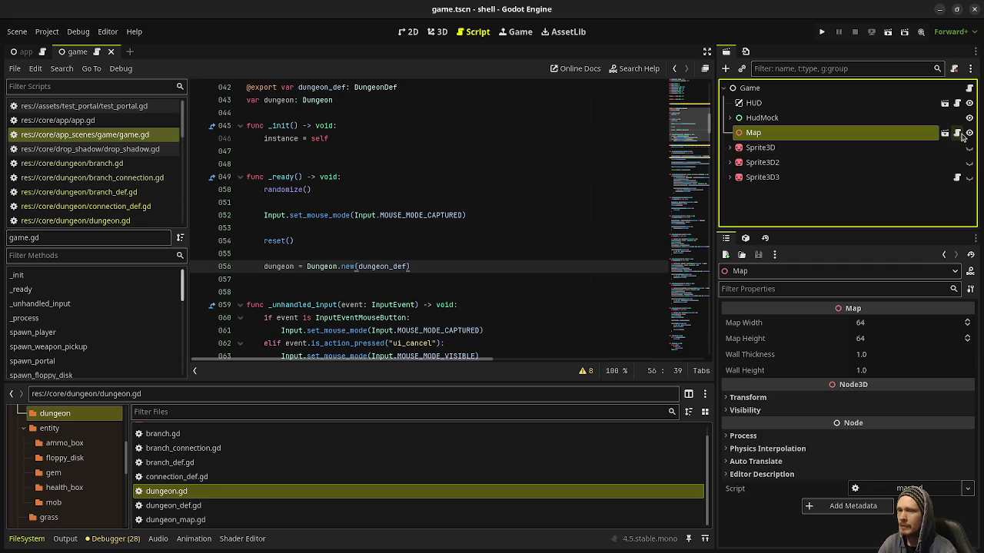
pyautogui.click(957, 133)
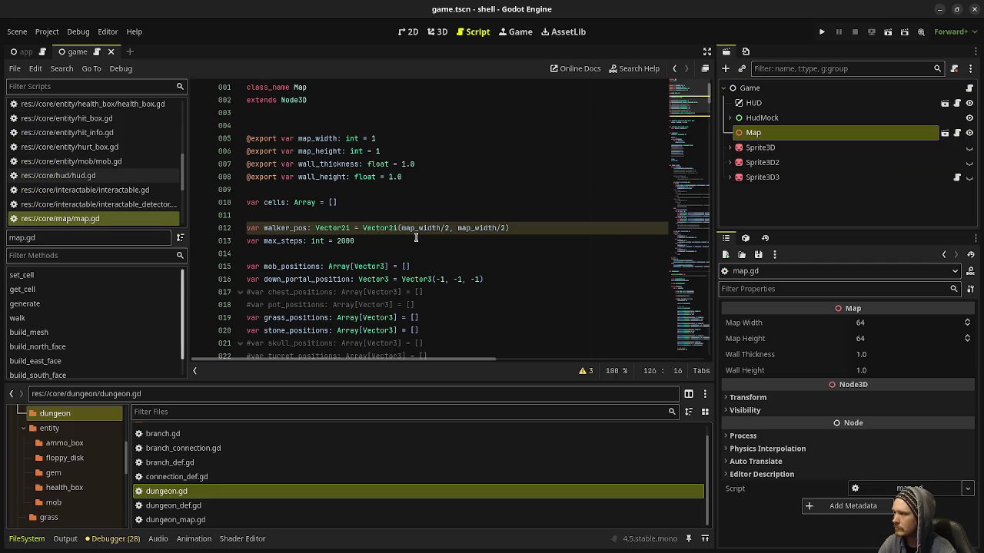
pyautogui.scroll(-10, 416, 237)
pyautogui.scroll(10, 415, 237)
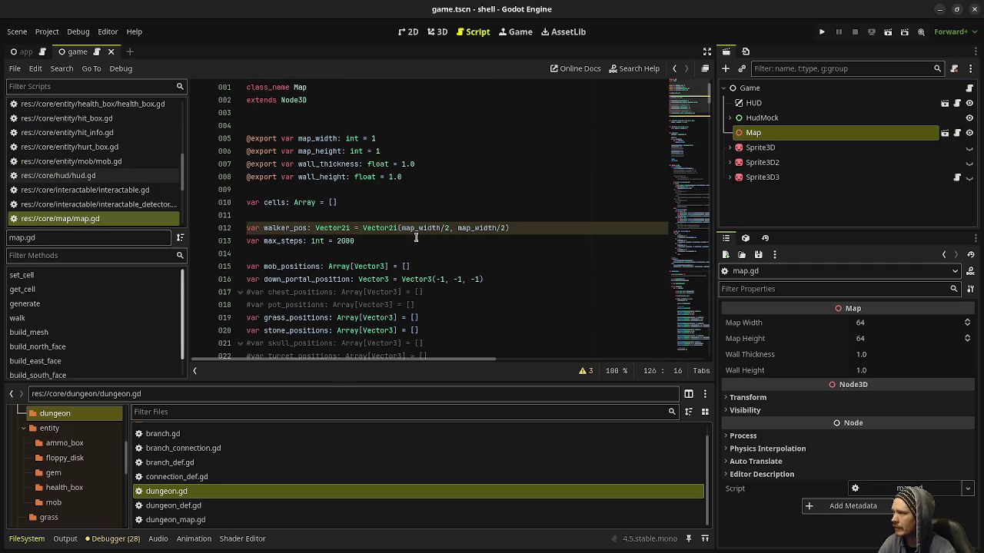
pyautogui.doubleClick(282, 203)
pyautogui.scroll(-6, 441, 279)
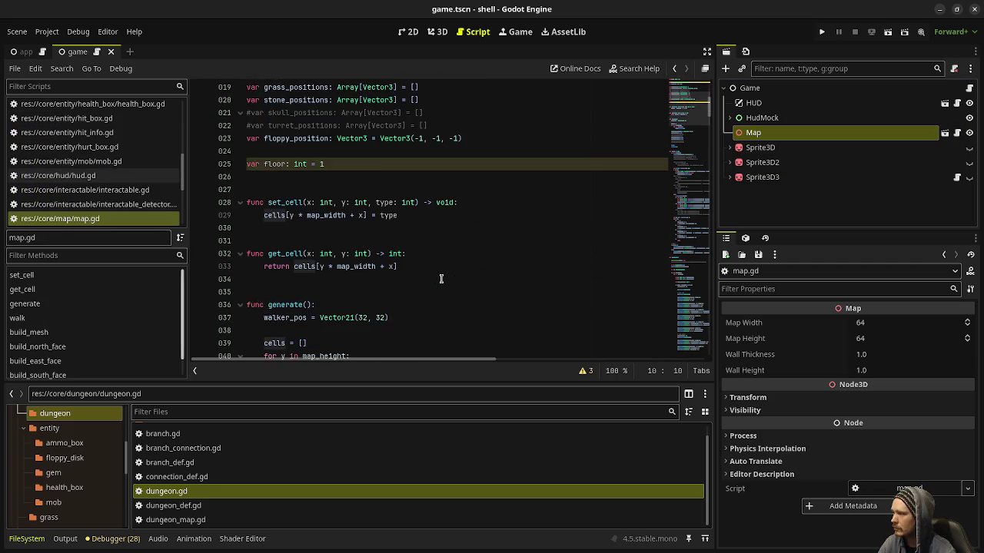
pyautogui.scroll(-12, 442, 279)
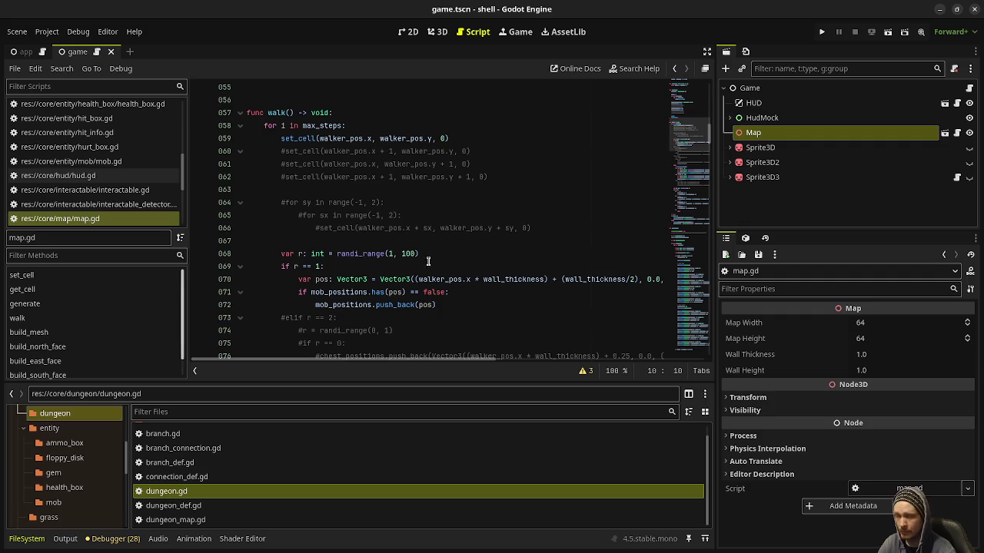
pyautogui.scroll(-20, 330, 246)
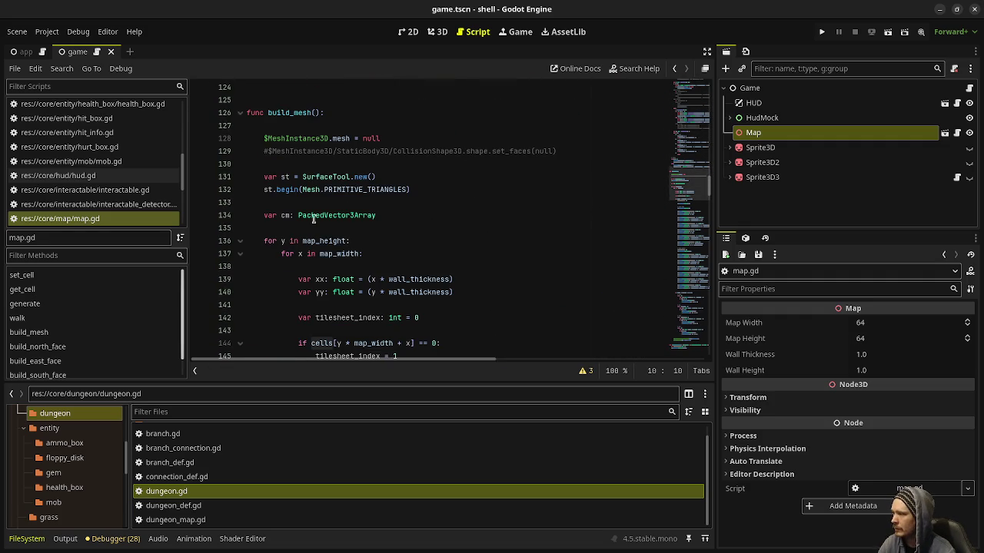
pyautogui.doubleClick(289, 112)
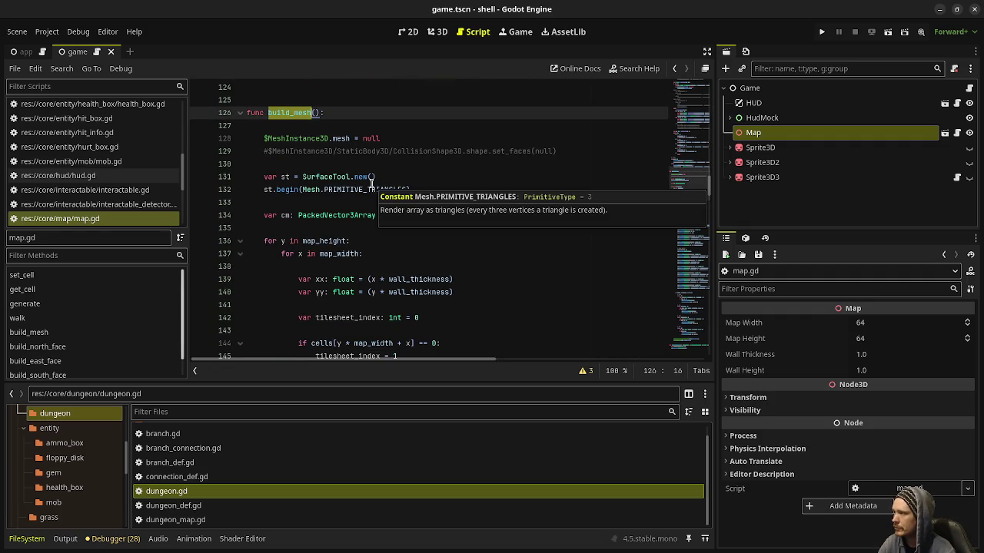
pyautogui.scroll(5, 372, 185)
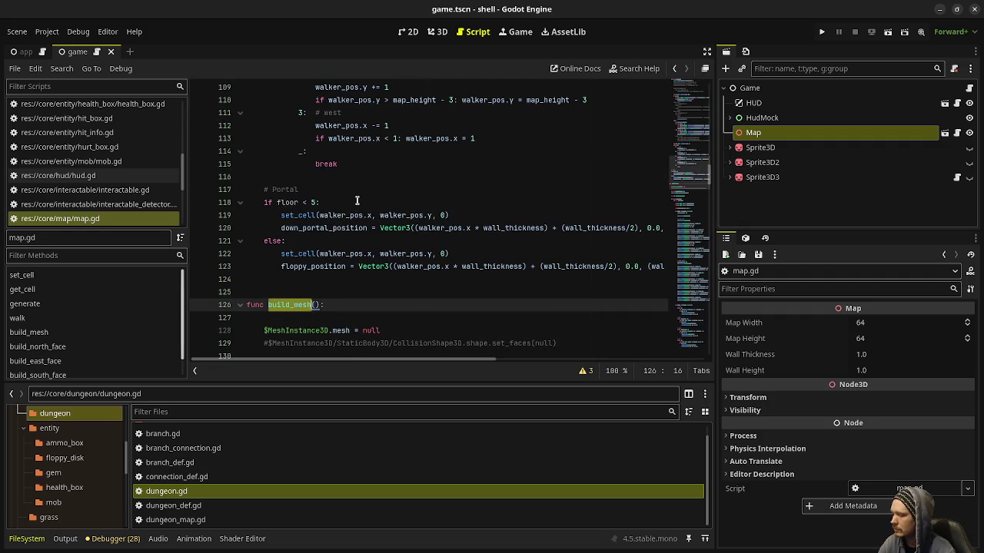
# Step: Search for build_mesh and read how it builds the east, south and west wall faces
pyautogui.hotkey('ctrl', 'f')
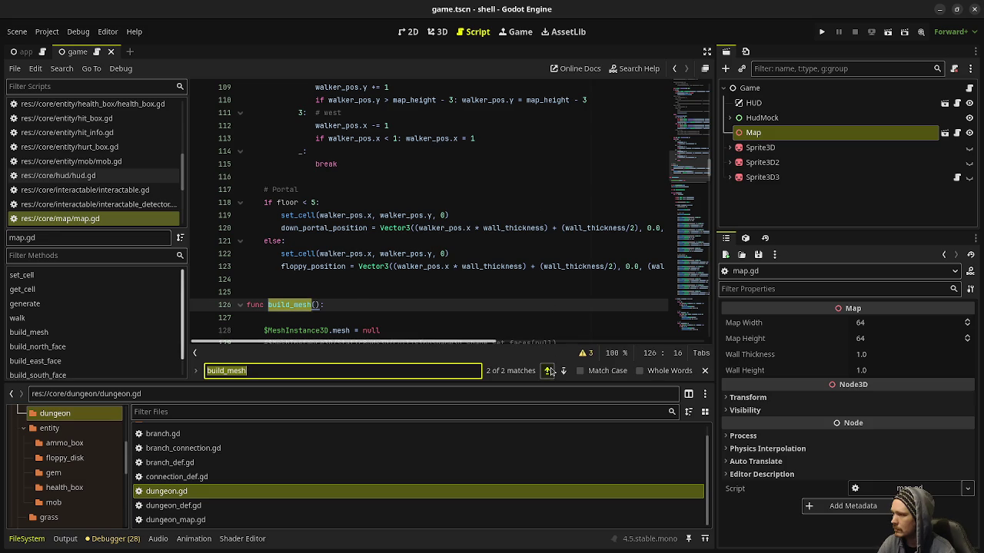
pyautogui.click(547, 371)
pyautogui.scroll(4, 402, 218)
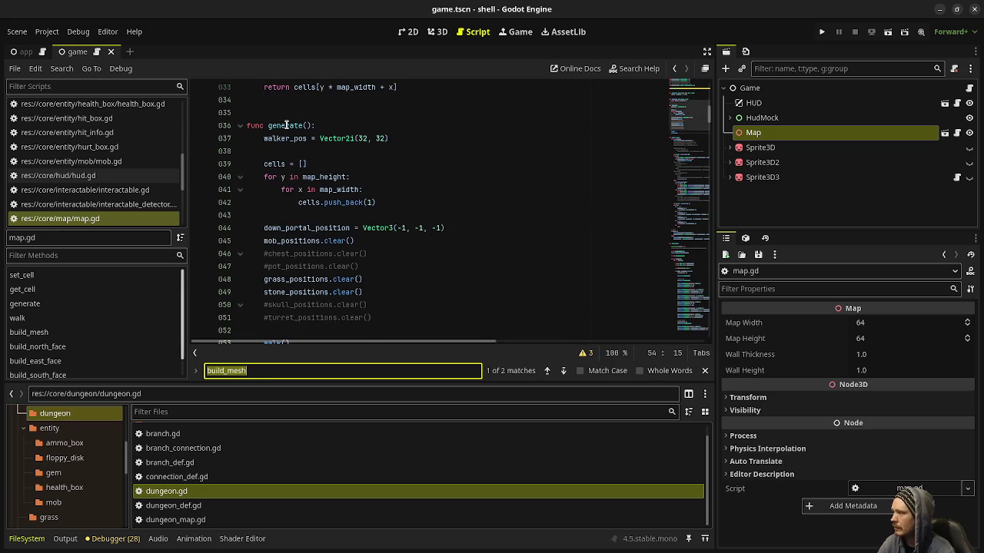
pyautogui.scroll(3, 315, 138)
pyautogui.scroll(-20, 317, 140)
pyautogui.scroll(-14, 317, 139)
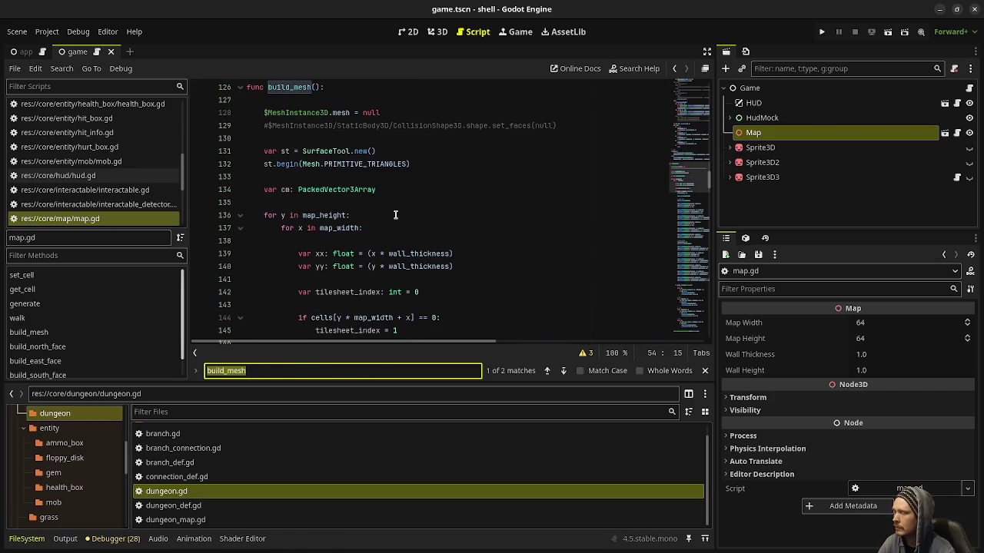
pyautogui.scroll(-8, 395, 214)
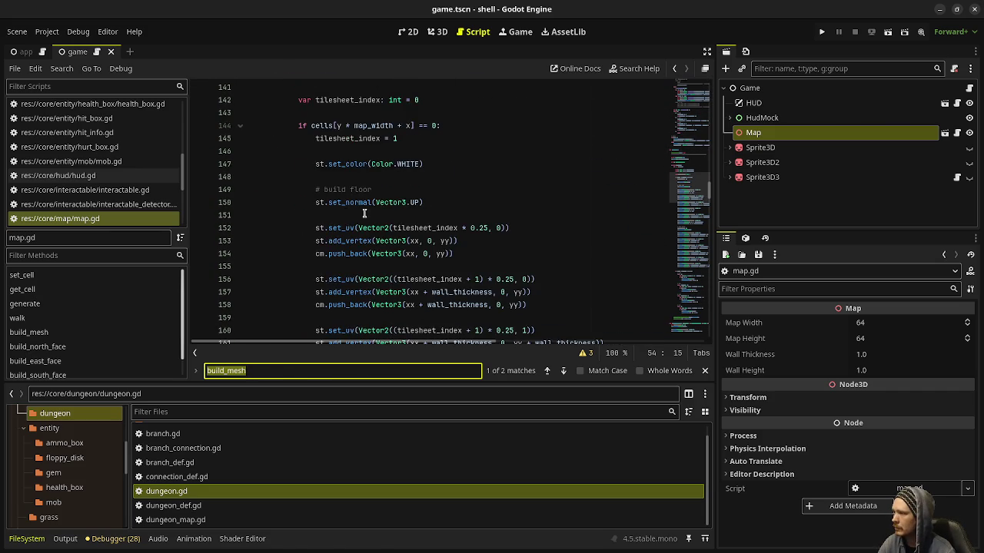
pyautogui.scroll(-17, 354, 241)
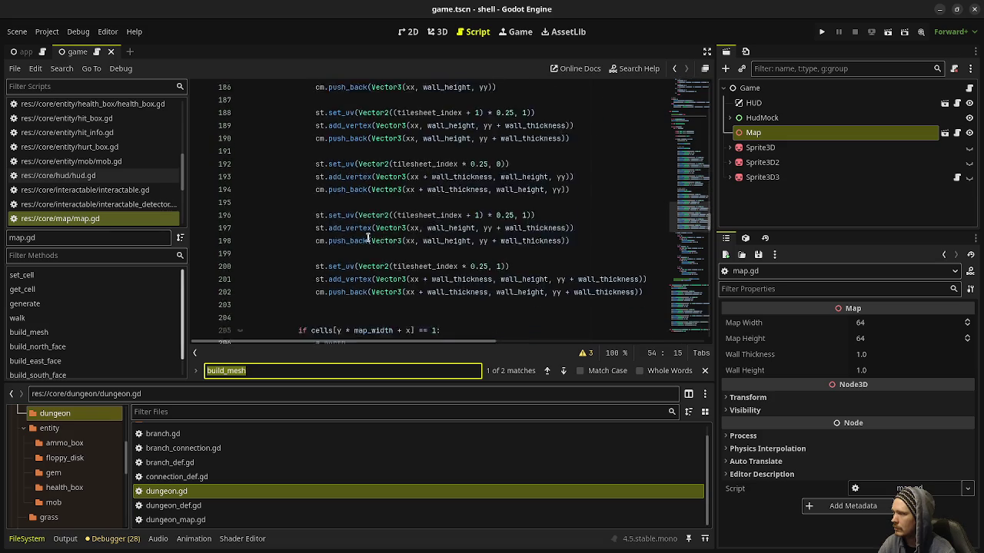
pyautogui.scroll(-4, 354, 256)
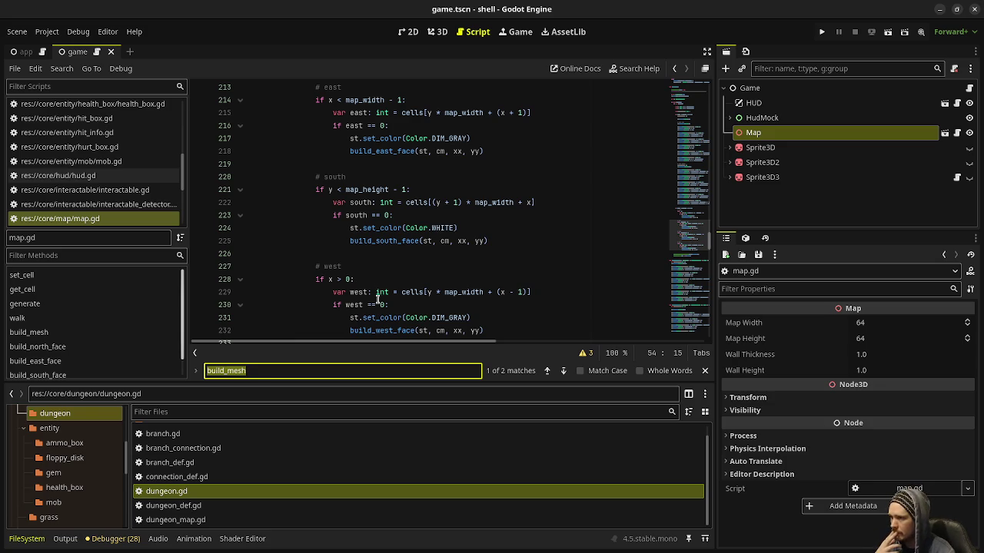
pyautogui.scroll(1, 208, 493)
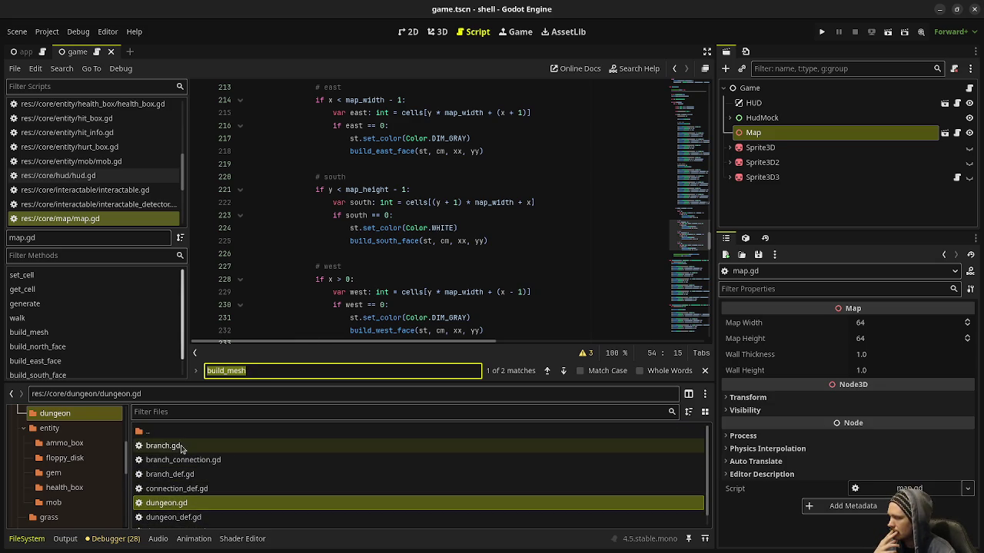
# Step: Open the Map scene in its own tab
pyautogui.rightClick(85, 414)
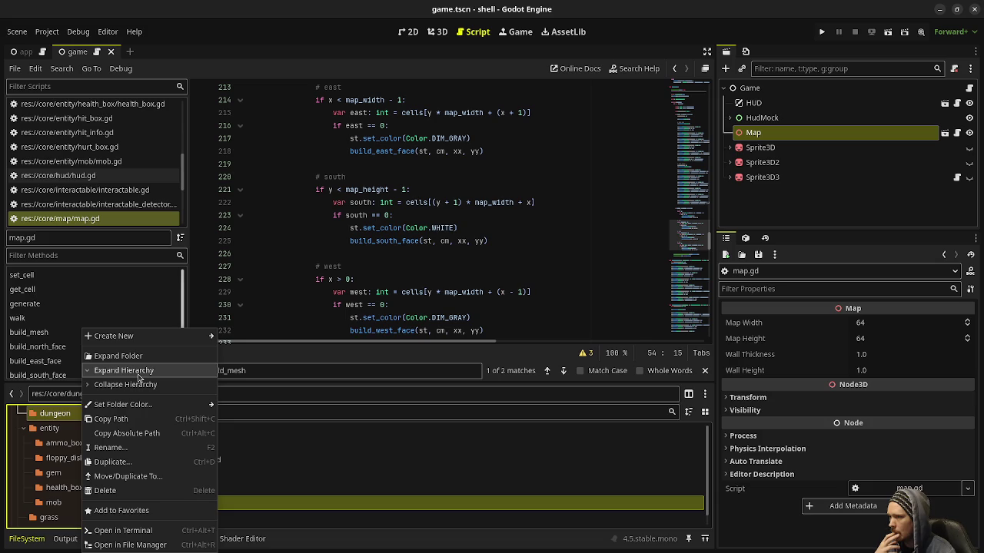
pyautogui.click(819, 134)
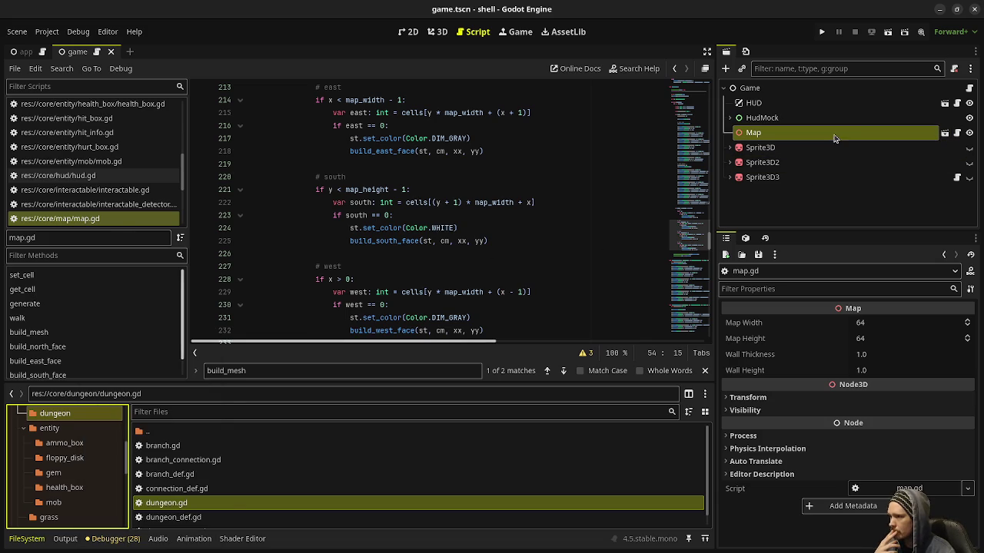
pyautogui.click(944, 133)
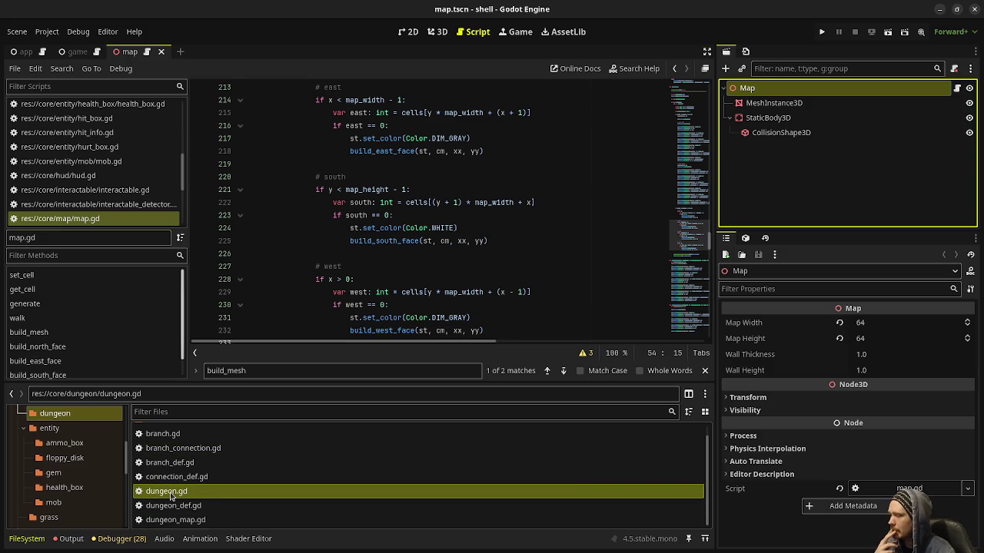
# Step: Open dungeon.gd, inspect getMap and its DungeonMap return type, then open dungeon_map.gd
pyautogui.doubleClick(210, 503)
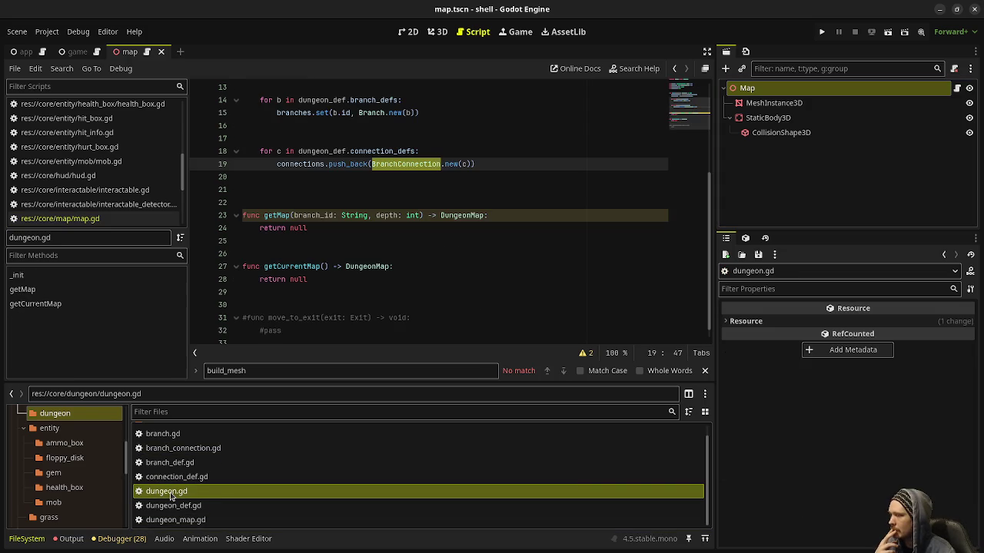
pyautogui.doubleClick(283, 216)
pyautogui.doubleClick(457, 216)
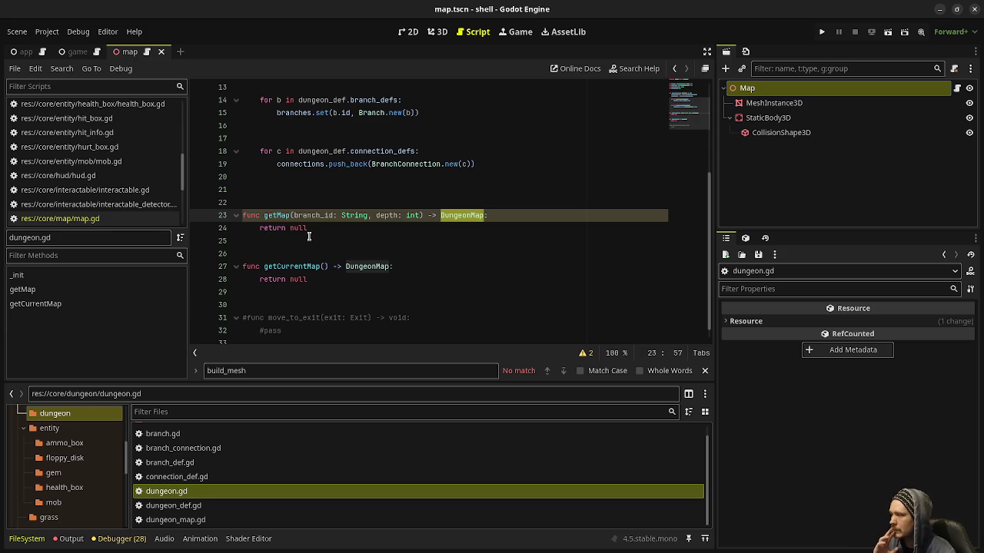
pyautogui.scroll(-1, 318, 265)
pyautogui.scroll(12, 321, 277)
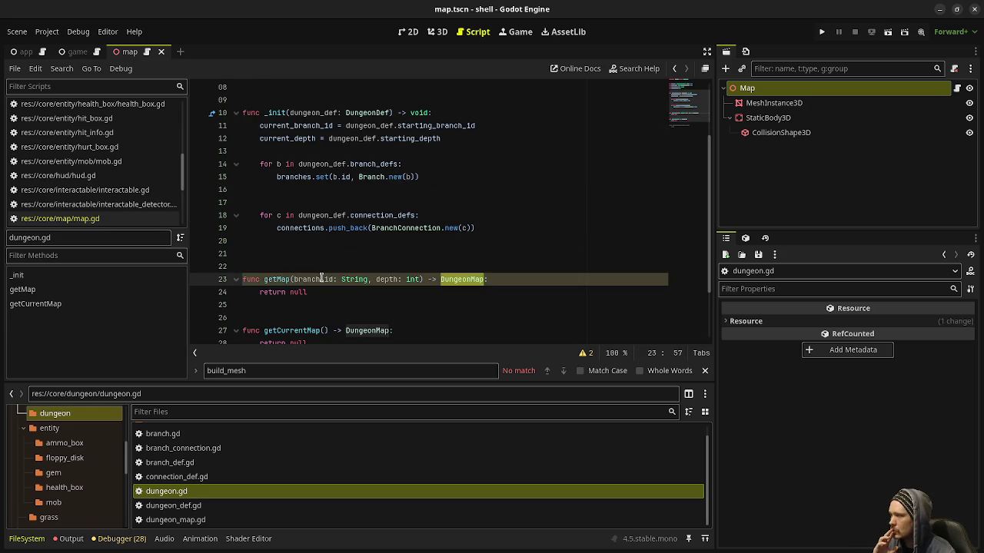
pyautogui.scroll(-12, 322, 278)
pyautogui.scroll(-1, 321, 278)
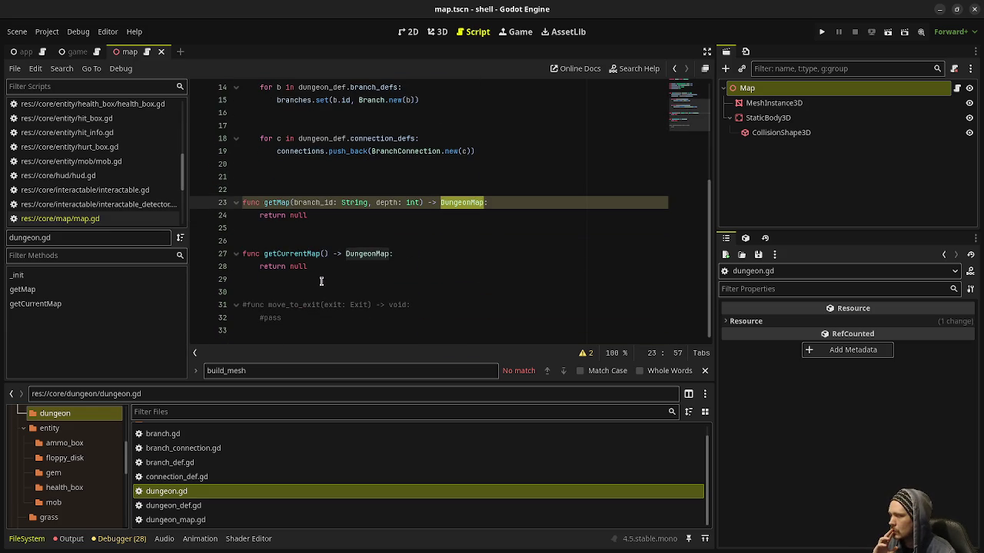
pyautogui.doubleClick(185, 521)
# Step: Add 'var width: int = 1', 'var height: int = 1' and 'var cells: Array[int]', then save
pyautogui.click(422, 152)
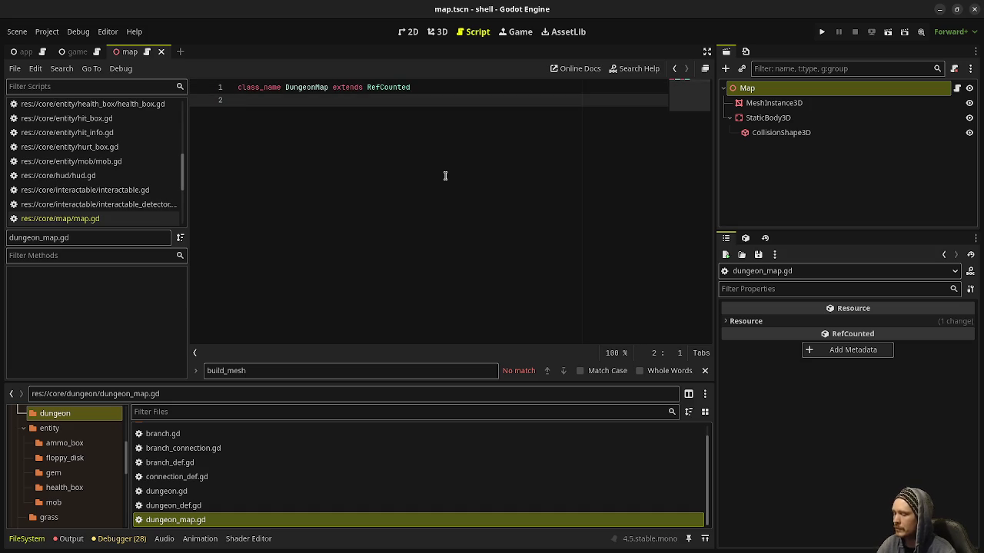
pyautogui.press('Return')
pyautogui.press('Return')
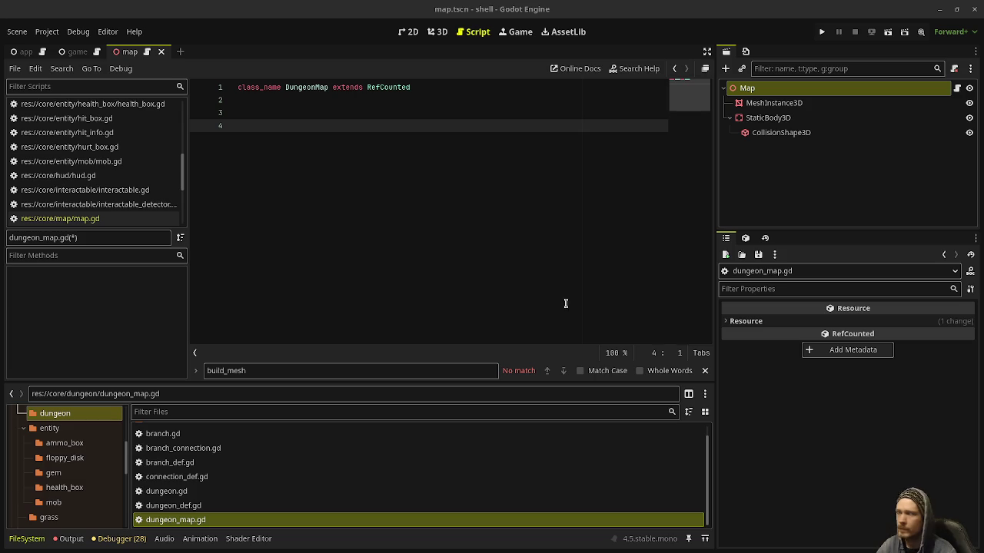
pyautogui.write('var width: ')
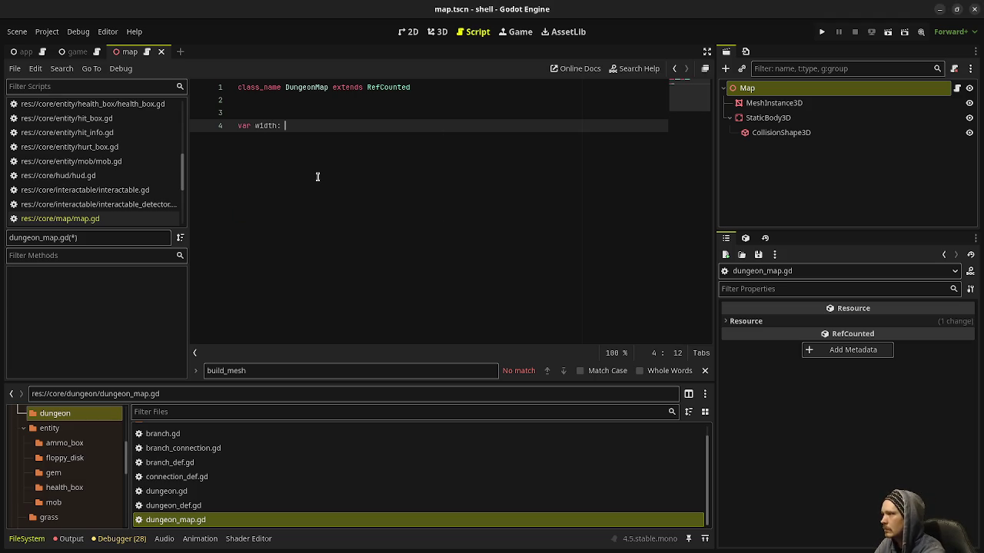
pyautogui.write('int = 1')
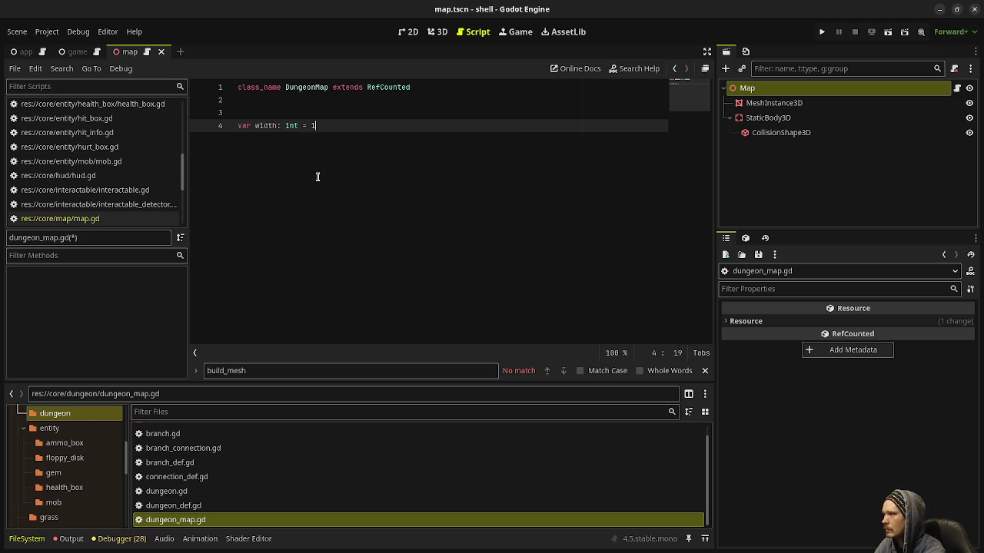
pyautogui.press('Return')
pyautogui.write('var height: int ')
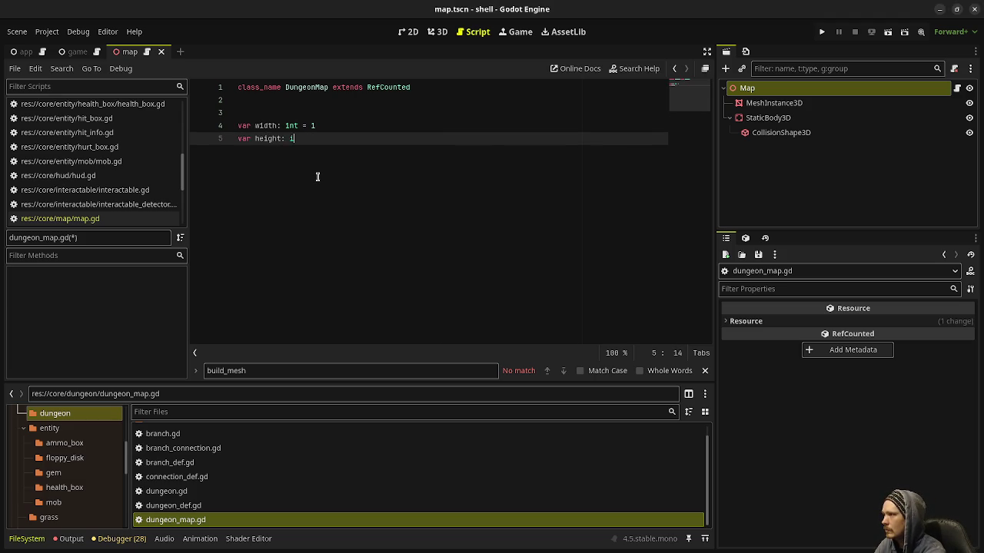
pyautogui.write('= 1')
pyautogui.press('Return')
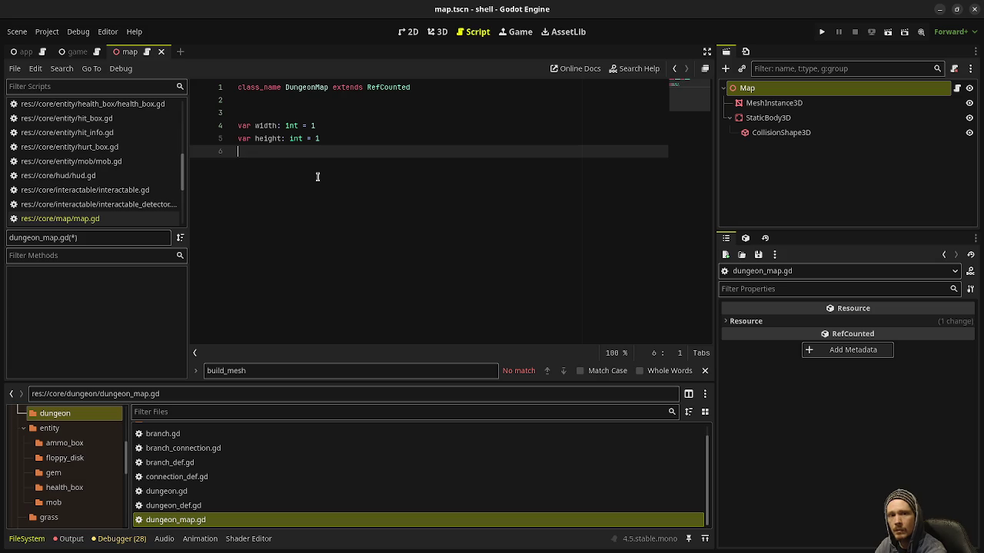
pyautogui.press('Return')
pyautogui.write('var cells:')
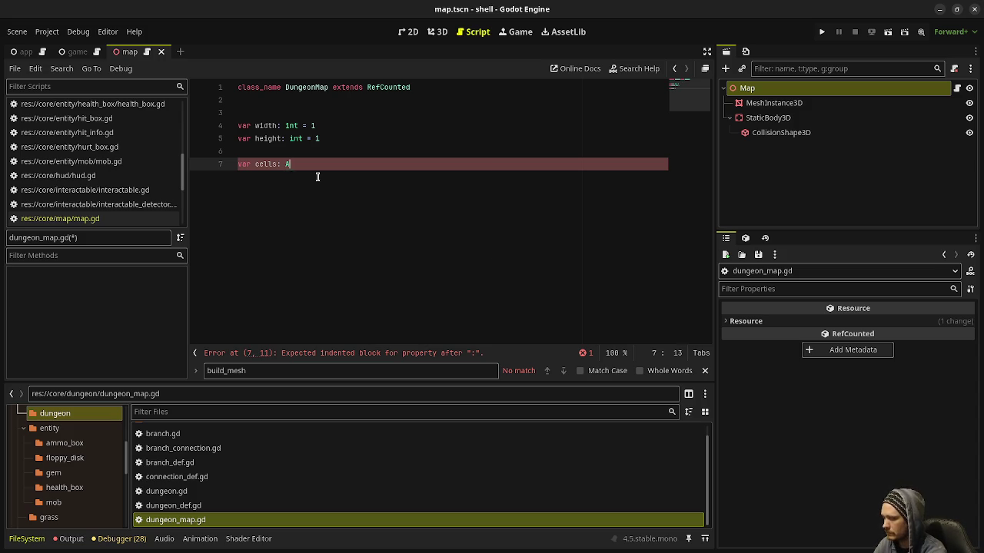
pyautogui.write('Array[')
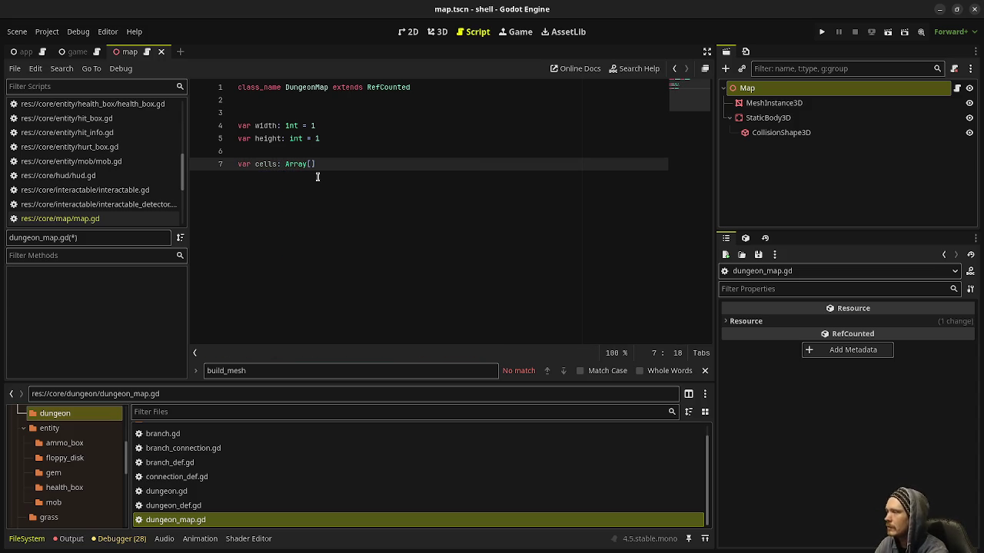
pyautogui.write('int]')
pyautogui.hotkey('ctrl', 's')
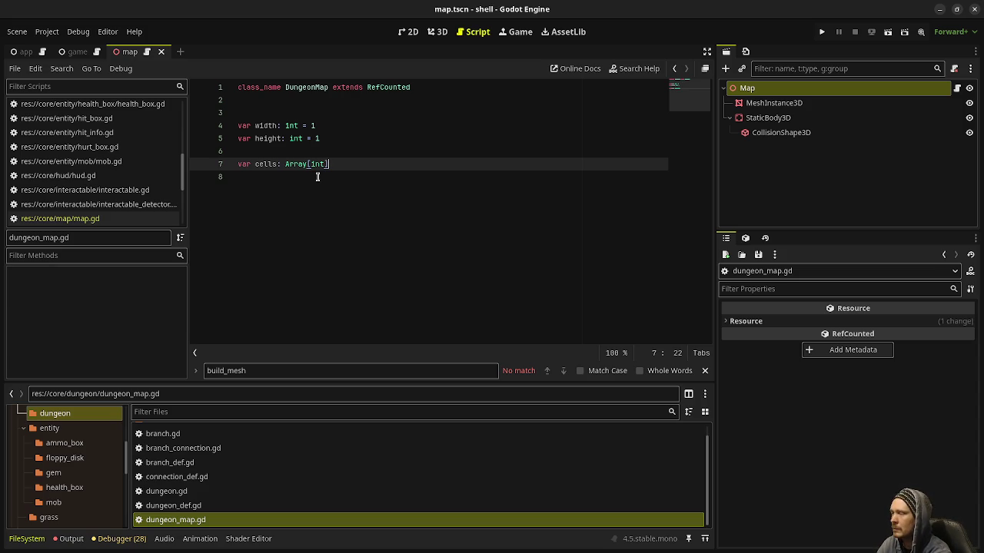
# Step: Add and remove blank lines below the cells declaration
pyautogui.press('Return')
pyautogui.press('Return')
pyautogui.press('Return')
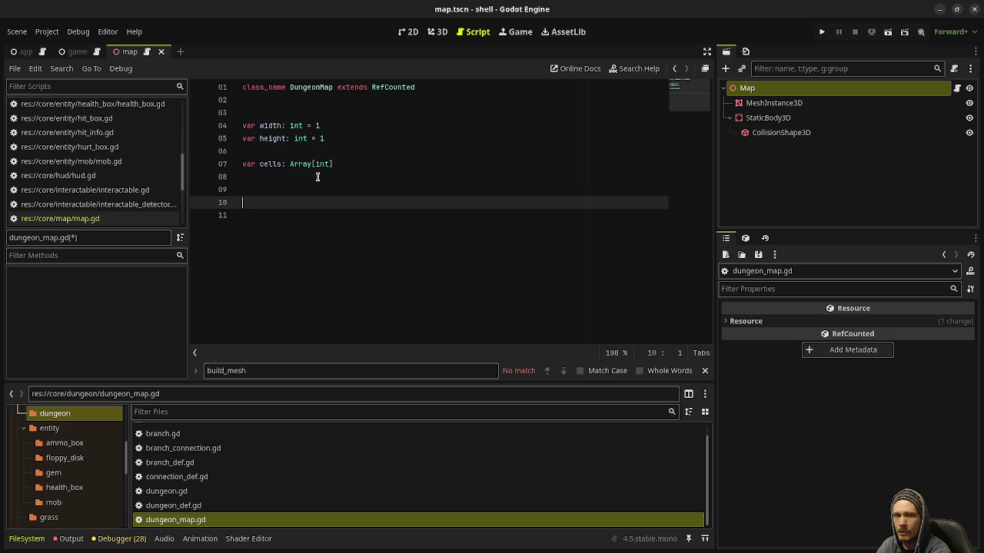
pyautogui.press('BackSpace')
pyautogui.press('BackSpace')
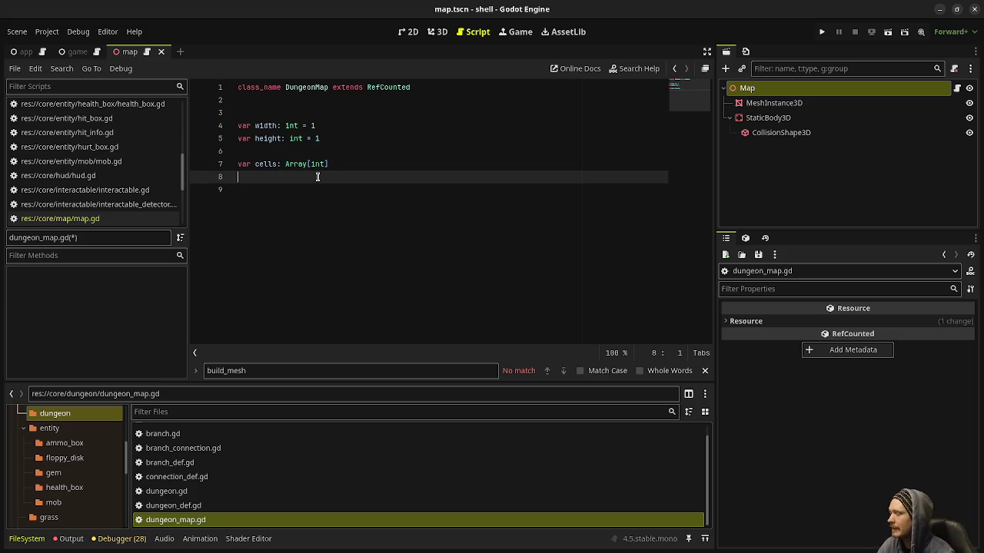
pyautogui.scroll(2, 84, 446)
pyautogui.scroll(-2, 84, 446)
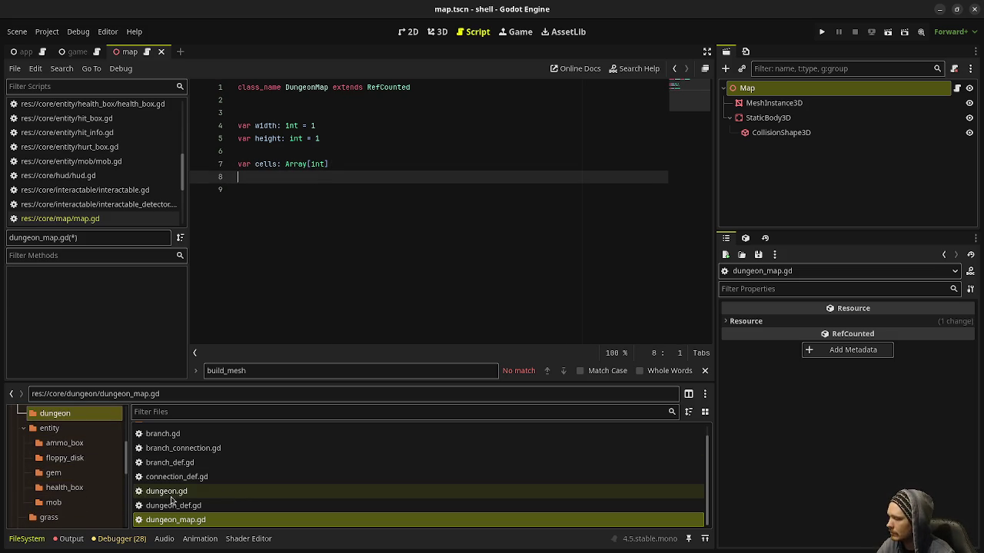
# Step: Create a new script exit.gd in the dungeon folder
pyautogui.scroll(1, 154, 500)
pyautogui.rightClick(88, 415)
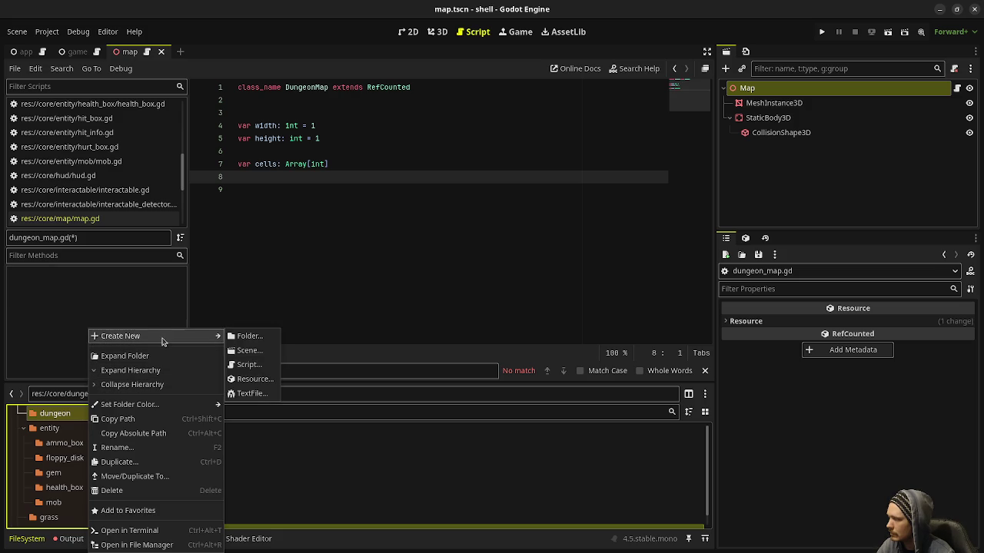
pyautogui.click(247, 367)
pyautogui.write('exit.gd')
pyautogui.press('Return')
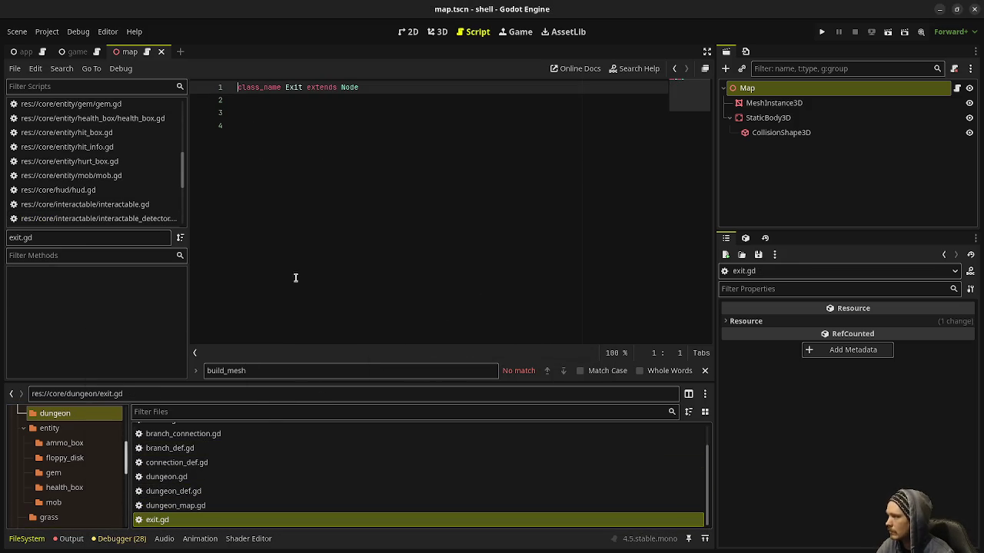
# Step: Change exit.gd's base class from Node to RefCounted
pyautogui.click(397, 190)
pyautogui.doubleClick(351, 83)
pyautogui.write('RefCo')
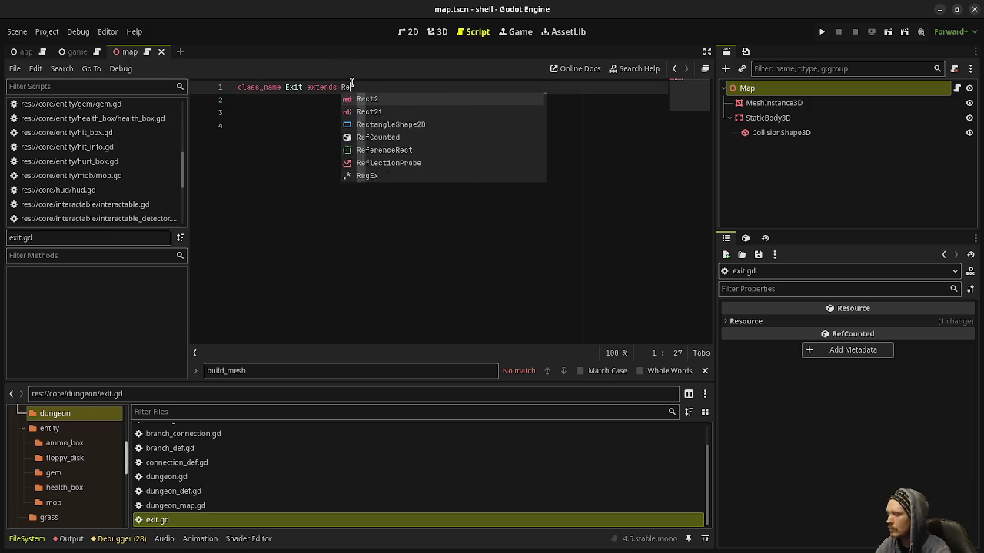
pyautogui.press('Return')
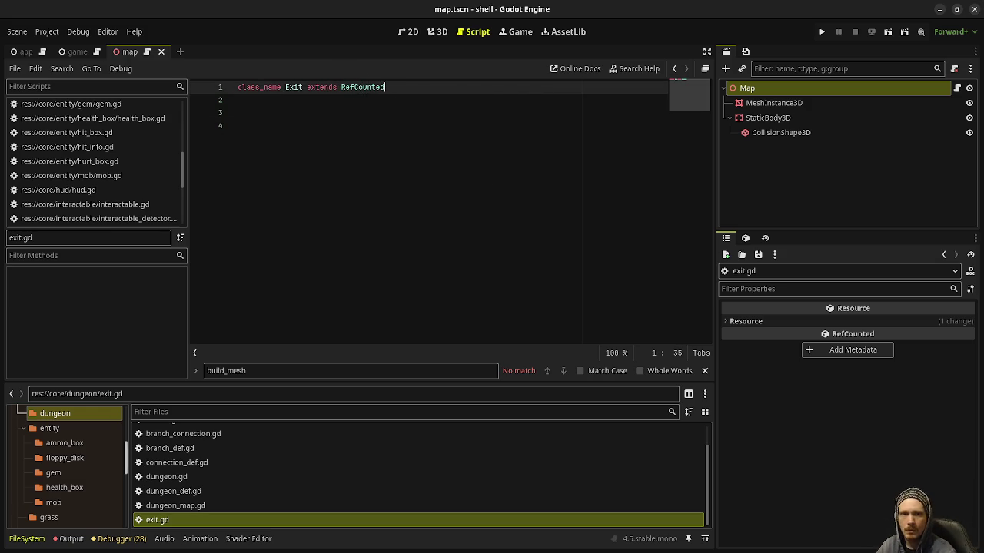
pyautogui.click(439, 143)
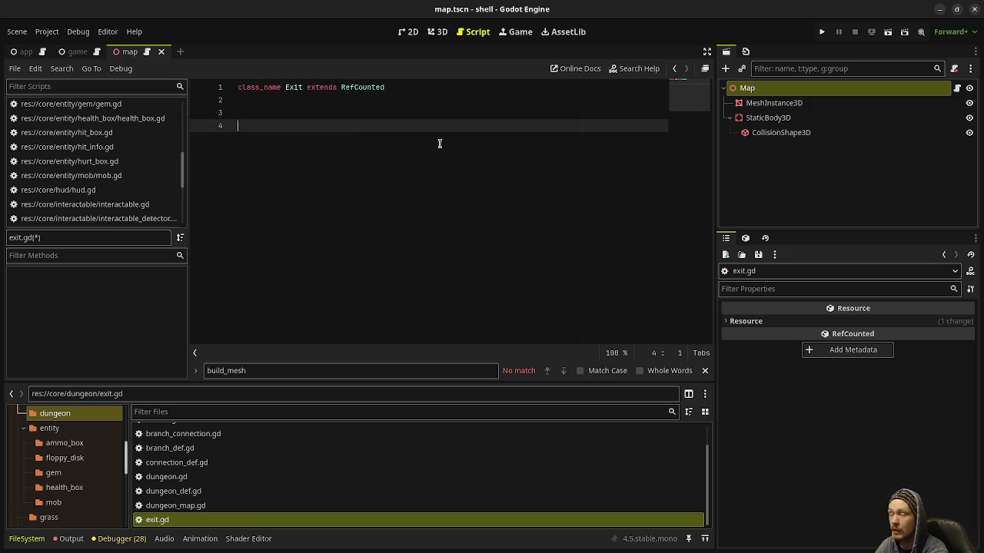
# Step: Declare coord_x and coord_y as int, to_branch_id as String, to_depth as int, and save
pyautogui.write('var ')
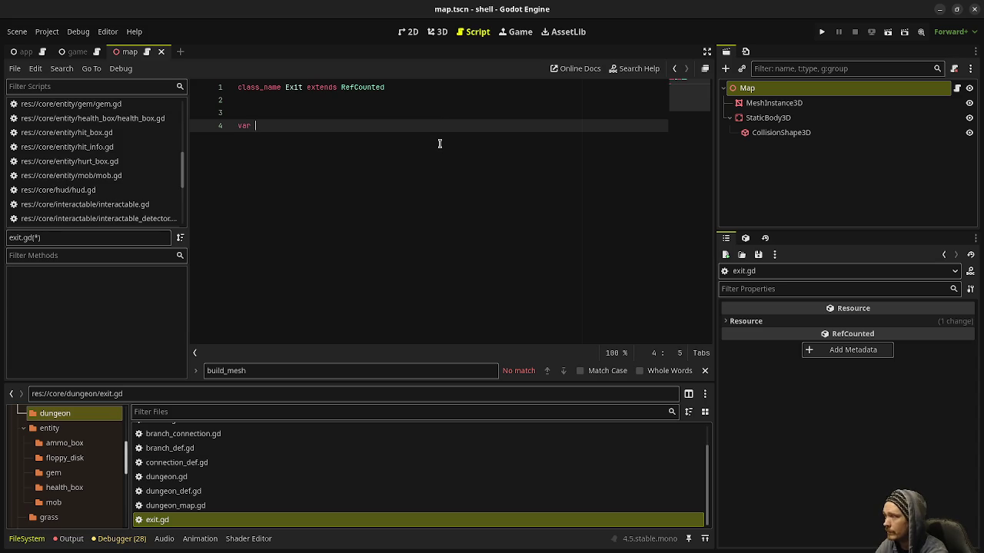
pyautogui.write('coord_x: ')
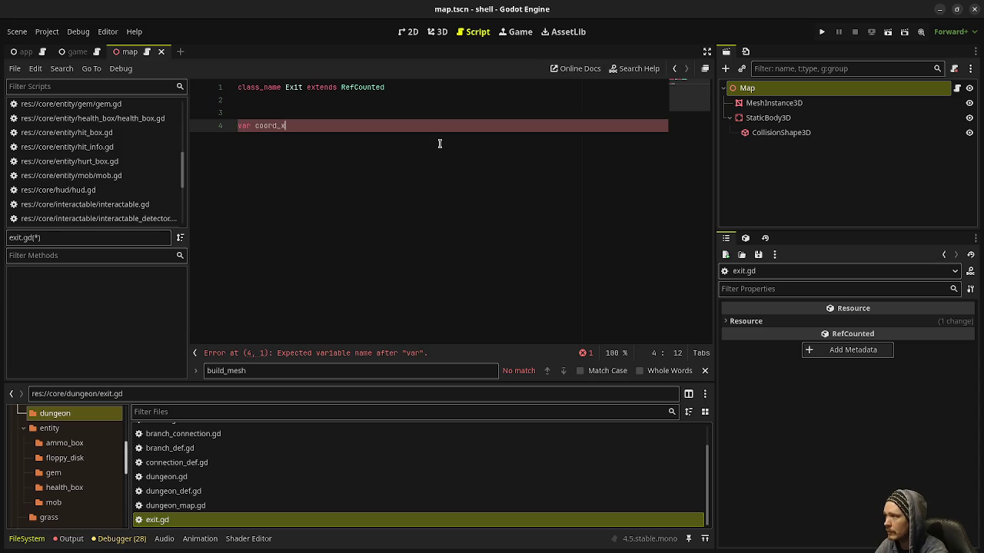
pyautogui.write('int =')
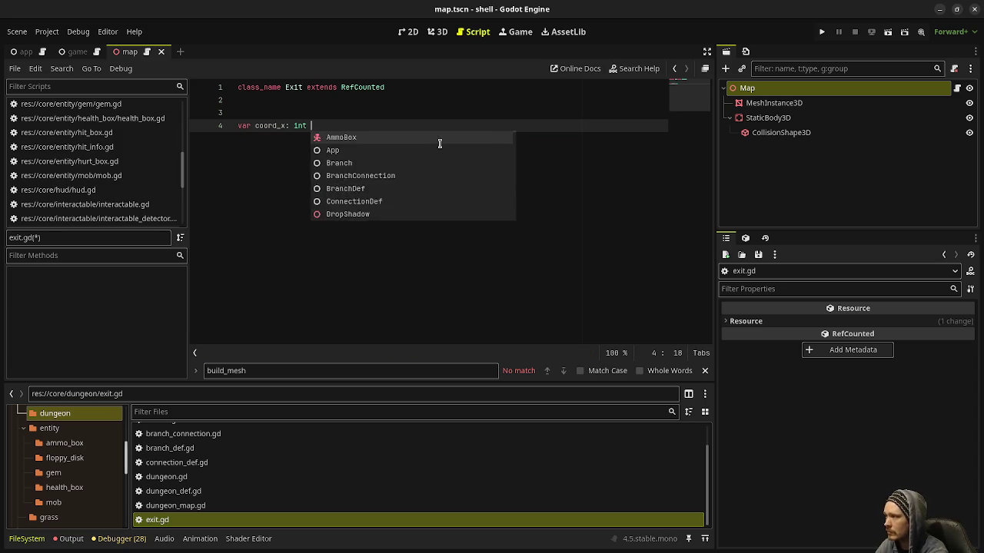
pyautogui.press('BackSpace')
pyautogui.press('BackSpace')
pyautogui.press('BackSpace')
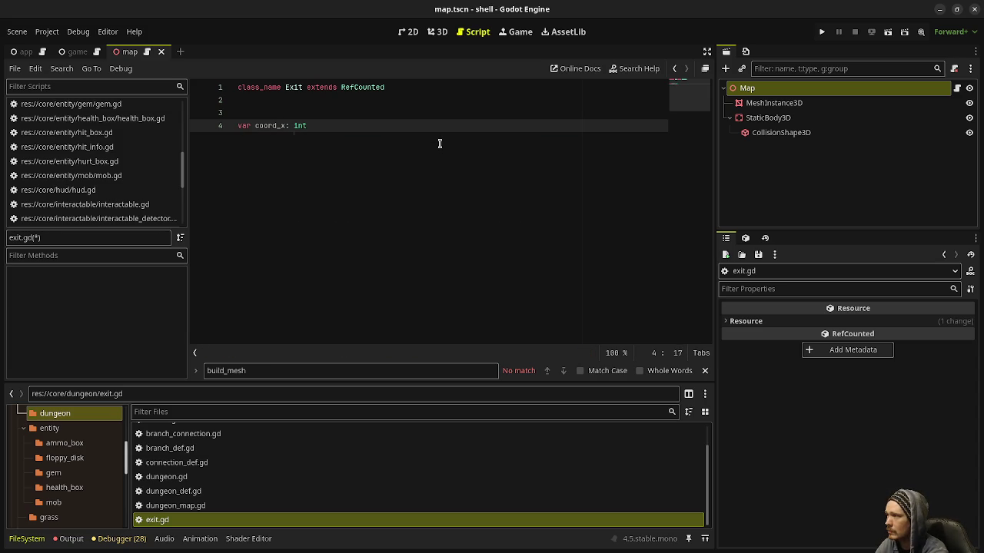
pyautogui.press('Return')
pyautogui.write('var coord_y: in')
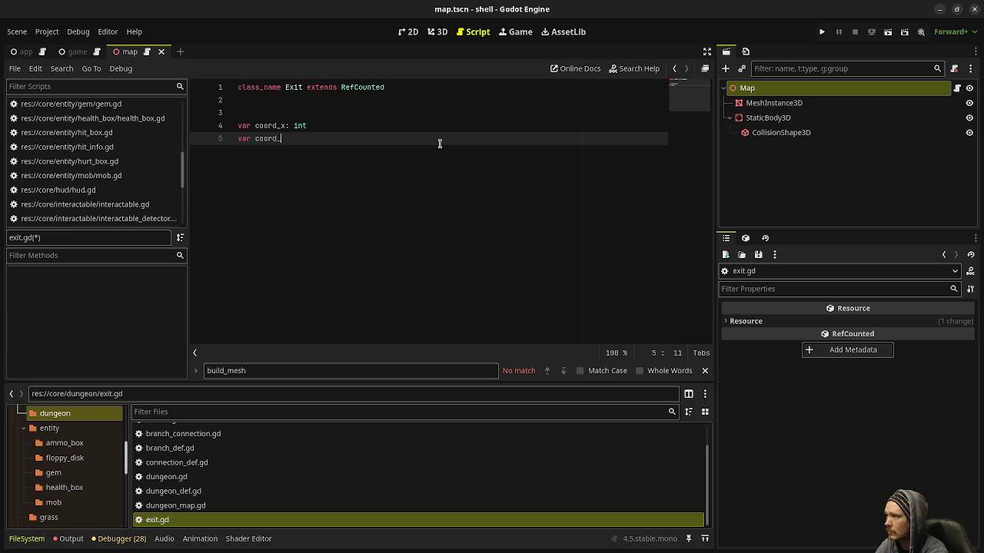
pyautogui.press('Return')
pyautogui.press('Return')
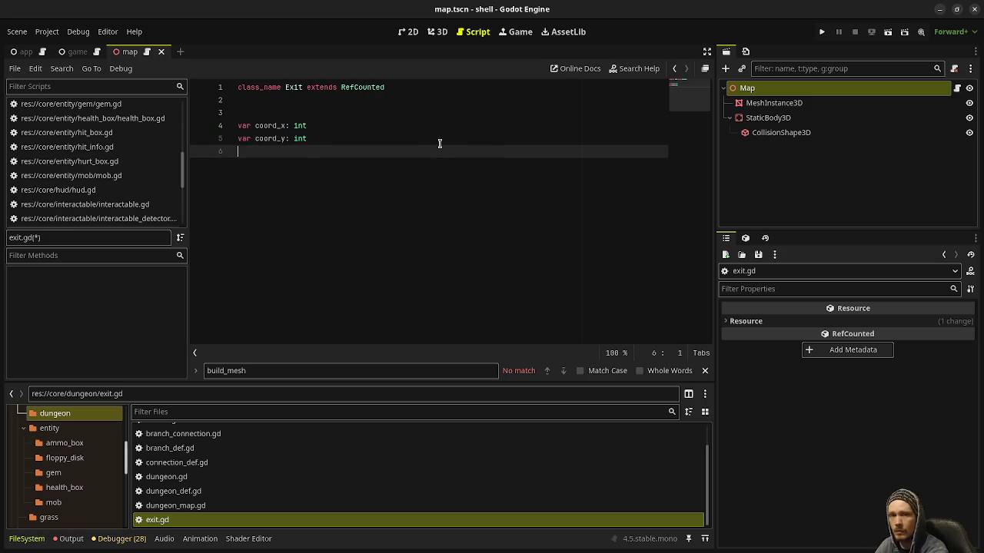
pyautogui.write('var to_branch')
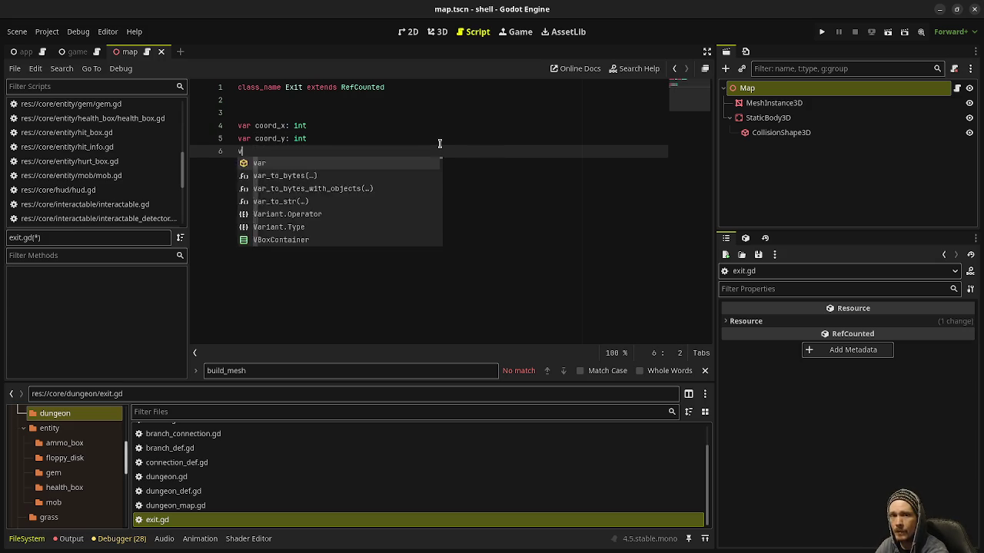
pyautogui.write('_id: String')
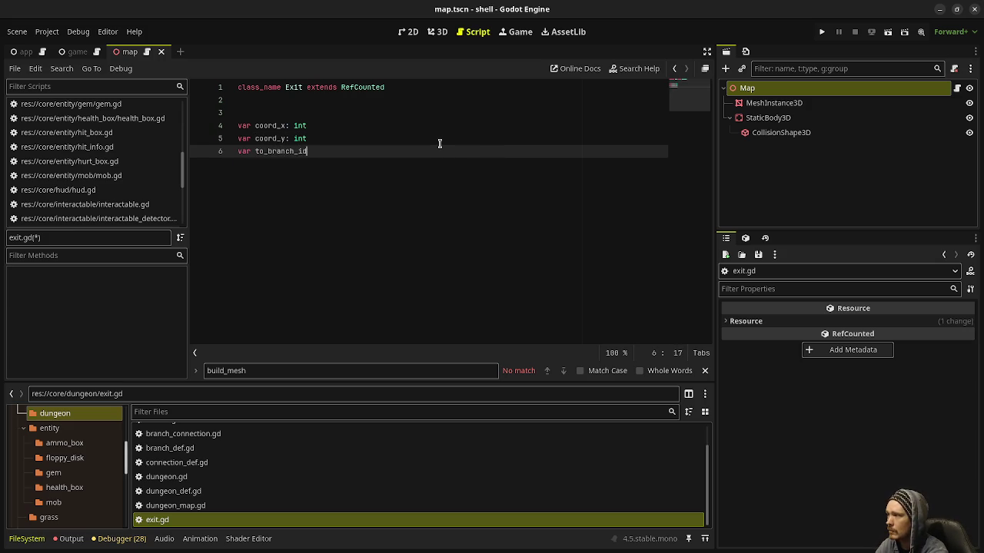
pyautogui.press('Return')
pyautogui.press('Return')
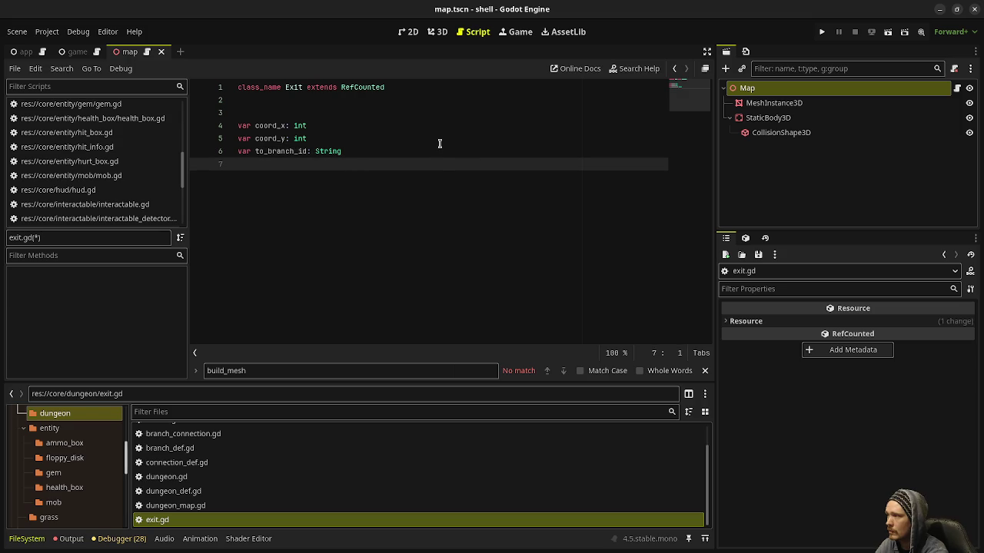
pyautogui.write('var to_de')
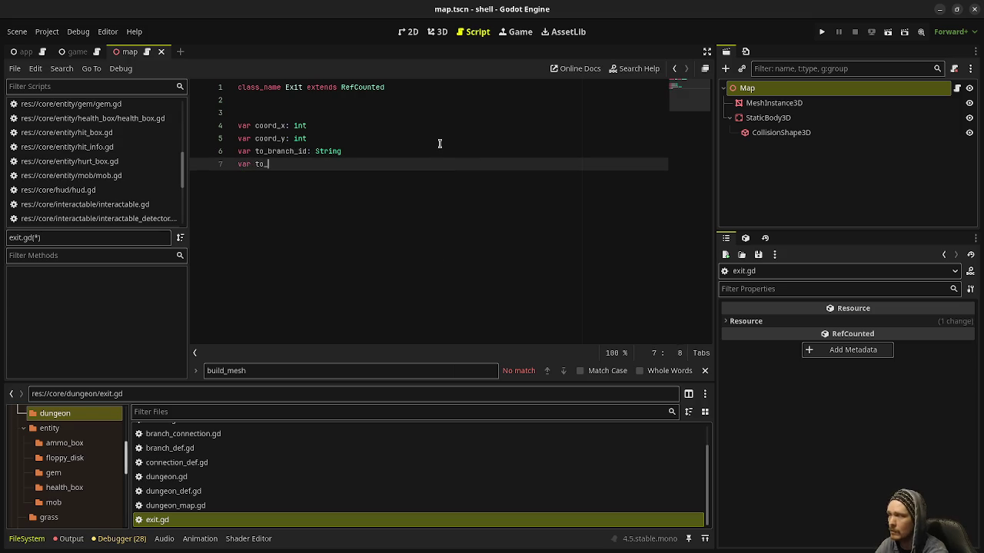
pyautogui.write('pth: int')
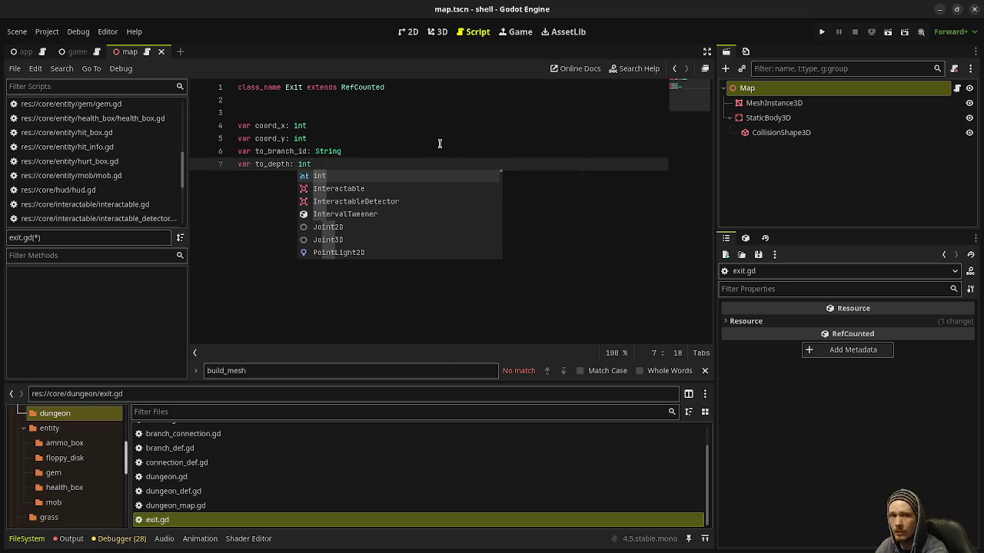
pyautogui.press('Escape')
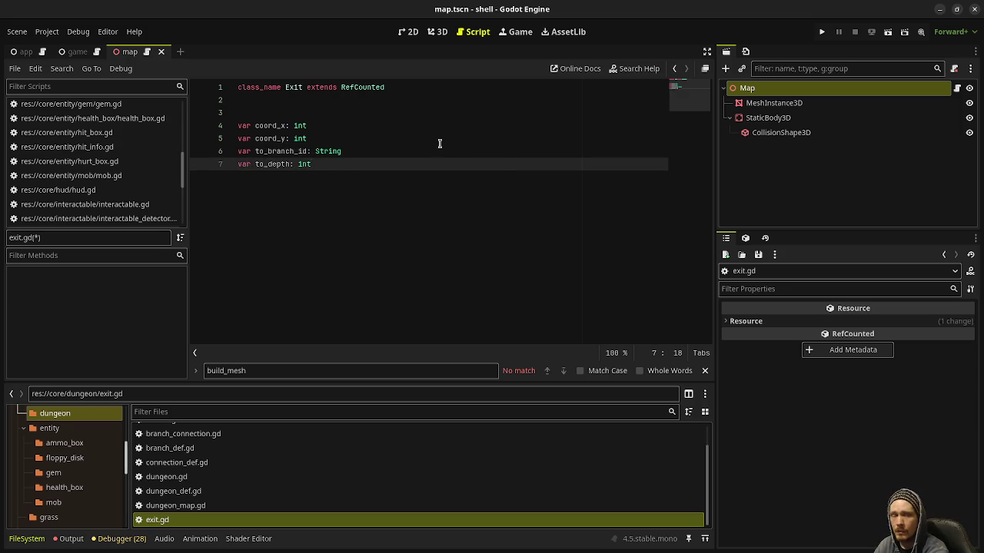
pyautogui.hotkey('ctrl', 's')
pyautogui.press('Return')
pyautogui.press('Return')
pyautogui.press('Return')
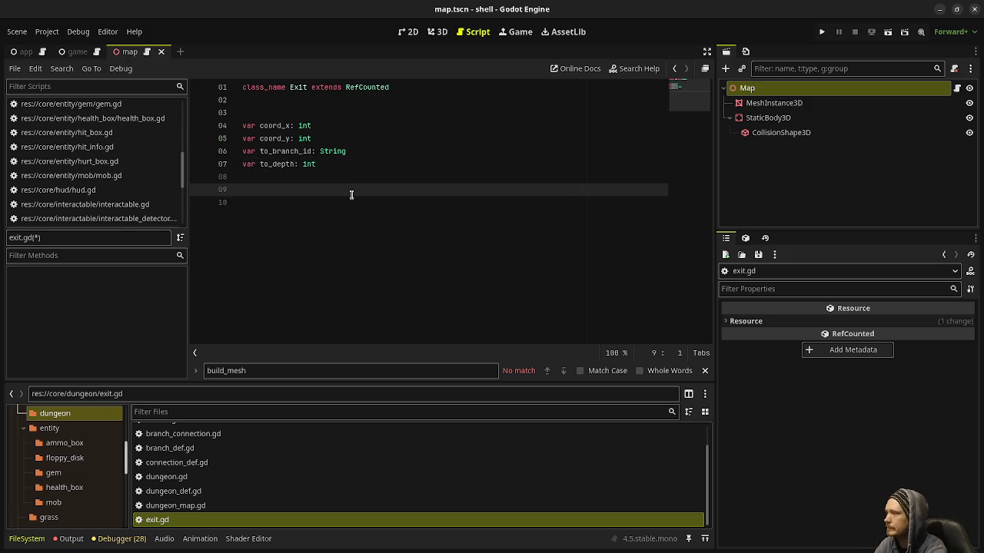
# Step: Write the signature 'func _init(x: int, y: int, branch_id: String, depth: int) -> void:'
pyautogui.write('func _in')
pyautogui.press('Return')
pyautogui.press('BackSpace')
pyautogui.press('BackSpace')
pyautogui.press('BackSpace')
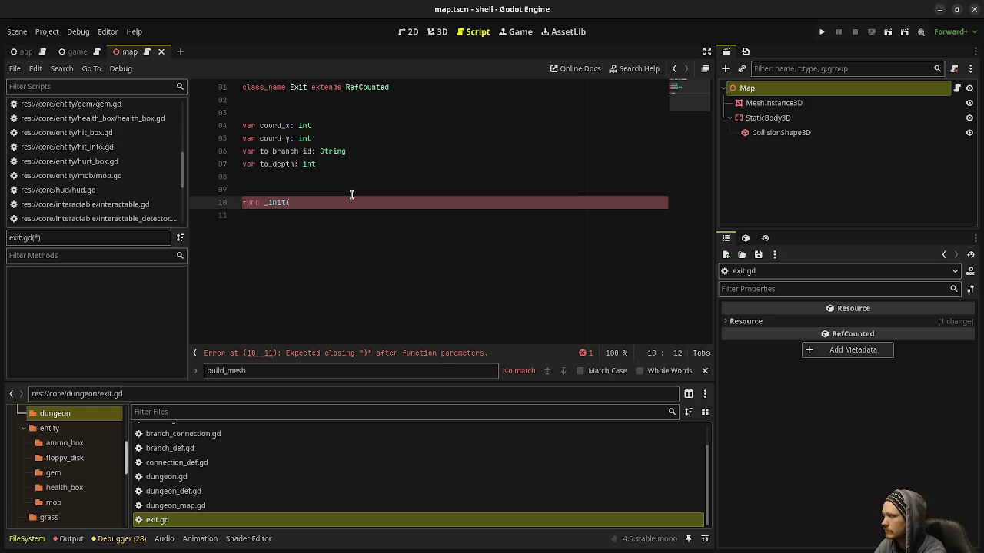
pyautogui.write('int, y:')
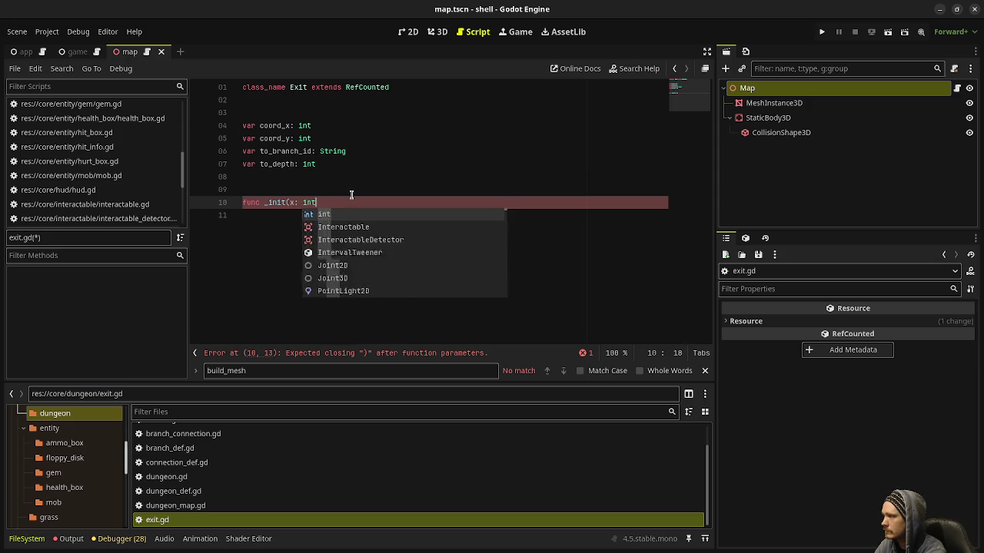
pyautogui.write('int, bran')
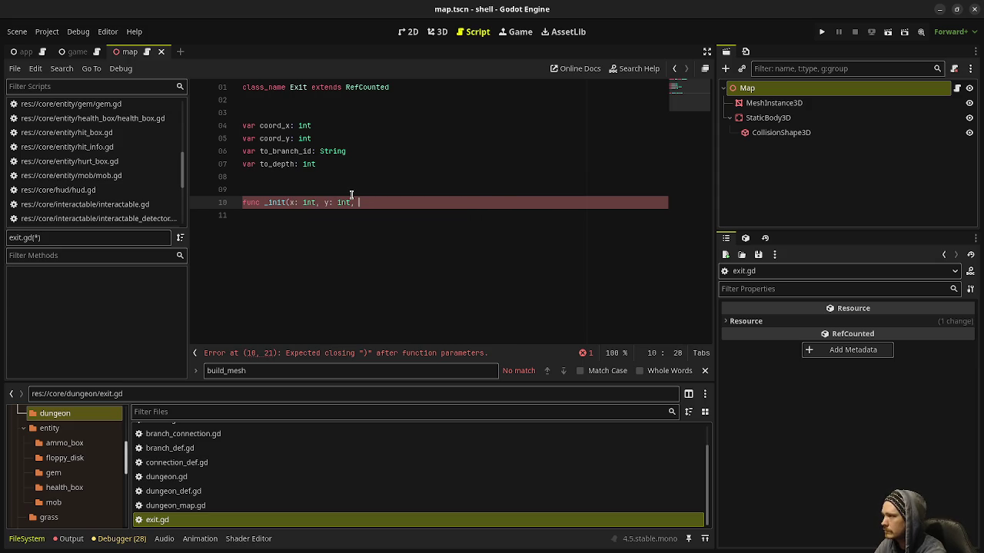
pyautogui.write('ch')
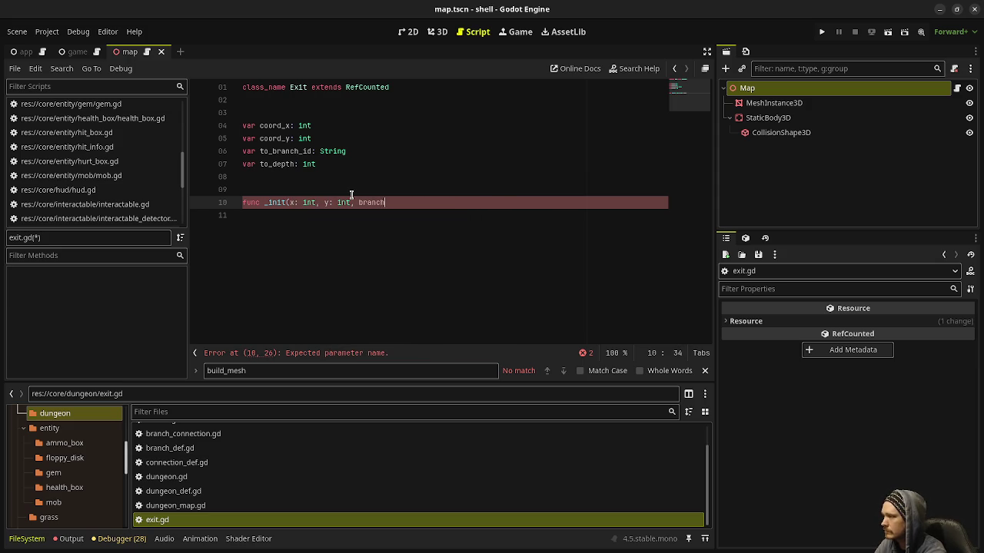
pyautogui.write('I')
pyautogui.write('id')
pyautogui.write('depth')
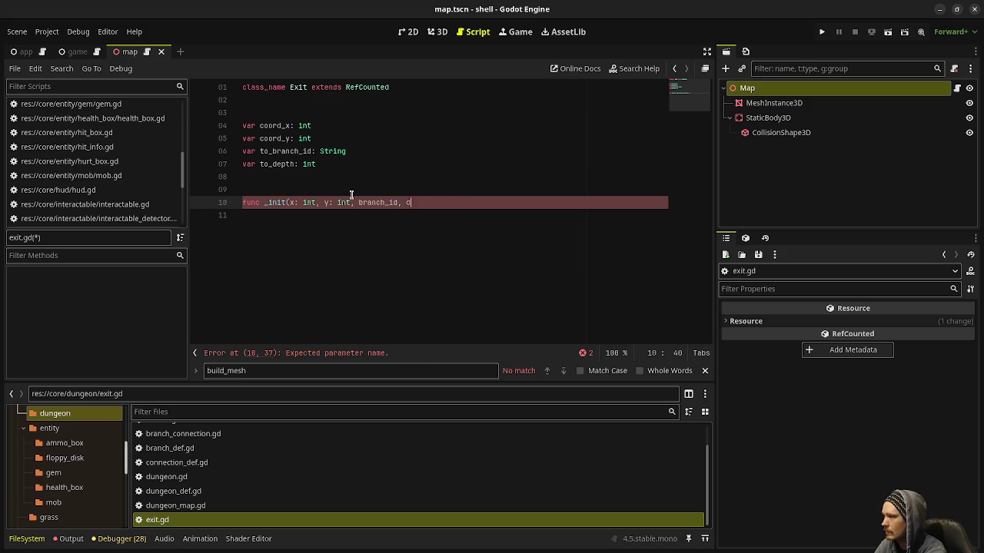
pyautogui.press('BackSpace')
pyautogui.press('BackSpace')
pyautogui.press('BackSpace')
pyautogui.press('BackSpace')
pyautogui.press('BackSpace')
pyautogui.write(': S')
pyautogui.press('Return')
pyautogui.write(', depth: int) -> v')
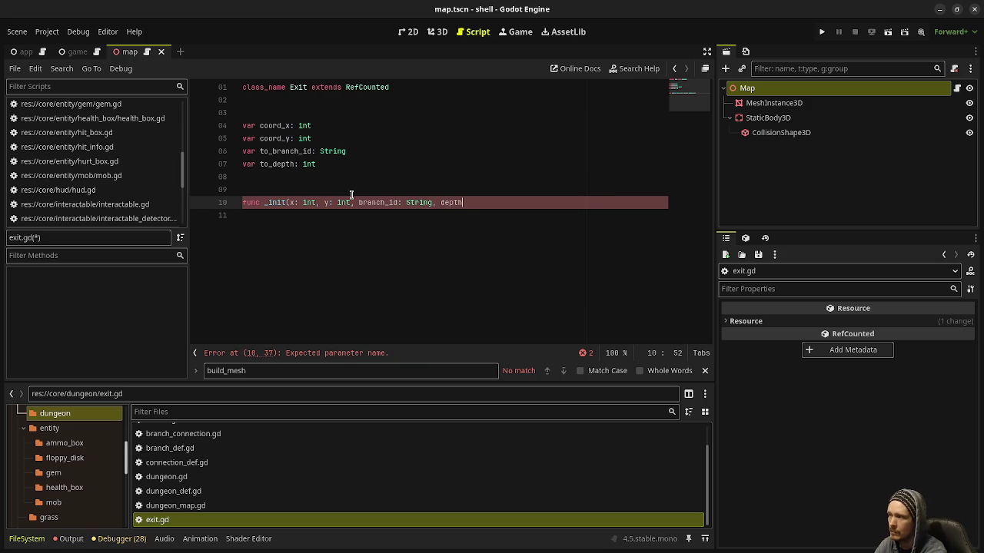
pyautogui.press('Return')
pyautogui.write(': int) -> void:')
pyautogui.press('Return')
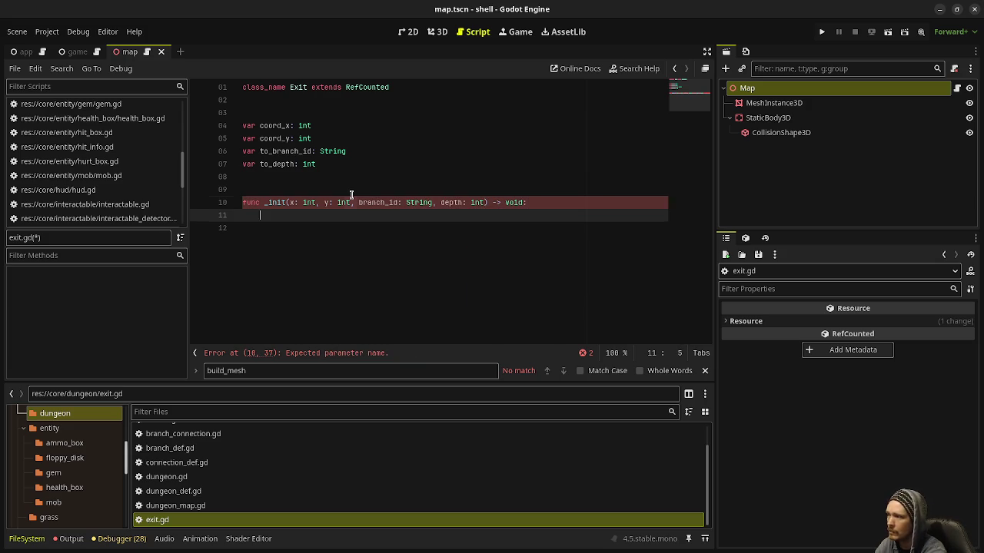
# Step: Assign coord_x = x, coord_y = y, to_branch_id = branch_id, to_depth = depth, then save
pyautogui.write('coord_x = x')
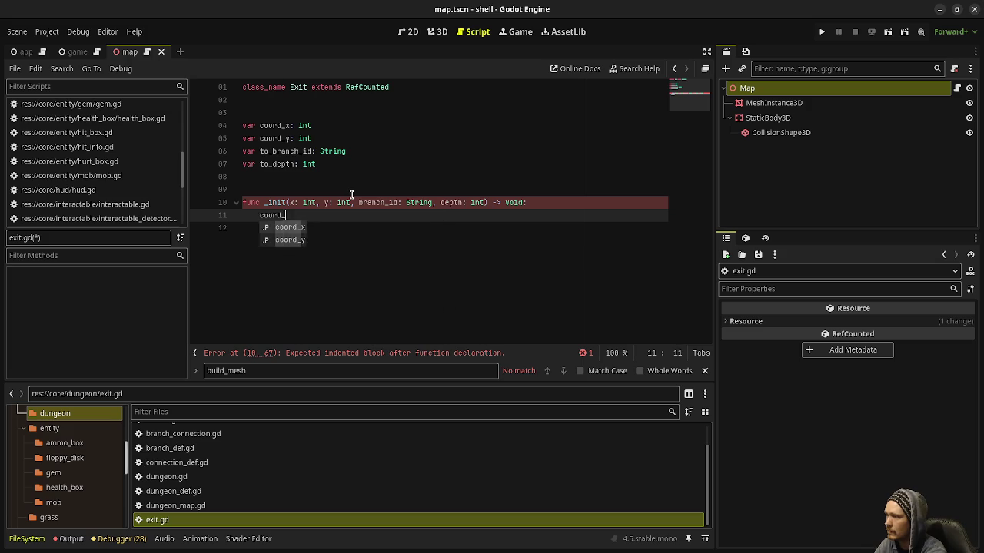
pyautogui.press('Return')
pyautogui.write('coord_y = y')
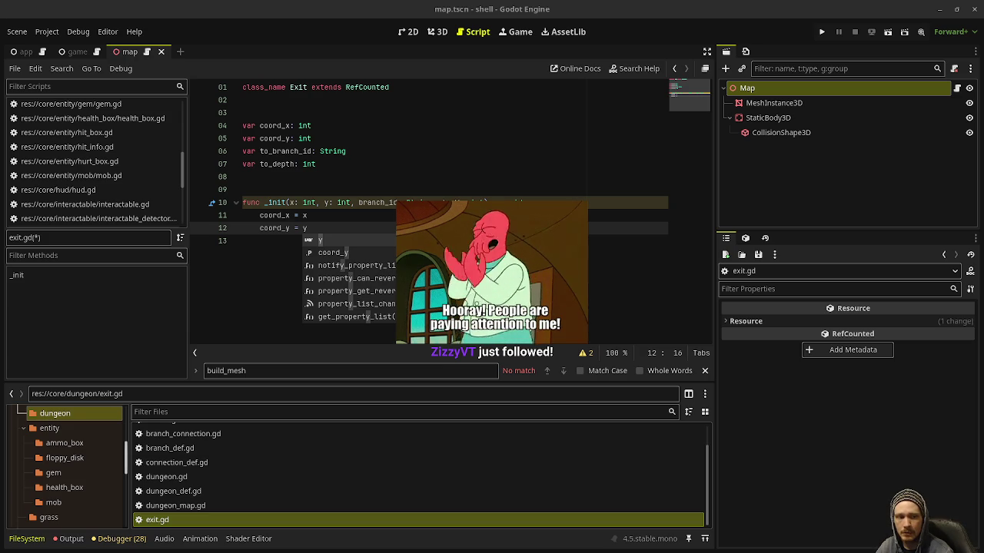
pyautogui.press('Return')
pyautogui.press('Return')
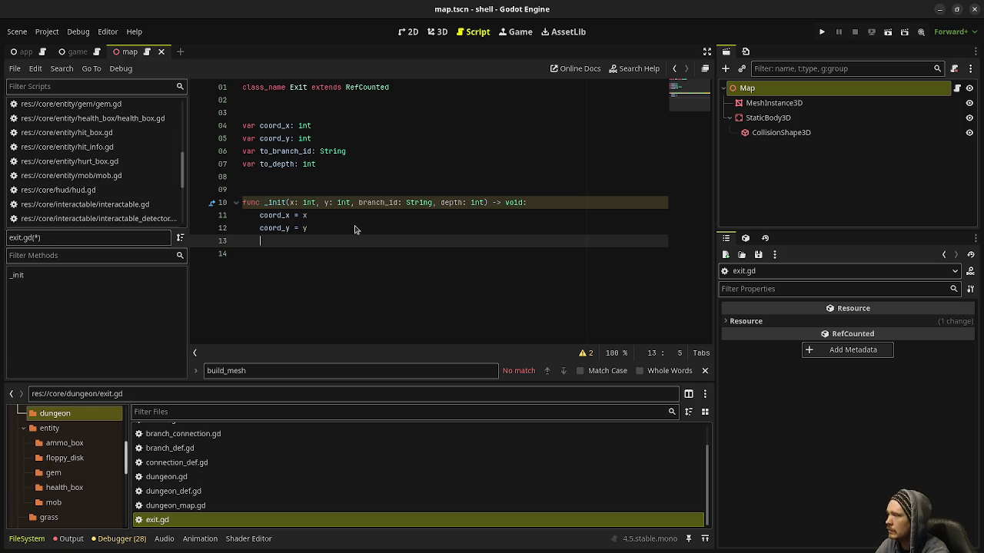
pyautogui.write('to_branch_id =')
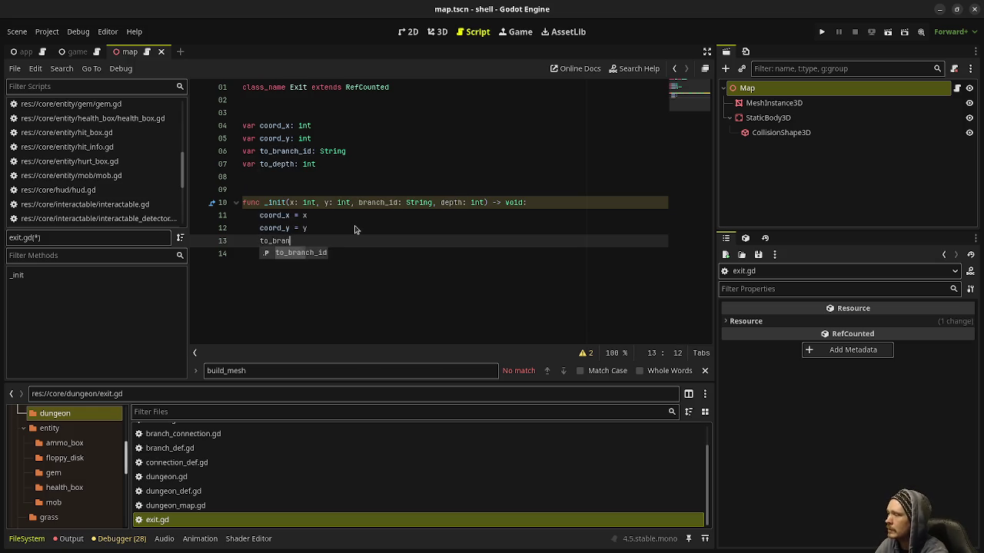
pyautogui.write(' branch_i')
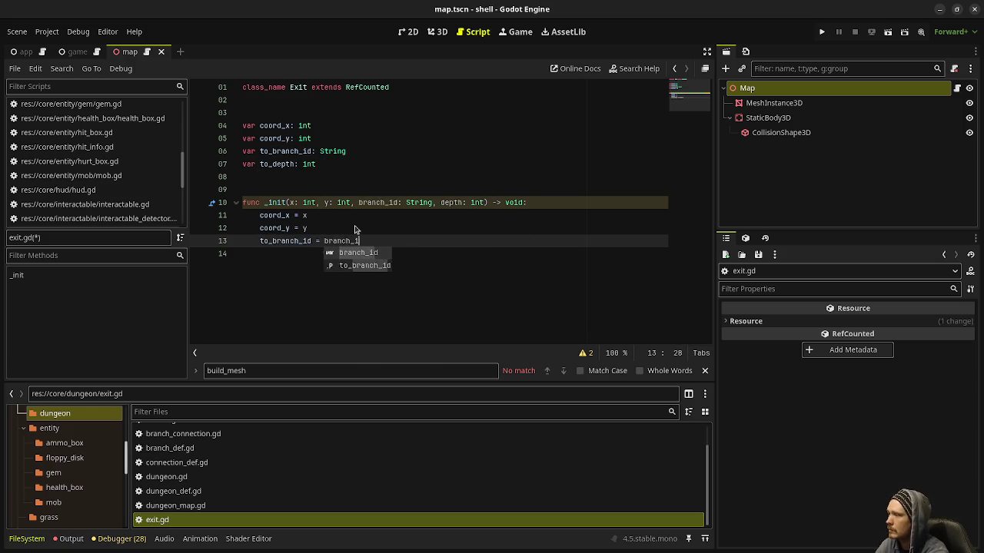
pyautogui.press('Return')
pyautogui.press('Return')
pyautogui.write('to_depth = d')
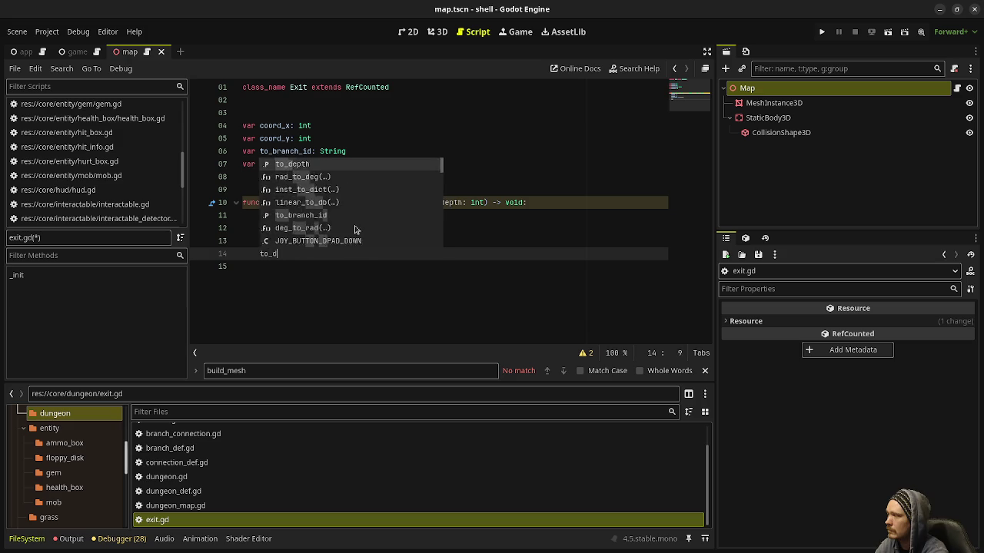
pyautogui.press('Return')
pyautogui.hotkey('ctrl', 's')
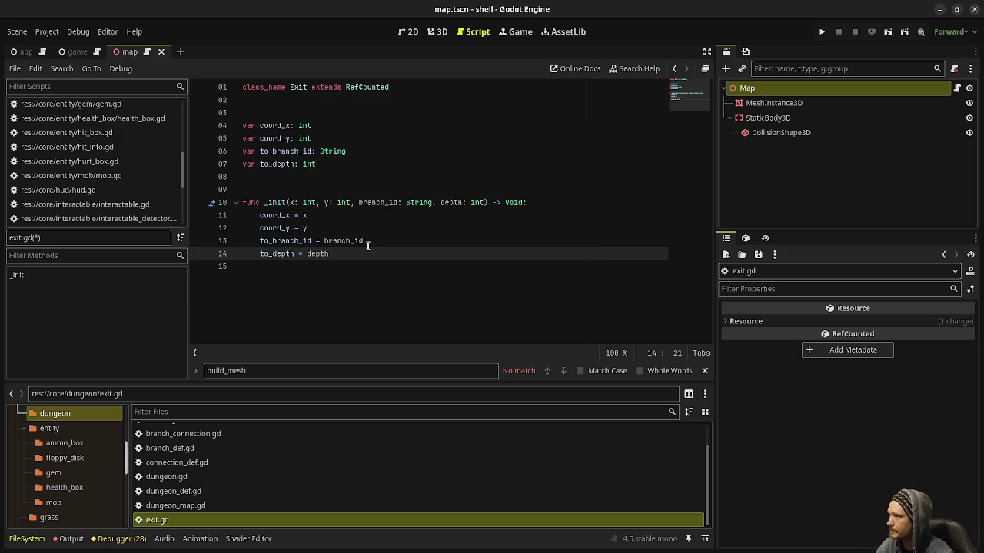
# Step: In dungeon_map.gd, add a 'var exits: Array[Exit]' field
pyautogui.doubleClick(199, 512)
pyautogui.write('var exits:')
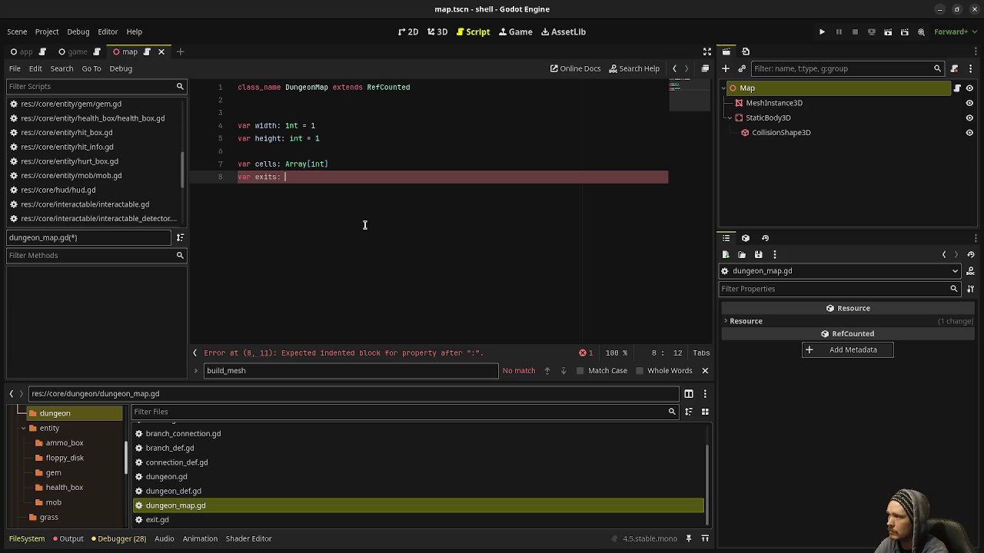
pyautogui.write('Array[')
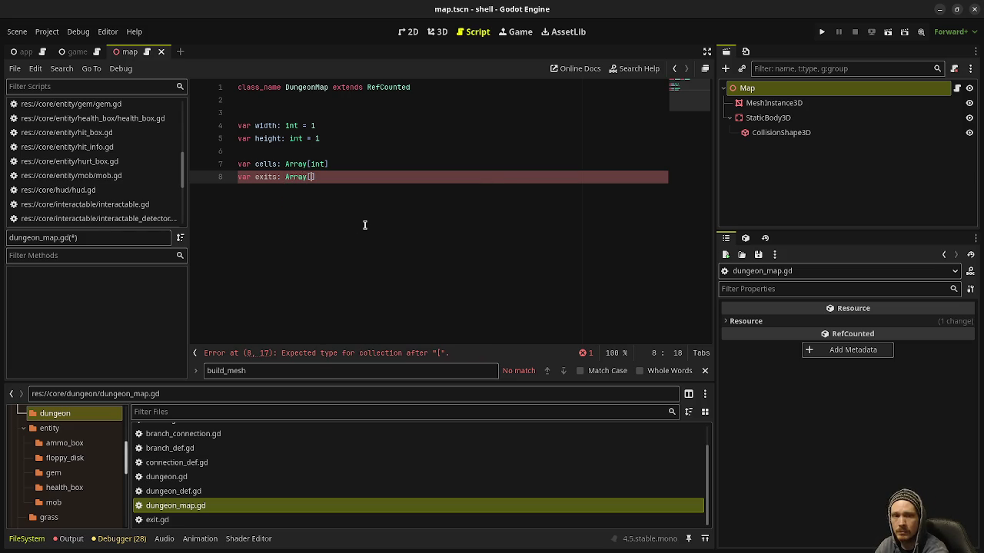
pyautogui.write('Exit]')
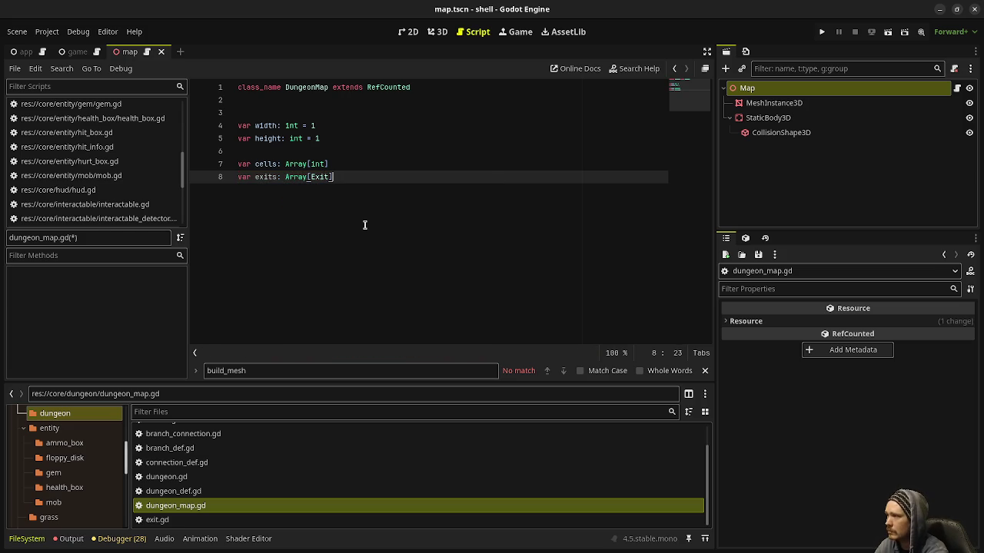
pyautogui.press('Return')
pyautogui.press('Return')
pyautogui.press('Return')
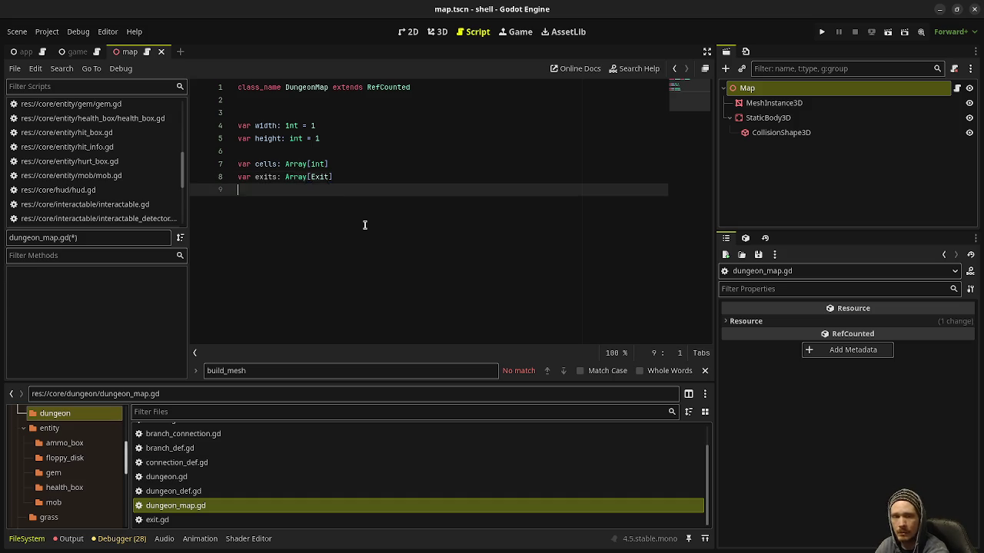
# Step: Add an _init constructor taking int parameters w and h
pyautogui.write('func ')
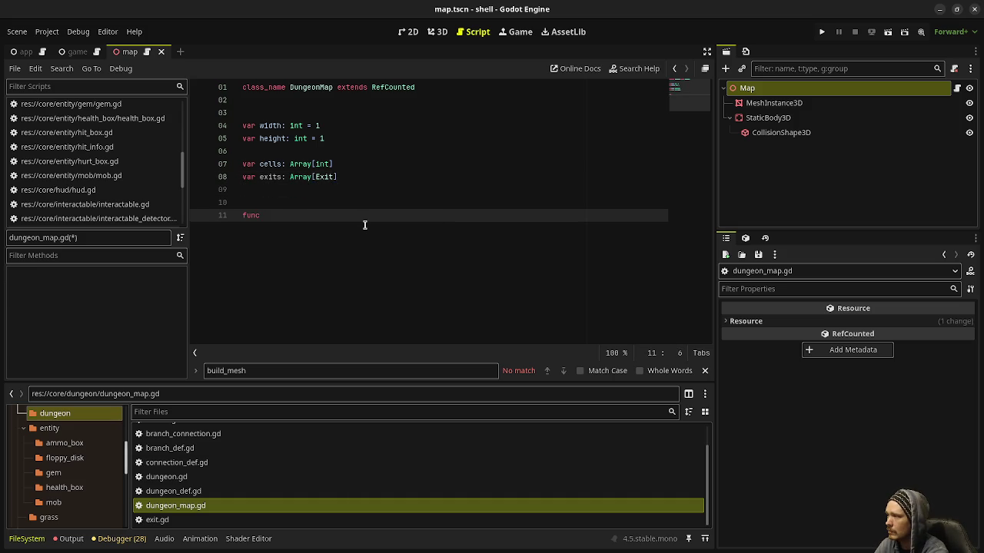
pyautogui.write('_i')
pyautogui.press('Return')
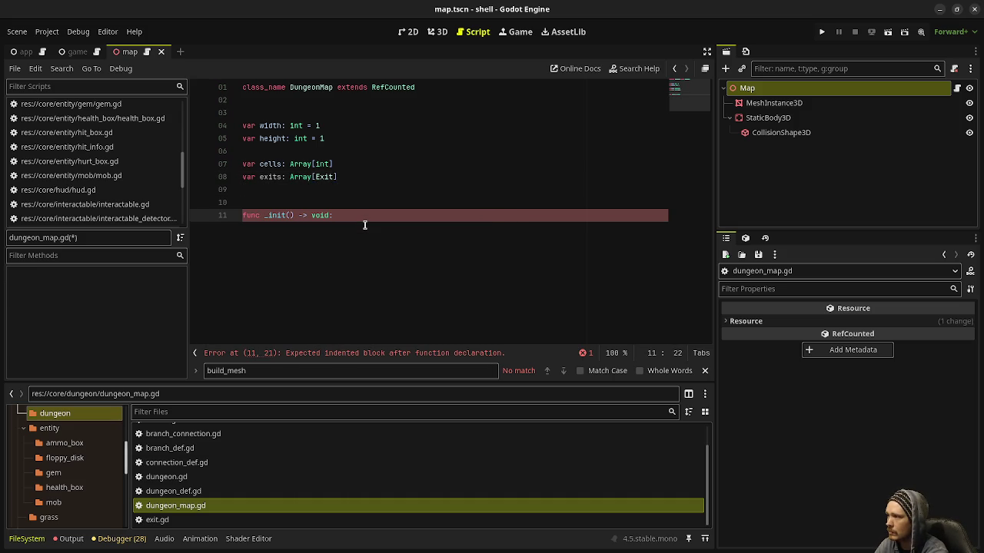
pyautogui.press('Return')
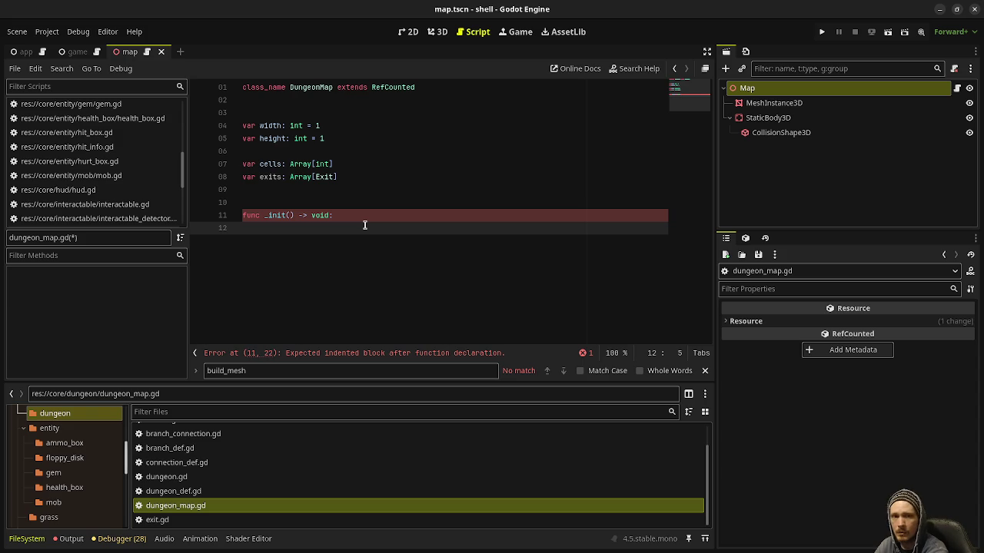
pyautogui.press('Up')
pyautogui.press('Right')
pyautogui.press('Right')
pyautogui.press('Right')
pyautogui.press('Right')
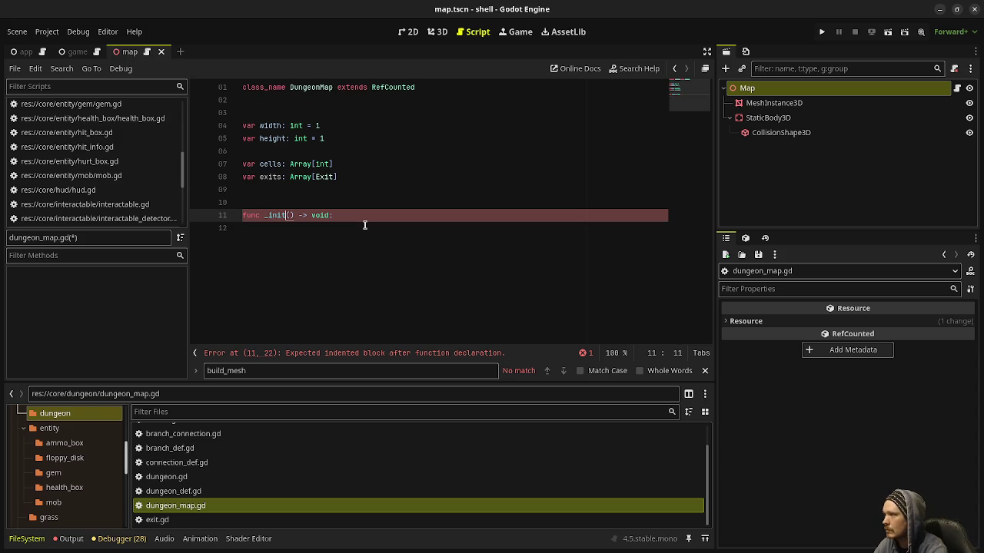
pyautogui.write('width')
pyautogui.press('BackSpace')
pyautogui.press('BackSpace')
pyautogui.press('BackSpace')
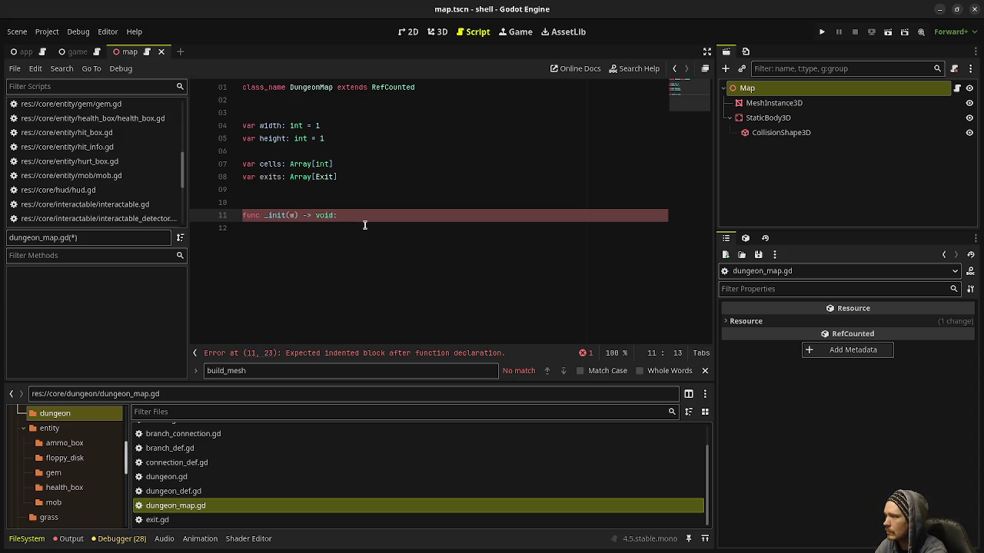
pyautogui.write('w, int, h: ')
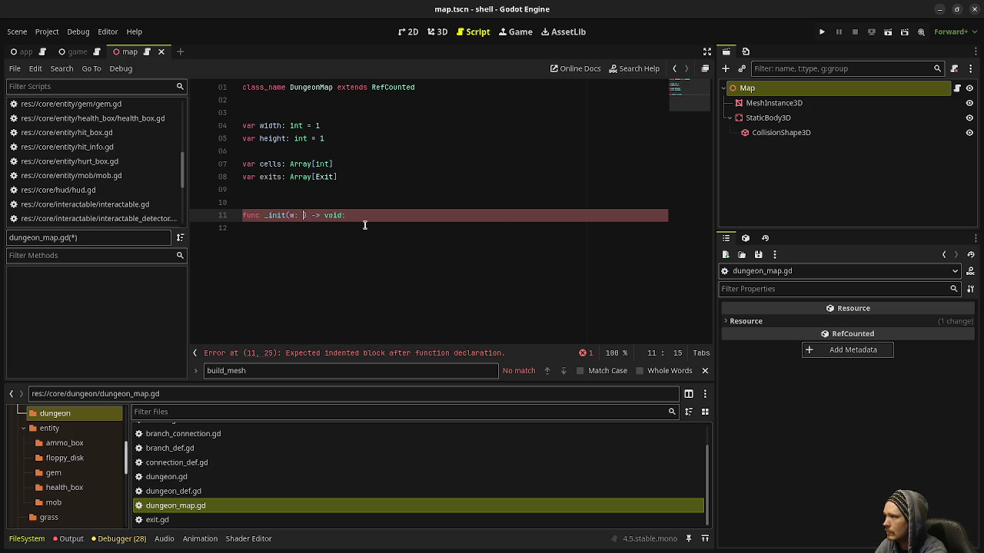
pyautogui.write('int,')
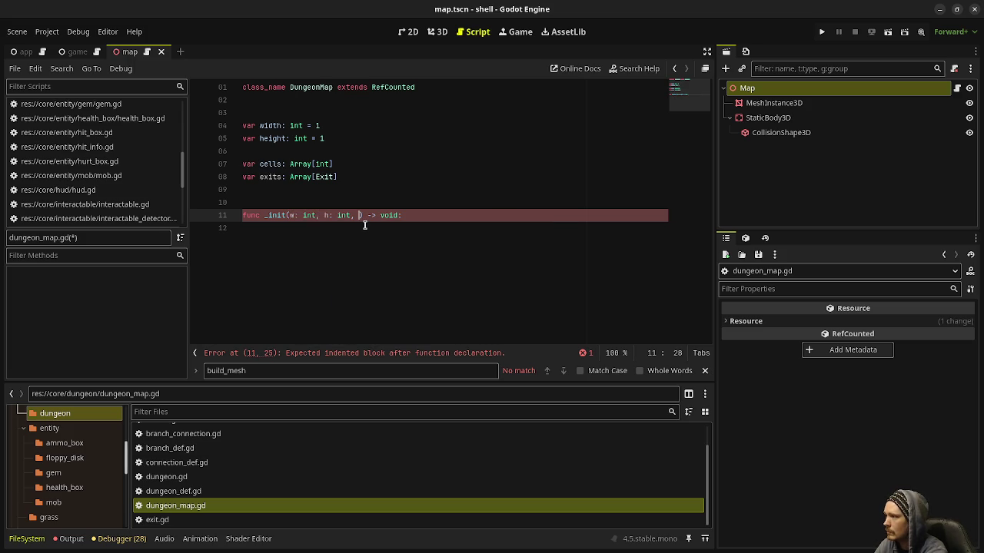
pyautogui.press('BackSpace')
pyautogui.press('BackSpace')
# Step: Fill the _init body with 'width = w' and 'height = h'
pyautogui.click(365, 225)
pyautogui.press('Tab')
pyautogui.write('width = w;')
pyautogui.press('BackSpace')
pyautogui.press('Return')
pyautogui.write('height =')
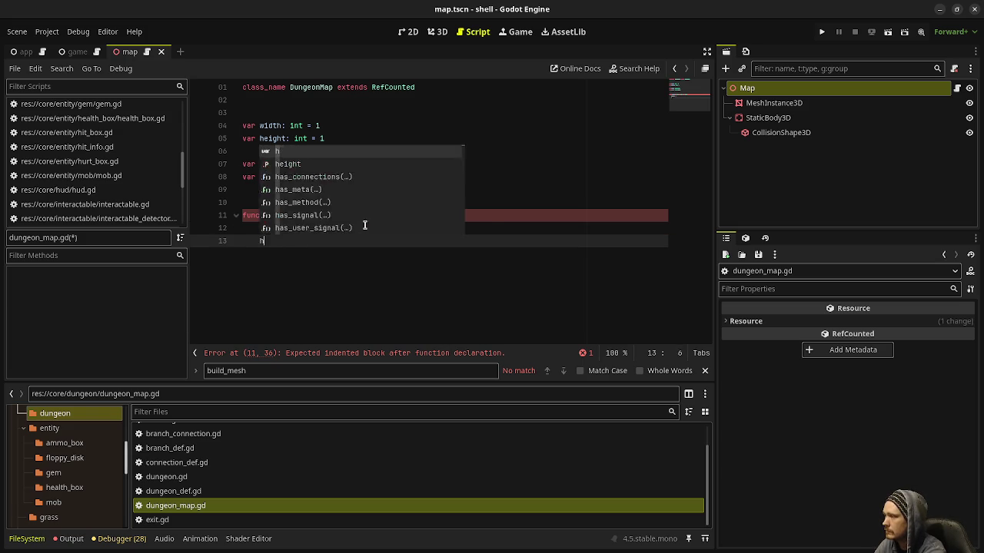
pyautogui.write(' h')
pyautogui.press('Return')
pyautogui.press('Return')
pyautogui.write('cells')
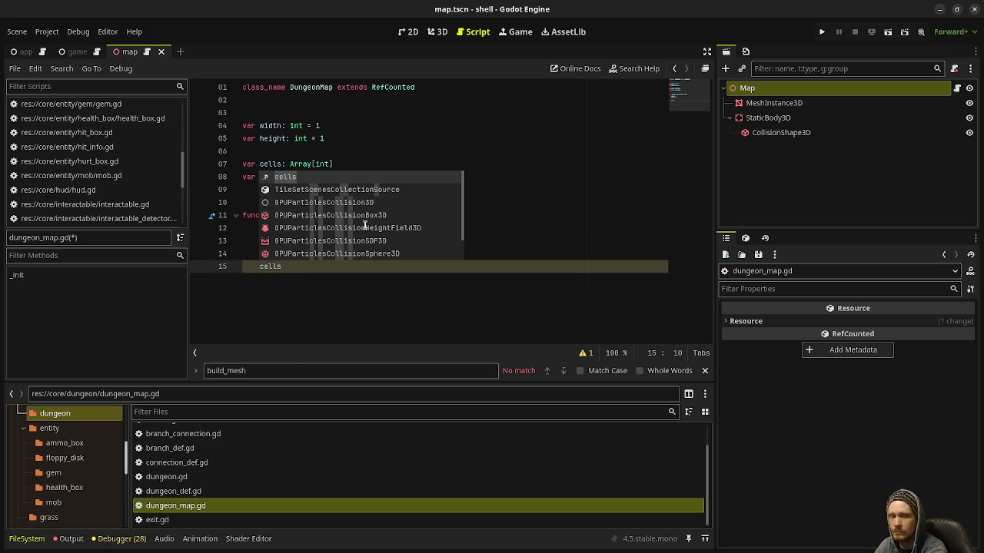
pyautogui.press('BackSpace')
pyautogui.press('BackSpace')
pyautogui.press('BackSpace')
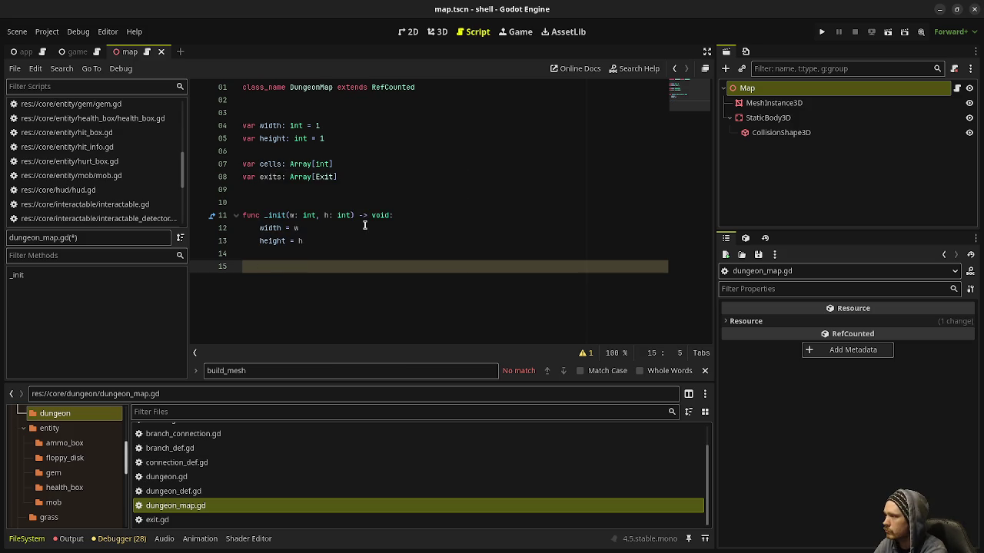
# Step: Append '= []' defaults to the cells and exits declarations
pyautogui.click(350, 163)
pyautogui.write('= []')
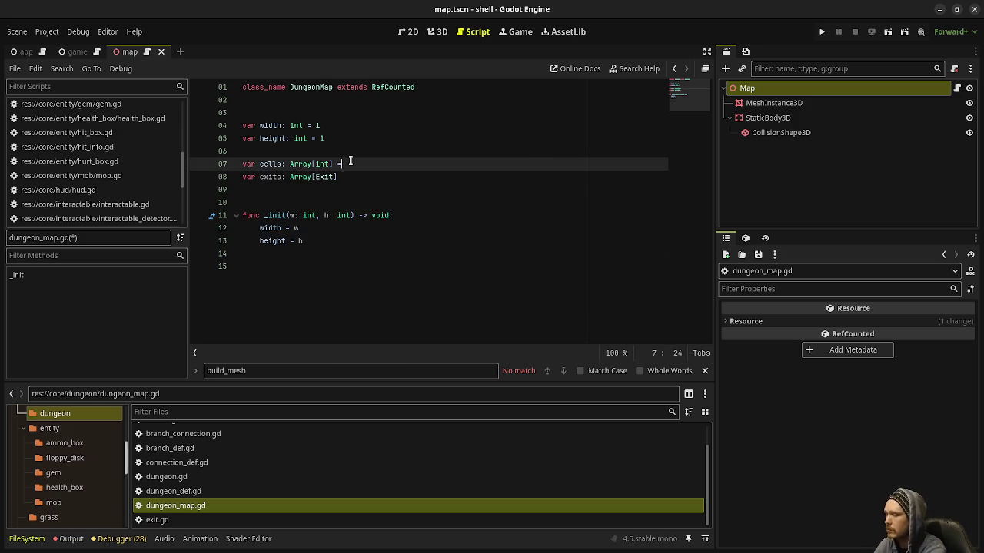
pyautogui.click(370, 177)
pyautogui.write('= []')
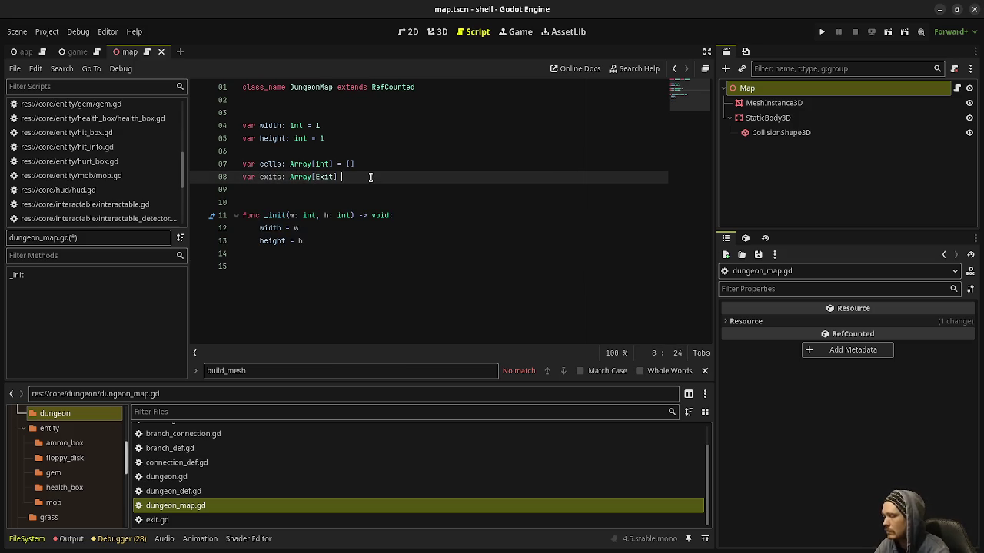
# Step: Clear the leftover whitespace below _init to make room for a new function
pyautogui.click(362, 271)
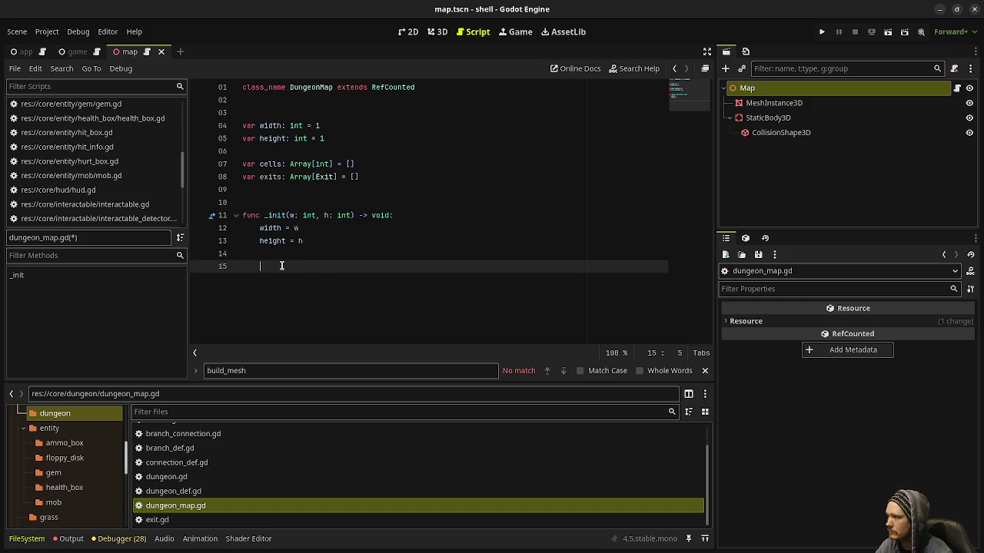
pyautogui.moveTo(281, 266); pyautogui.dragTo(333, 241)
pyautogui.press('BackSpace')
pyautogui.press('Return')
pyautogui.press('Return')
pyautogui.press('Return')
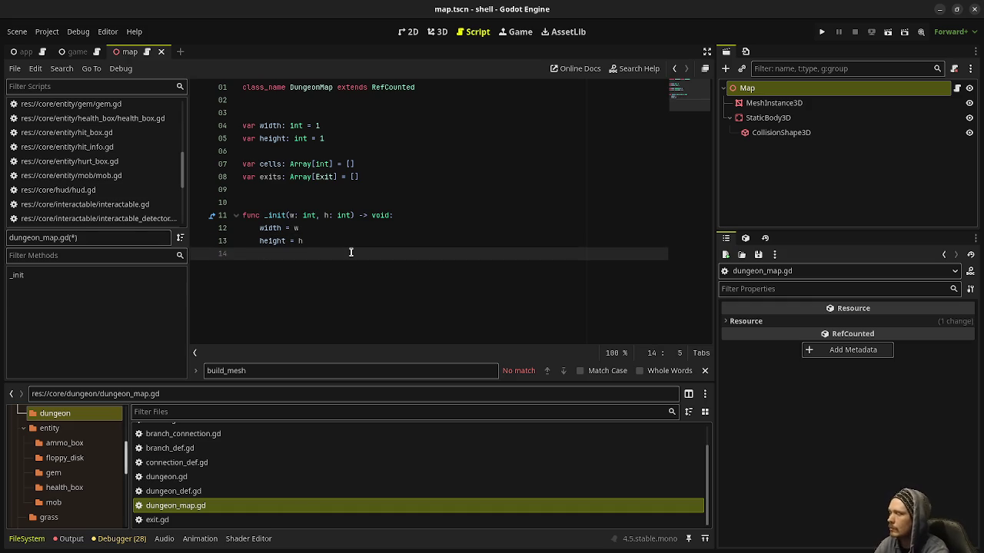
pyautogui.press('BackSpace')
# Step: Declare func add_exit(exit: Exit) -> void: in DungeonMap
pyautogui.write('func add_exi(')
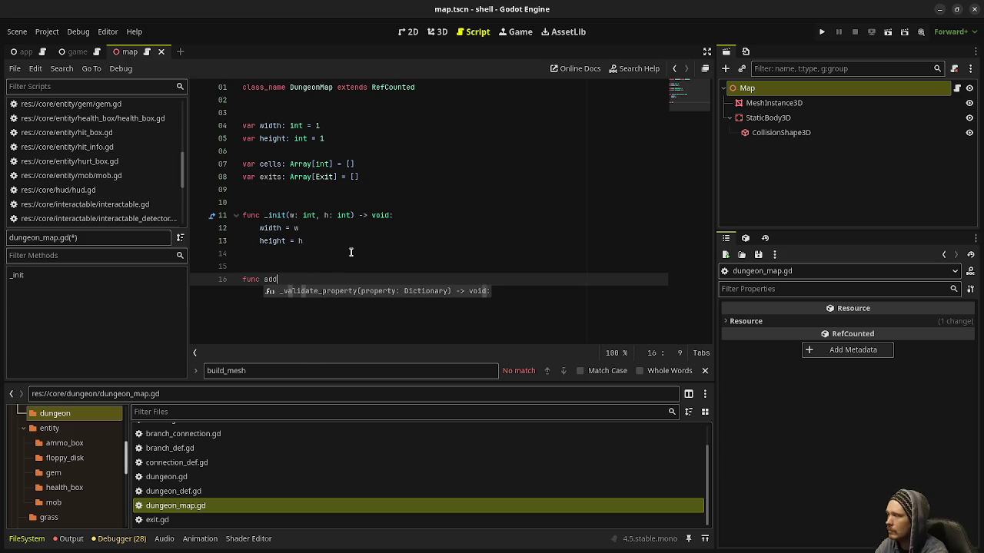
pyautogui.press('BackSpace')
pyautogui.write('t(')
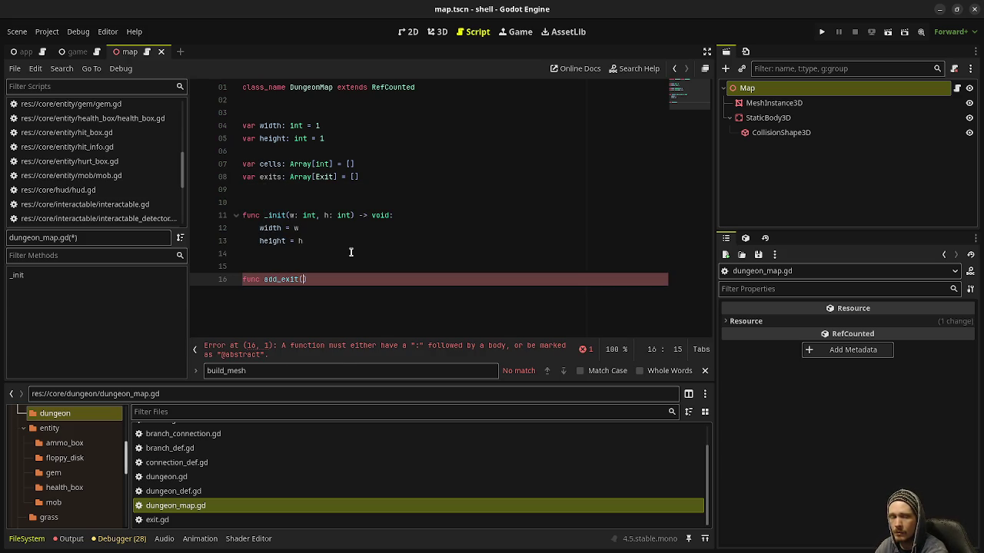
pyautogui.write('exit: Ex')
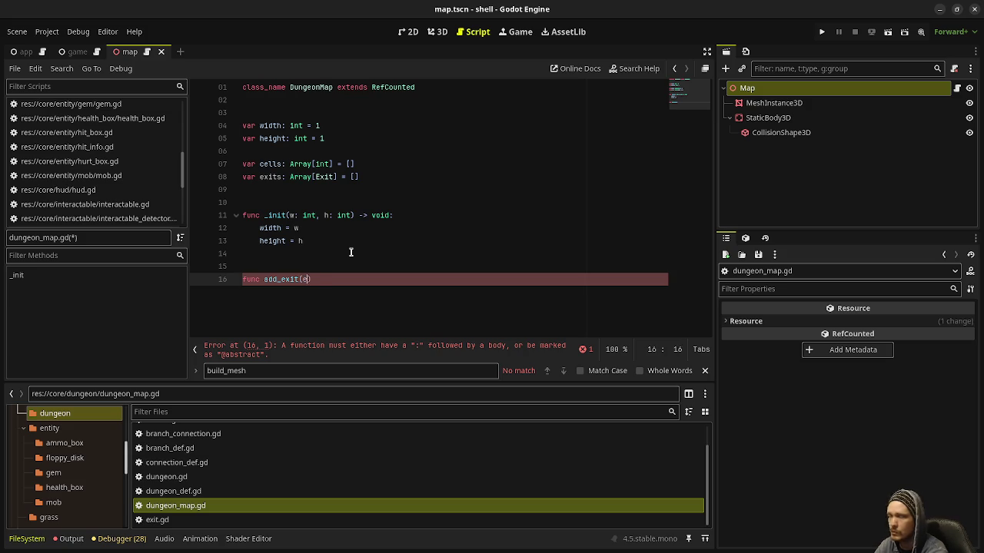
pyautogui.press('Return')
pyautogui.write(') ')
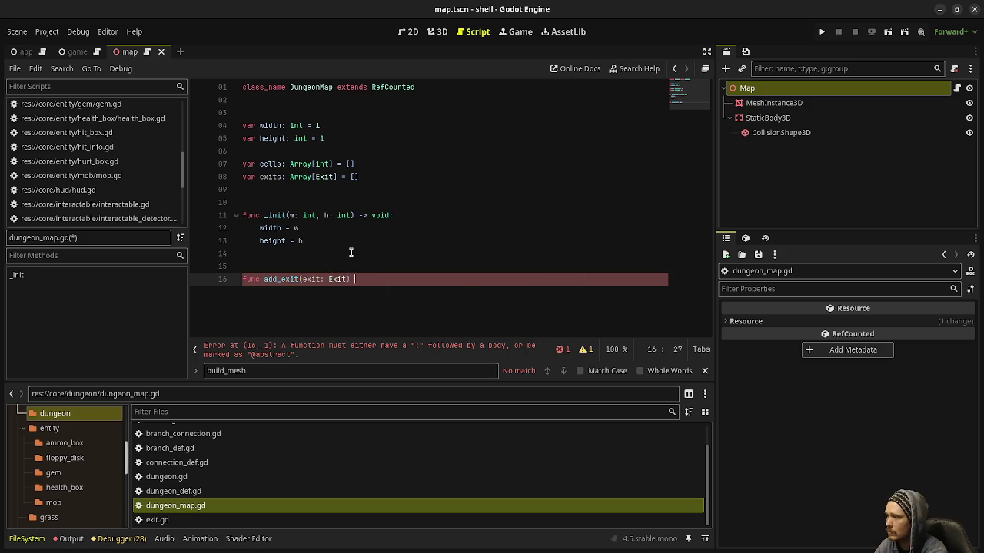
pyautogui.write('-> void:')
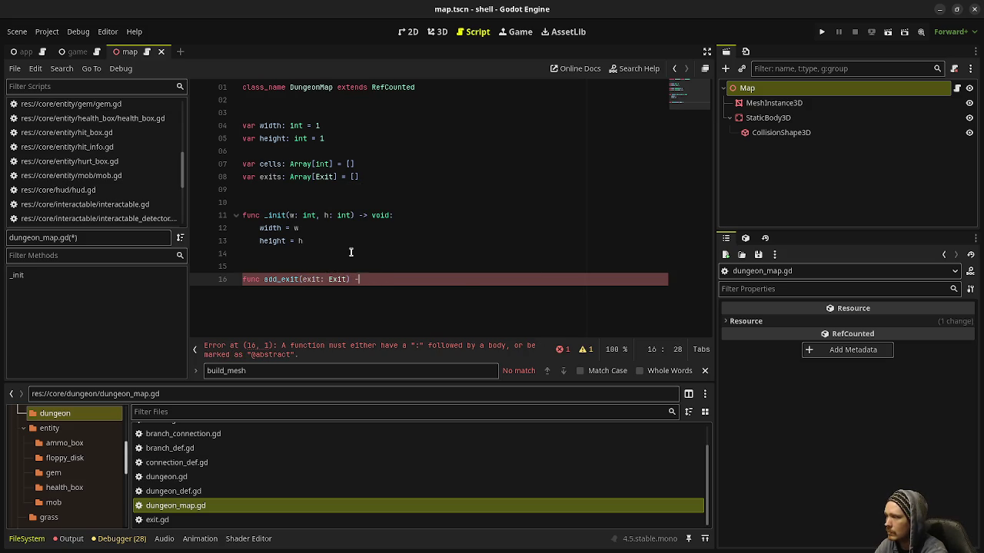
pyautogui.press('Return')
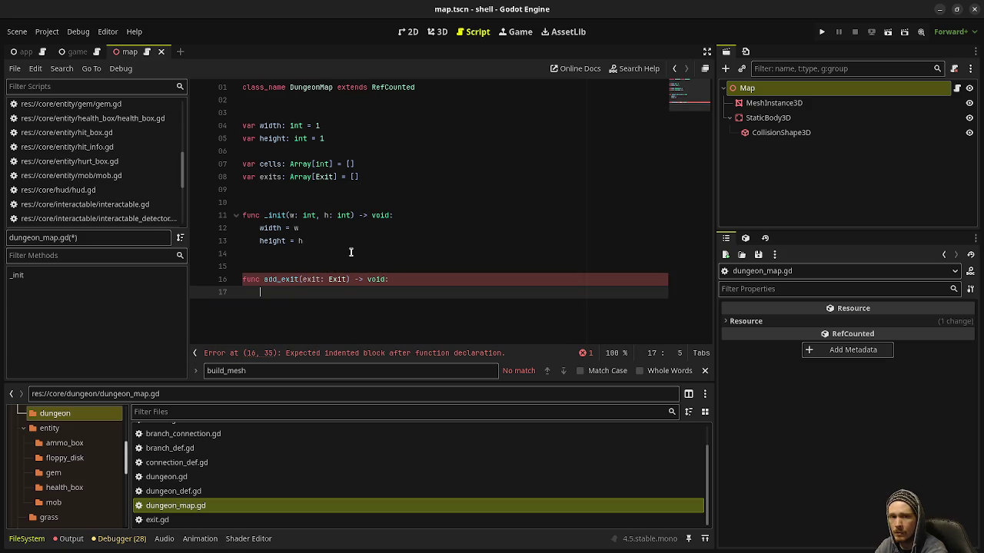
# Step: Make add_exit call exits.push_back(exit), followed by the comment '# cells[y * width + x] = 2'
pyautogui.write('exits.push')
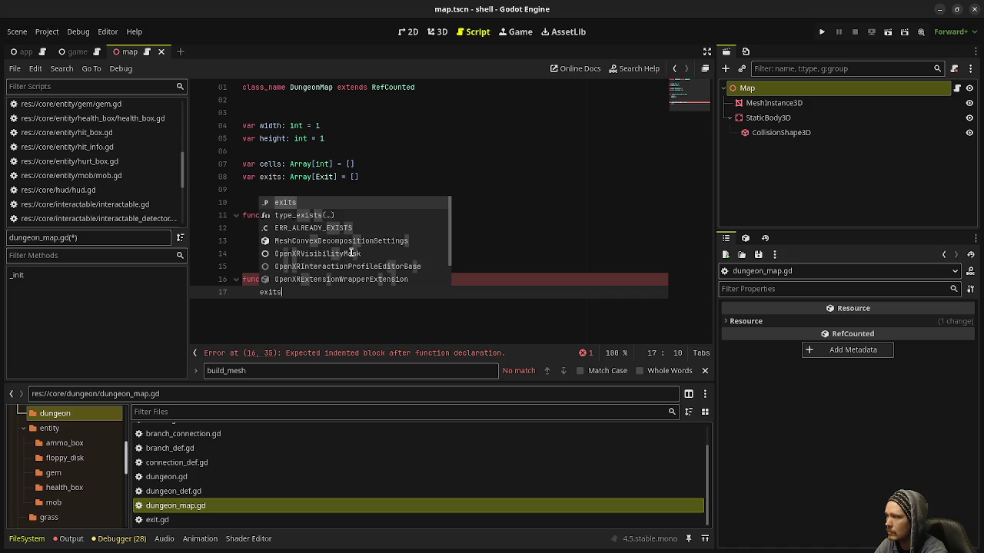
pyautogui.write('_b')
pyautogui.press('Return')
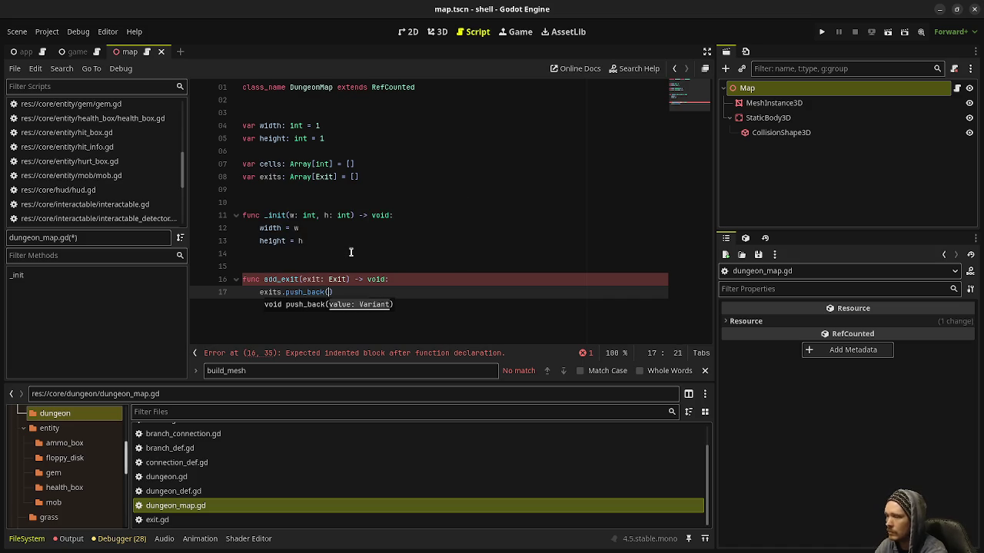
pyautogui.write('exit)')
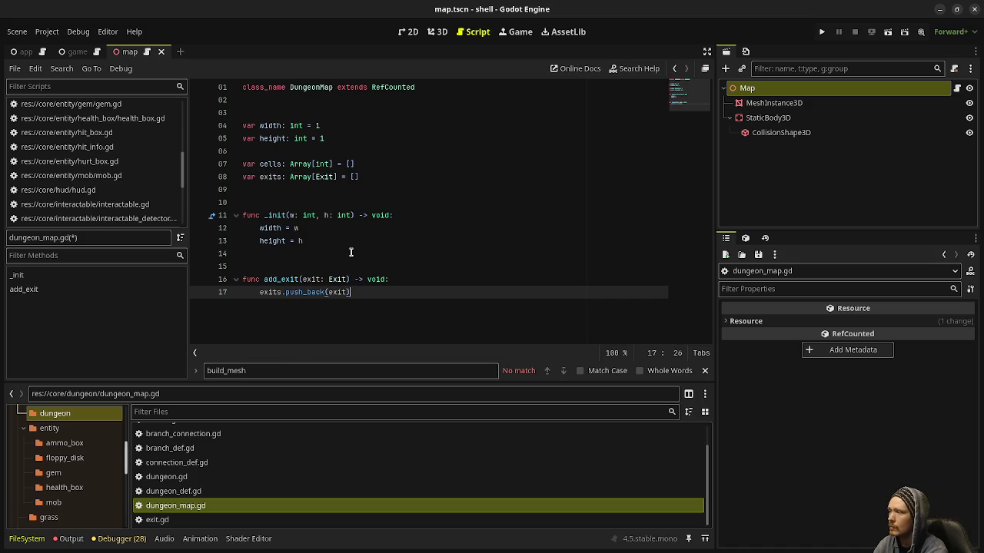
pyautogui.press('Return')
pyautogui.write('# ')
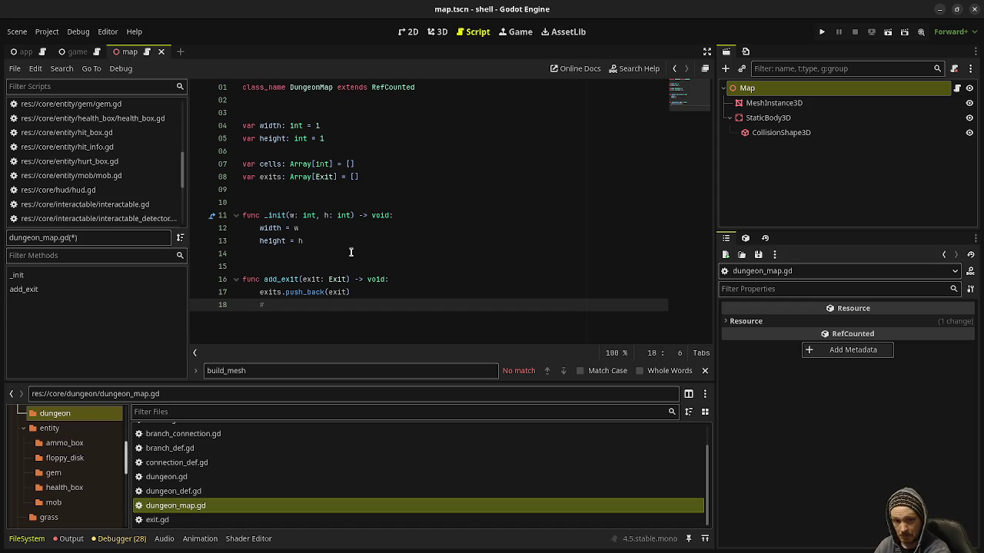
pyautogui.write('cells[')
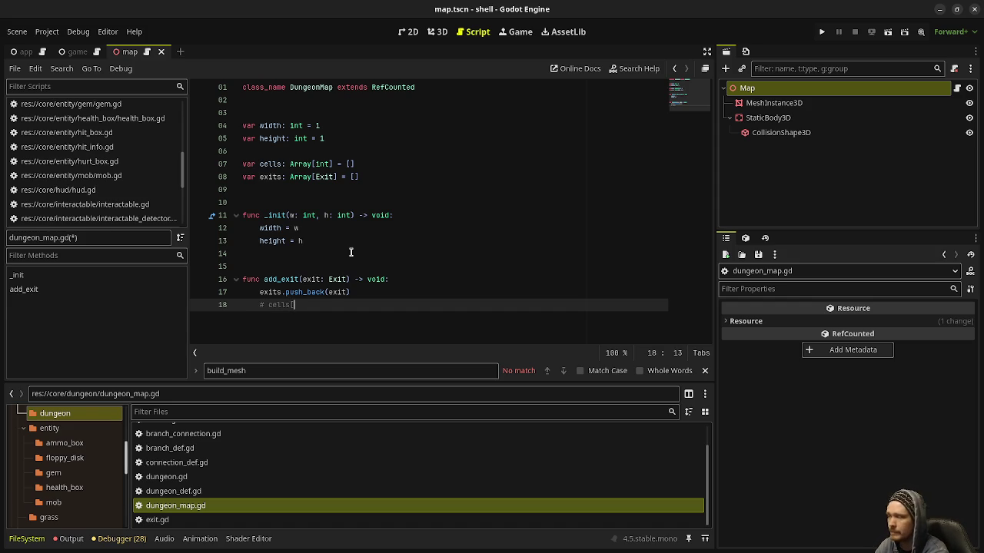
pyautogui.write('y * width + x] = 2')
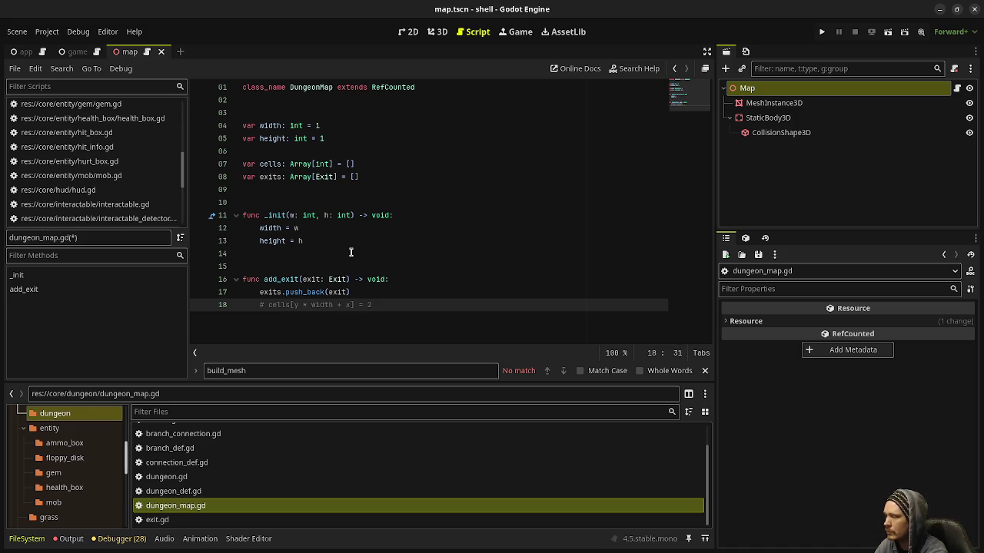
pyautogui.press('Return')
pyautogui.press('Return')
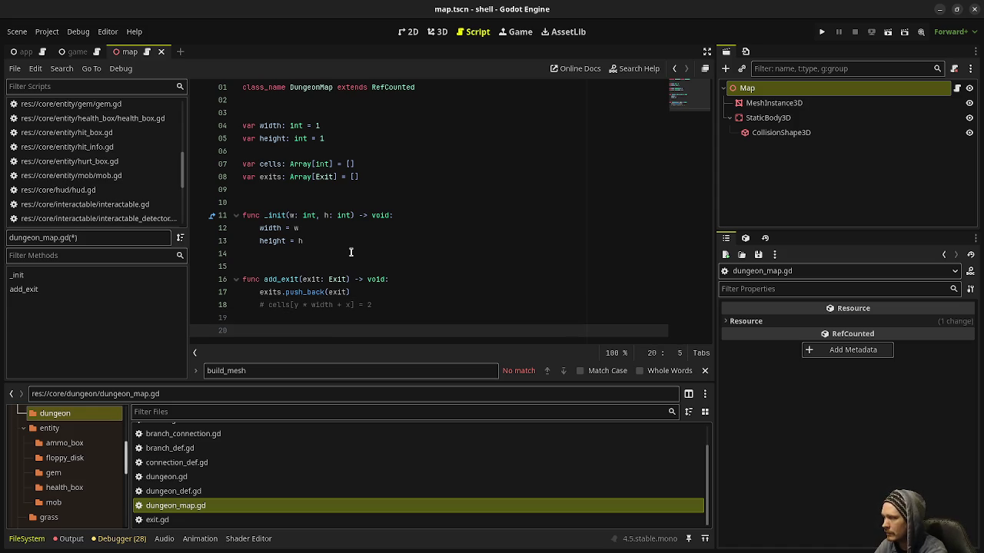
pyautogui.press('Return')
pyautogui.press('BackSpace')
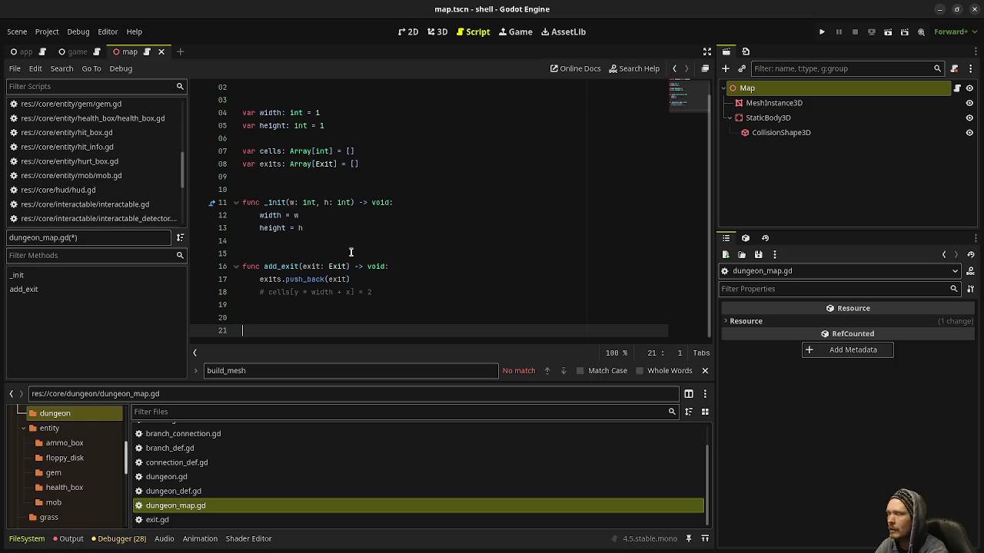
pyautogui.scroll(1, 351, 252)
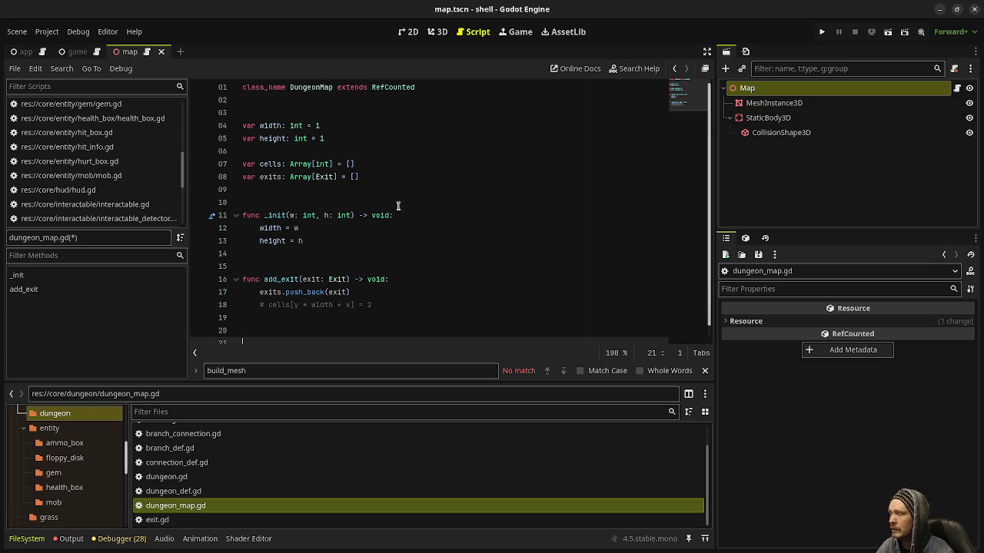
pyautogui.scroll(-1, 328, 323)
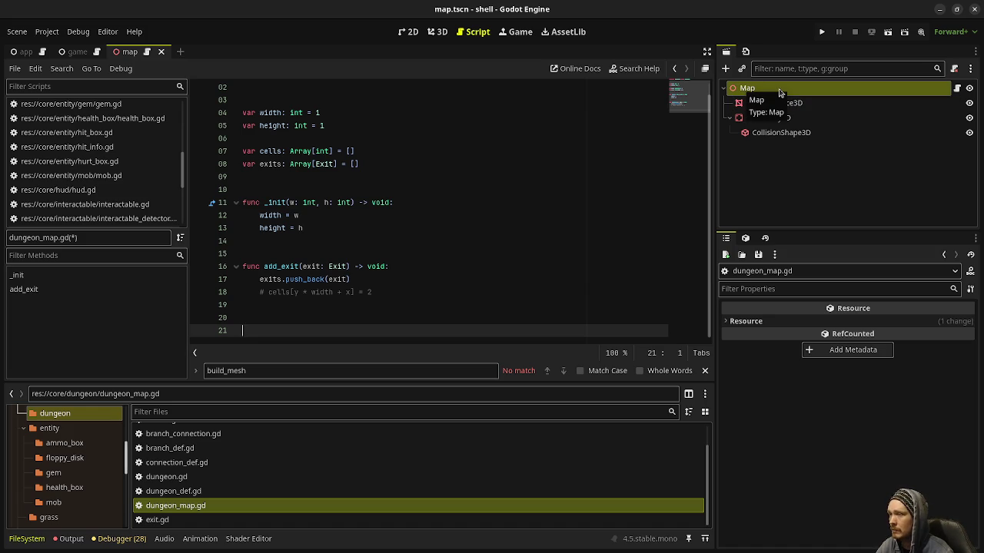
pyautogui.click(356, 278)
pyautogui.moveTo(356, 278); pyautogui.dragTo(254, 266)
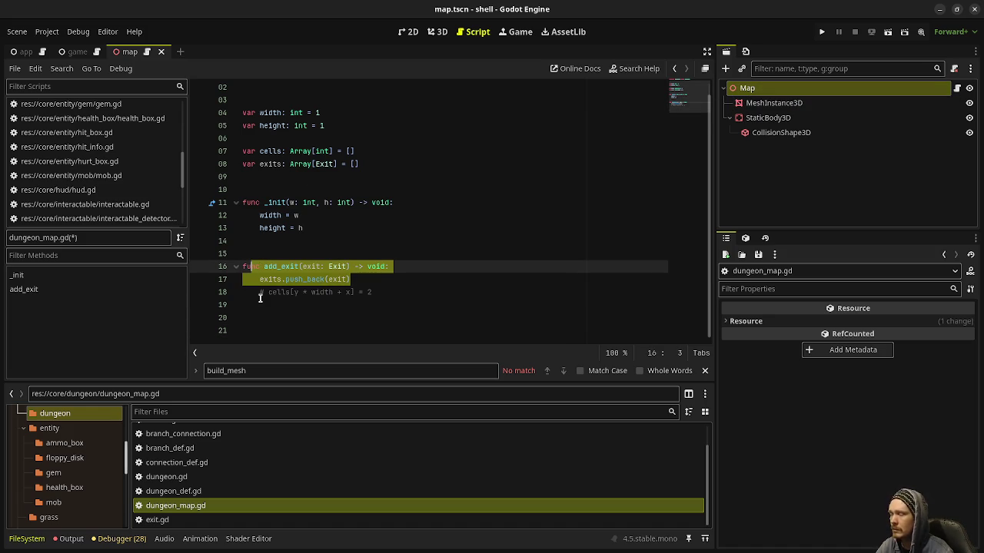
pyautogui.doubleClick(271, 279)
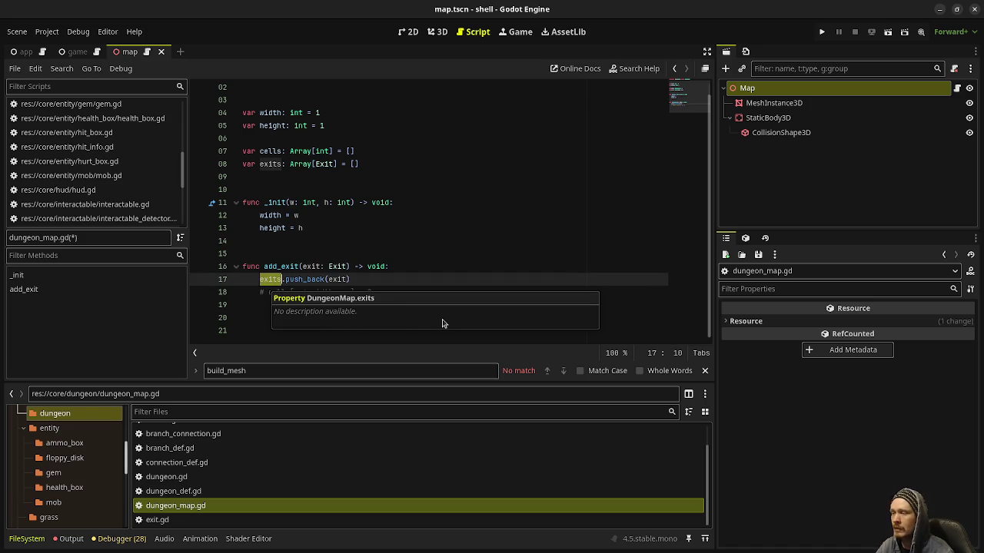
pyautogui.click(323, 318)
pyautogui.press('Down')
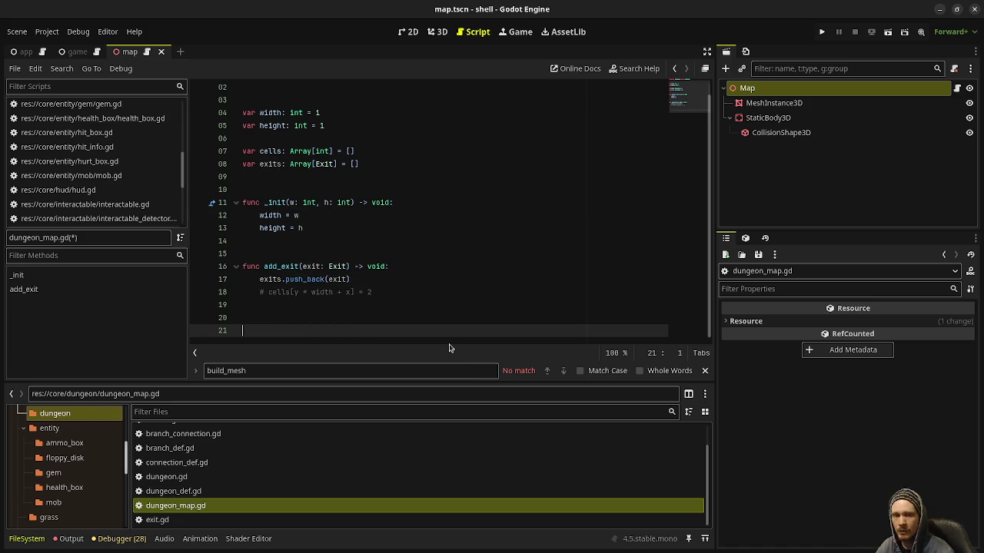
# Step: Add func get_exit_at(x: int, y: int) -> void: with a body beginning 'return exits.'
pyautogui.write('fun')
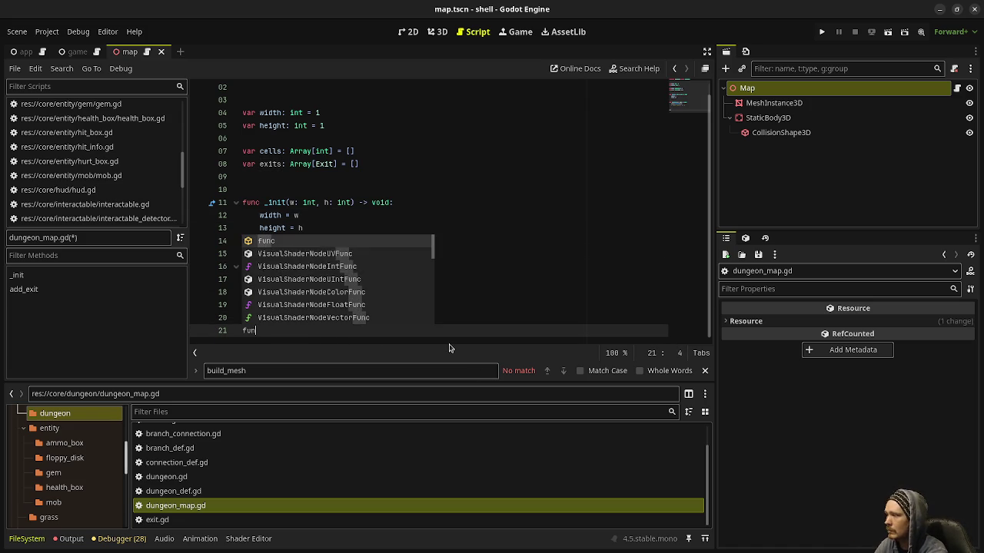
pyautogui.write('c get_exit_at')
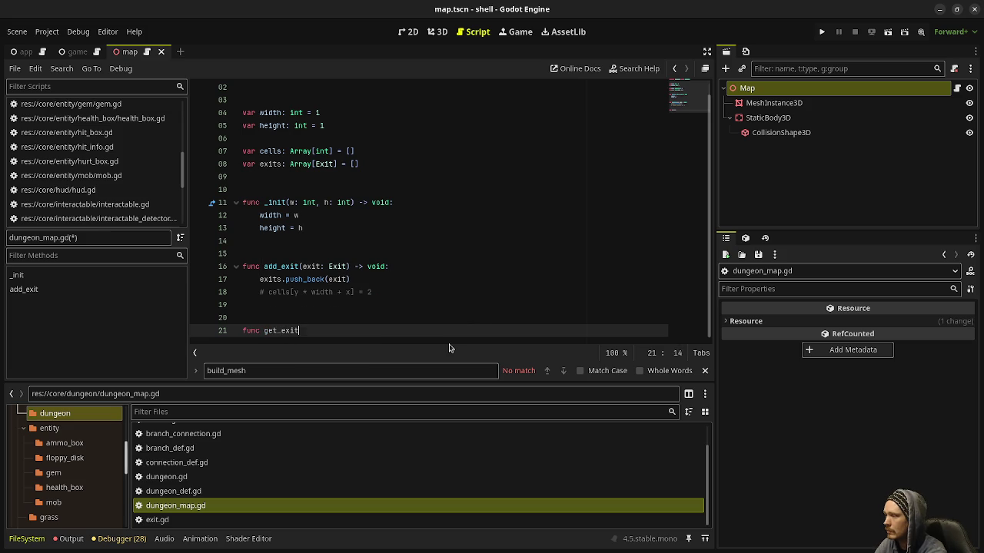
pyautogui.write('(x: int, y: ')
pyautogui.write('int) -> void:')
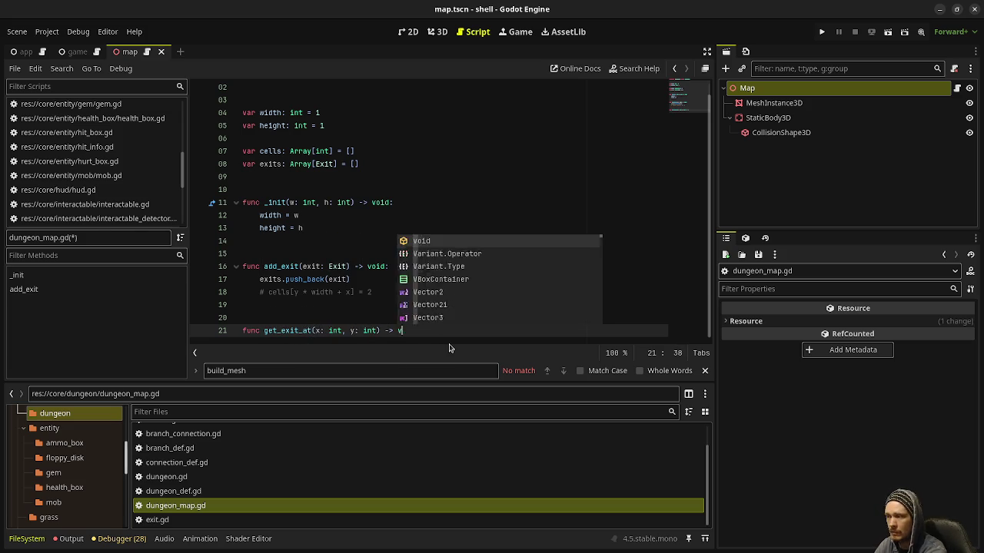
pyautogui.press('Return')
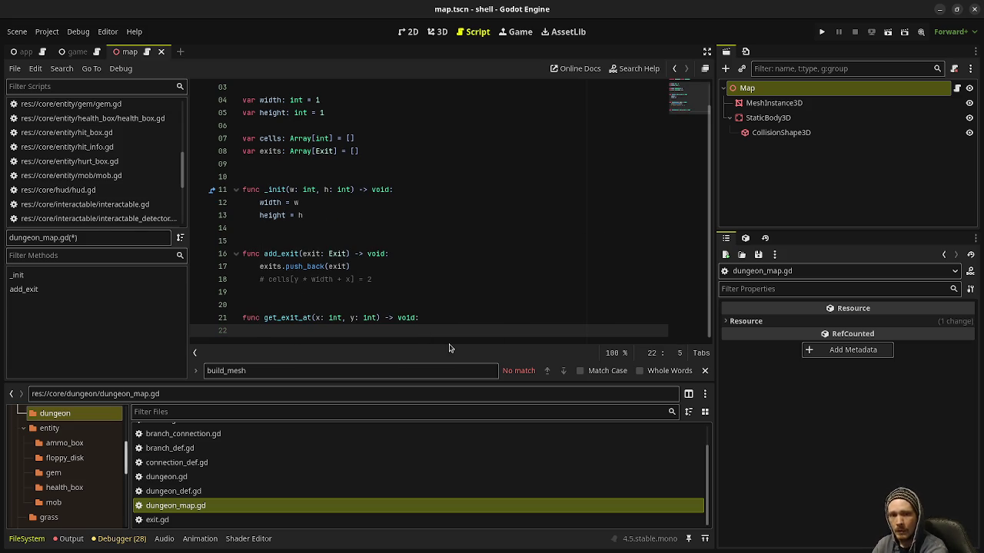
pyautogui.write('return exits.')
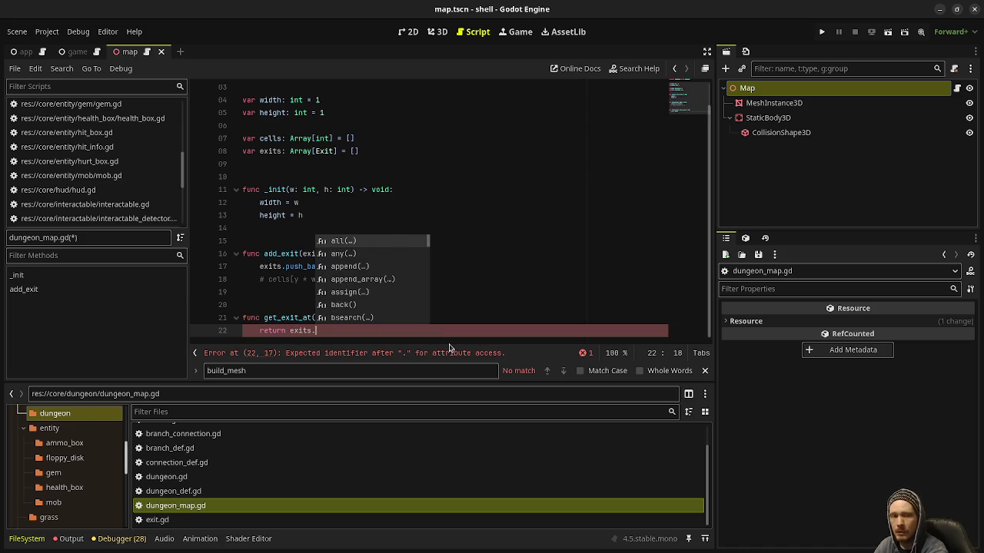
# Step: Try exits.sort() and then a sort_custom lambda, erasing it back to 'return exits'
pyautogui.write('sort(')
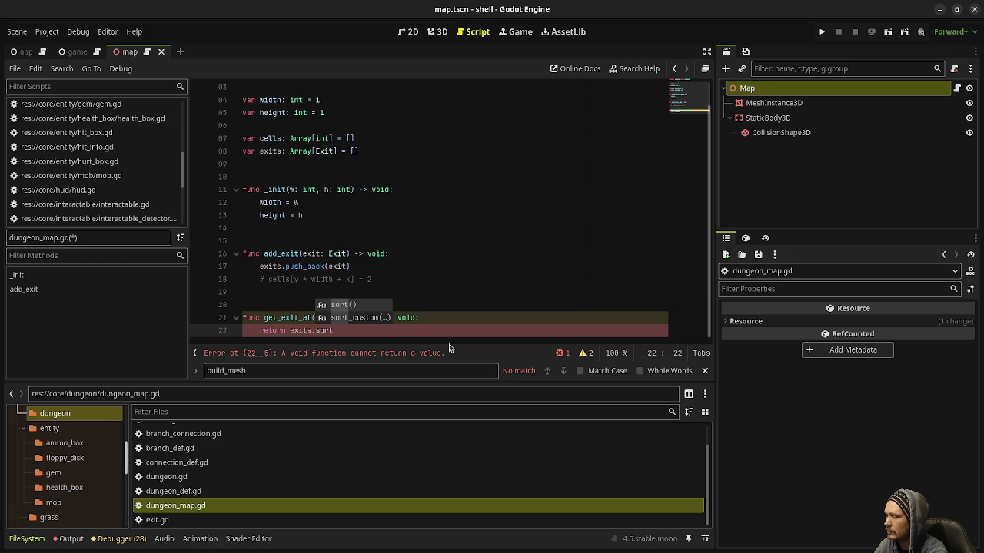
pyautogui.press('Escape')
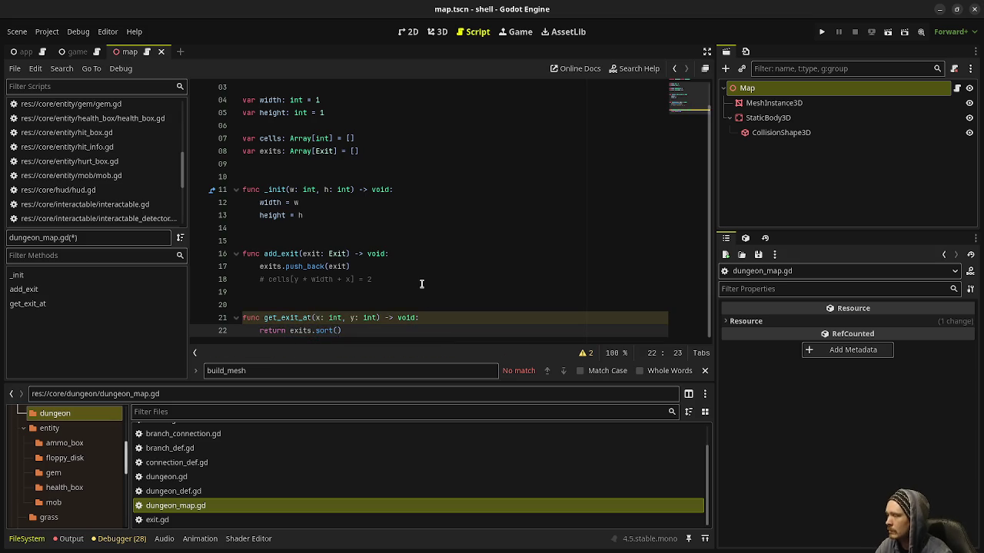
pyautogui.press('BackSpace')
pyautogui.press('BackSpace')
pyautogui.press('BackSpace')
pyautogui.press('BackSpace')
pyautogui.write('so')
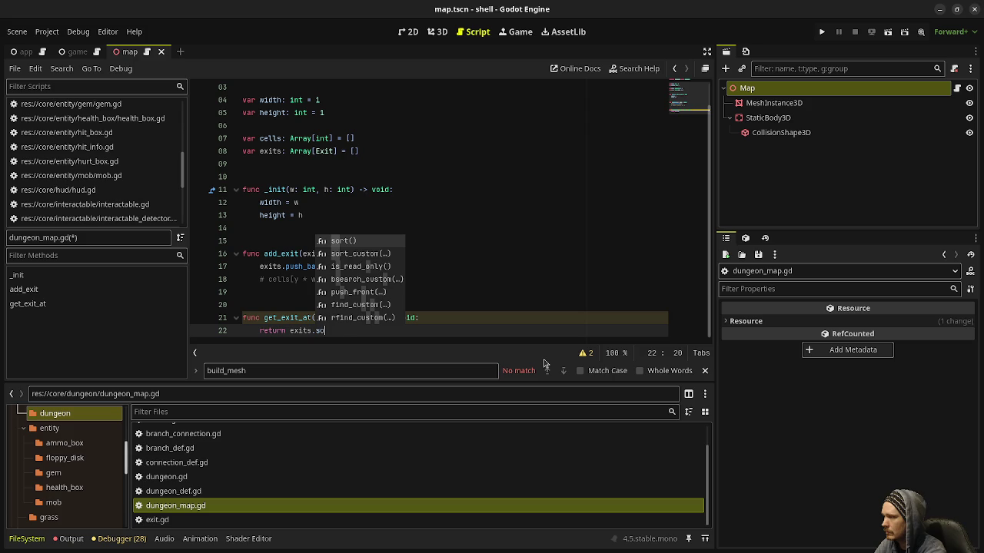
pyautogui.press('Down')
pyautogui.press('Return')
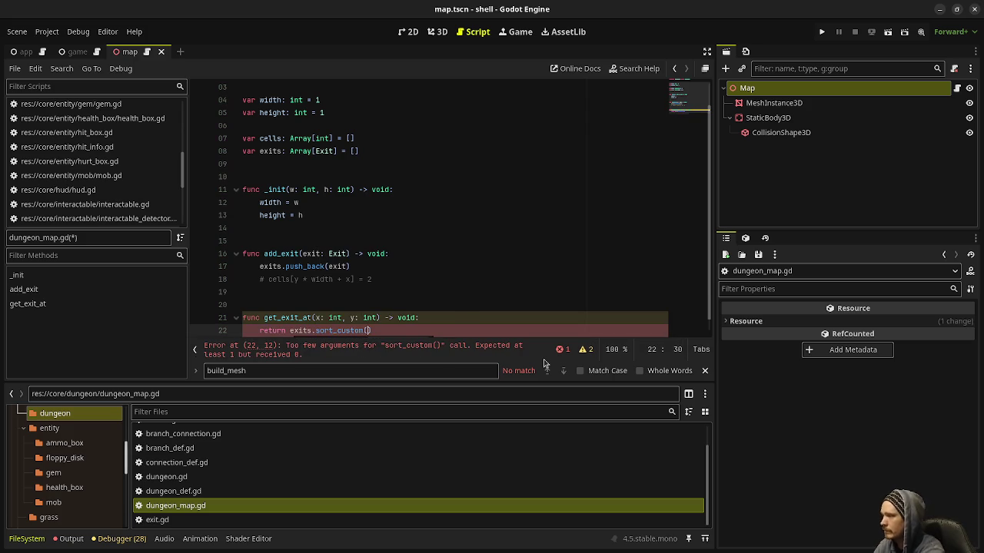
pyautogui.write('(a, b')
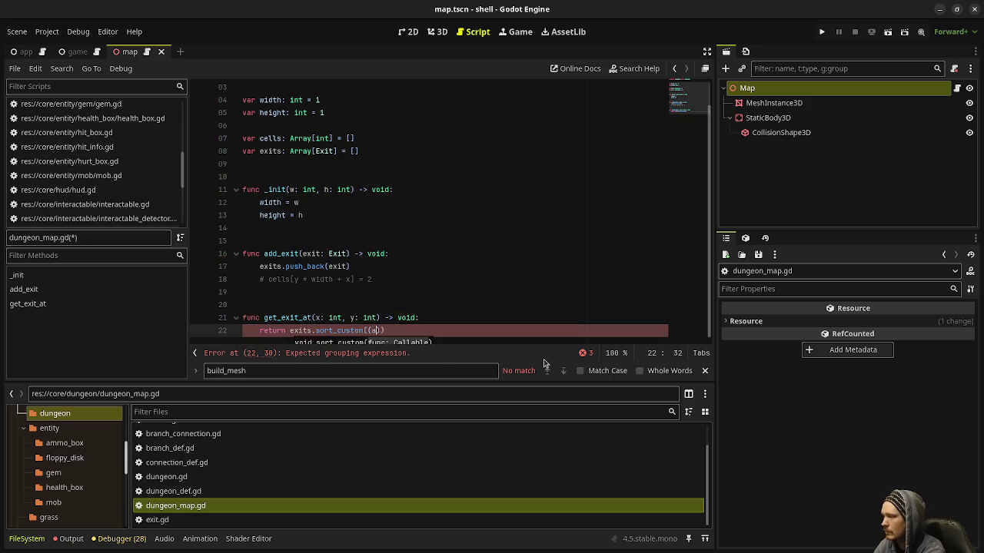
pyautogui.write(') ->')
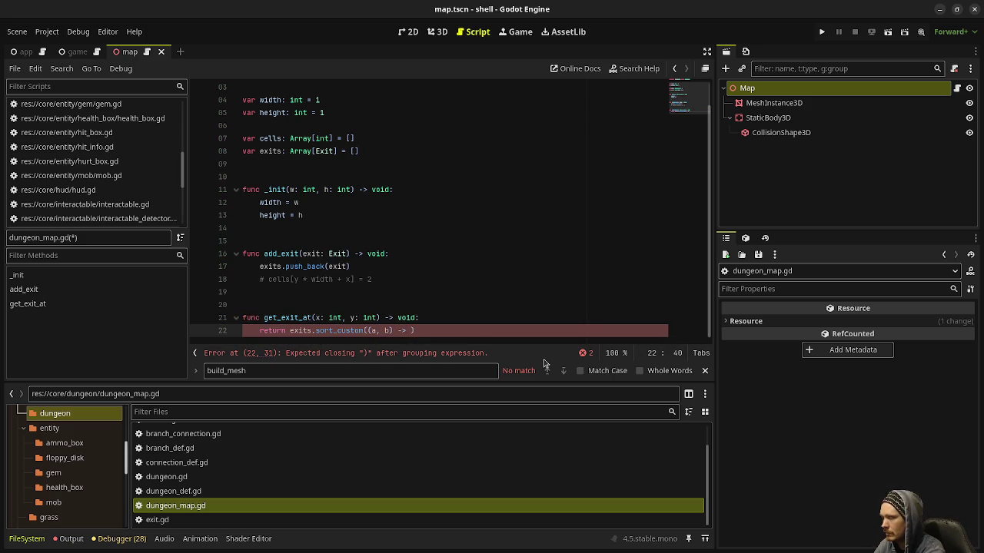
pyautogui.press('BackSpace')
pyautogui.press('BackSpace')
pyautogui.press('BackSpace')
pyautogui.write(': return a')
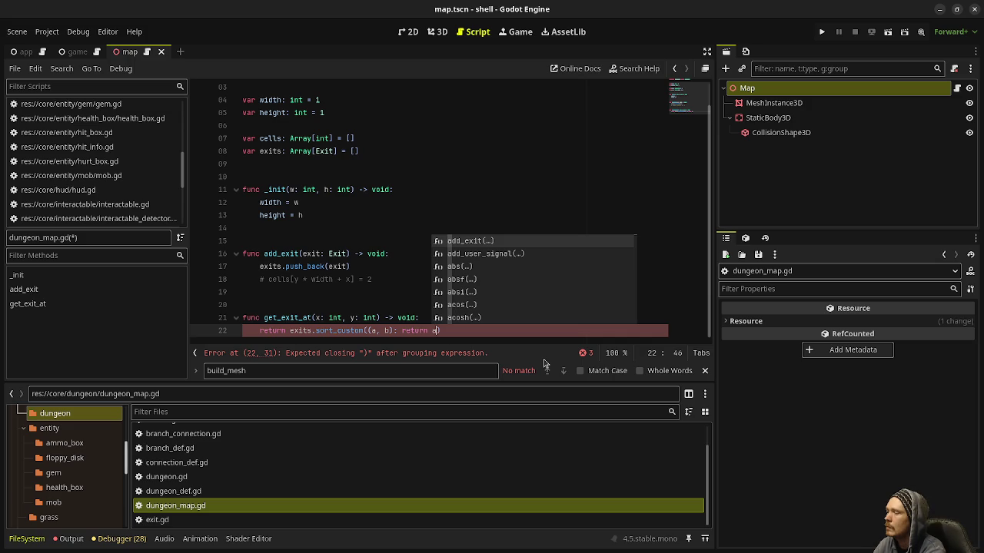
pyautogui.press('BackSpace')
pyautogui.press('BackSpace')
pyautogui.press('BackSpace')
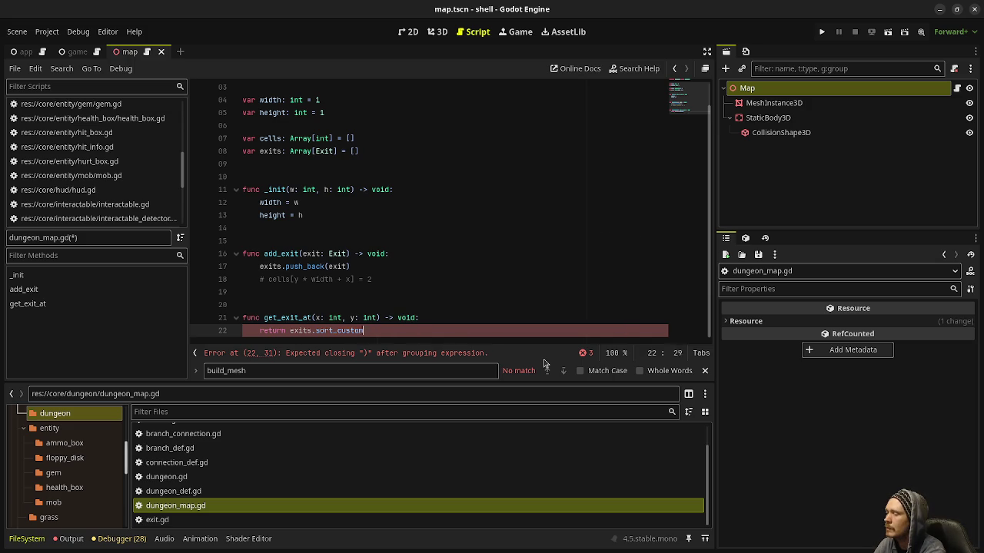
pyautogui.press('BackSpace')
pyautogui.press('BackSpace')
pyautogui.press('BackSpace')
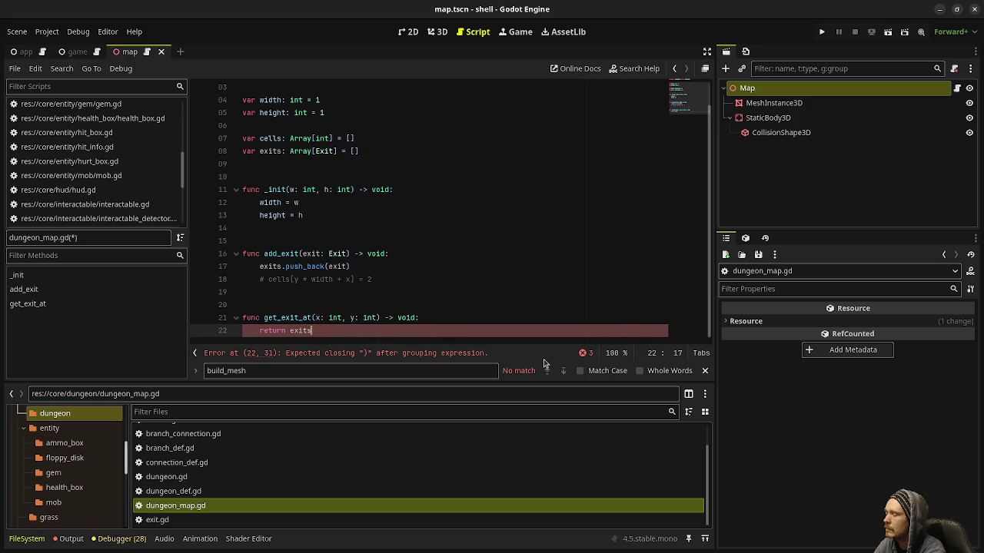
# Step: Clear line 22 and start an exits.find_custom( lookup with a lambda over e
pyautogui.press('BackSpace')
pyautogui.press('BackSpace')
pyautogui.press('BackSpace')
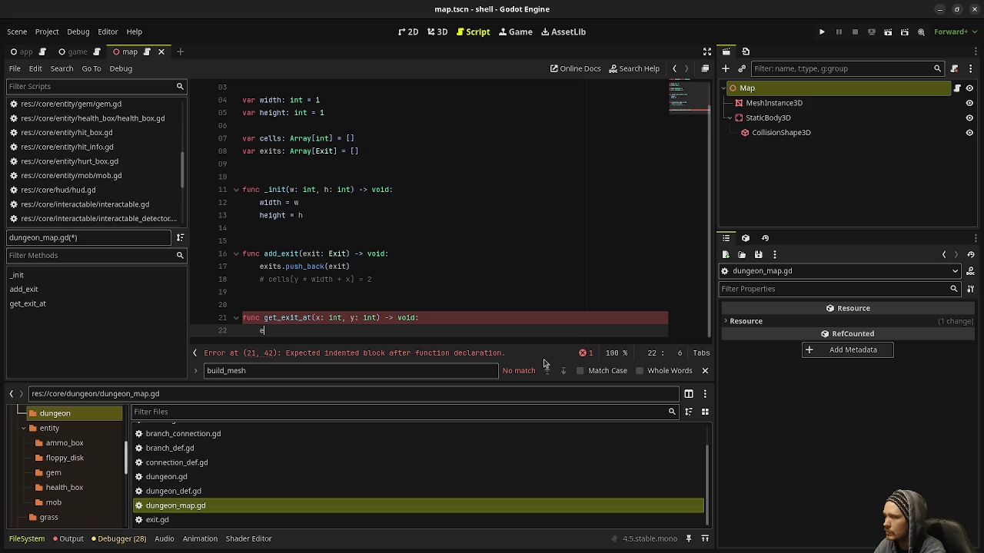
pyautogui.write('exits.fin')
pyautogui.press('Down')
pyautogui.press('Return')
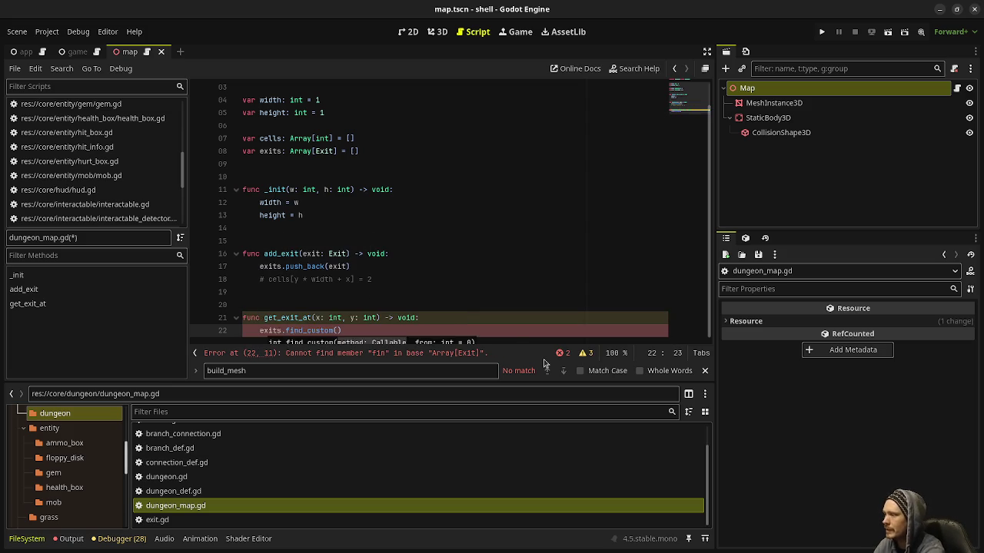
pyautogui.scroll(-1, 499, 273)
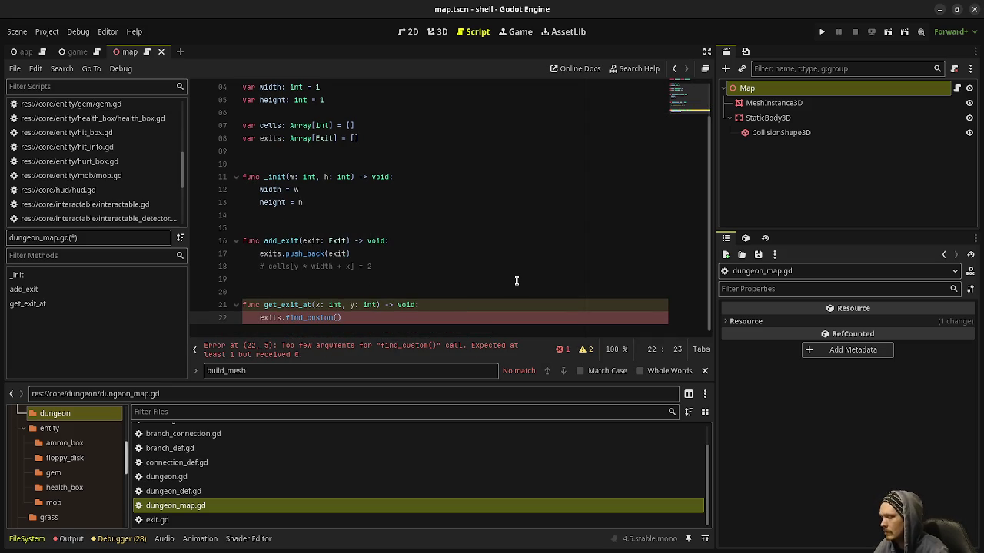
pyautogui.write('(')
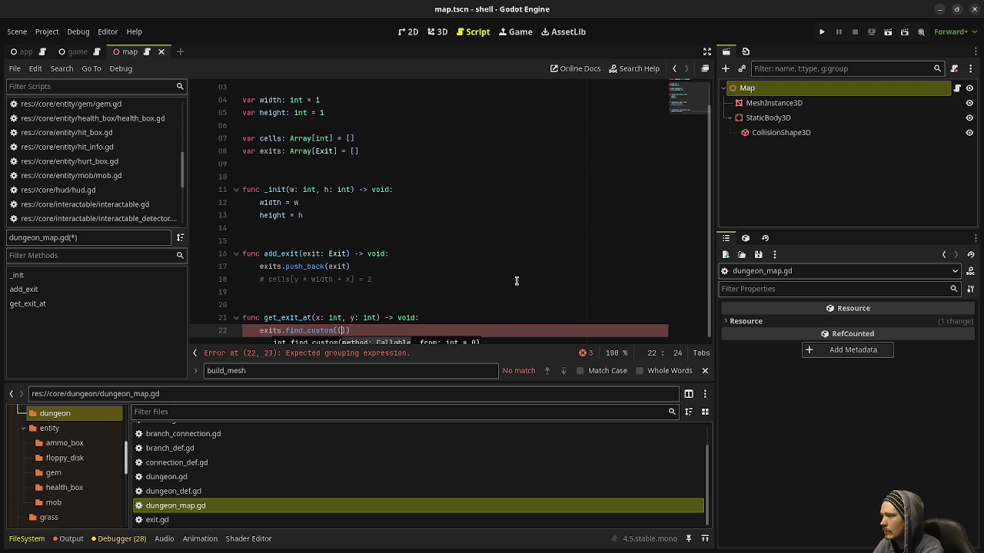
pyautogui.write('e): ')
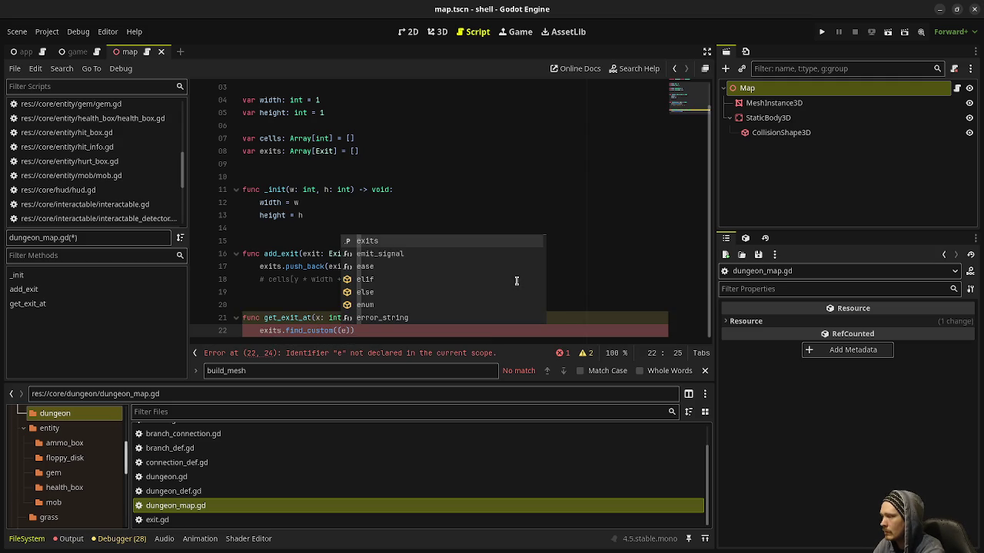
pyautogui.write('e')
pyautogui.write('.x')
# Step: Type the lambda parameter as (e: Exit): ret and open the Array docs for find_custom
pyautogui.press('BackSpace')
pyautogui.press('BackSpace')
pyautogui.press('BackSpace')
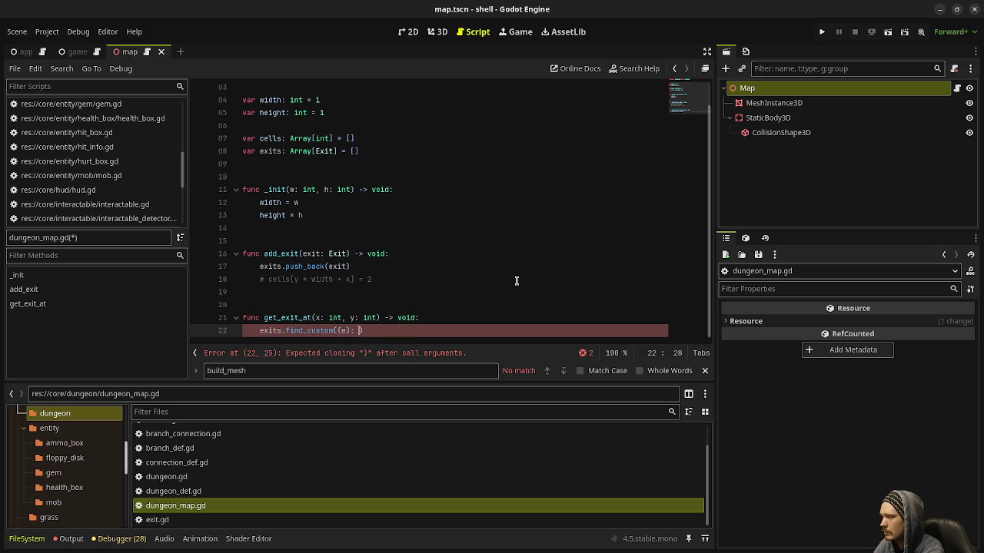
pyautogui.write(': Exit')
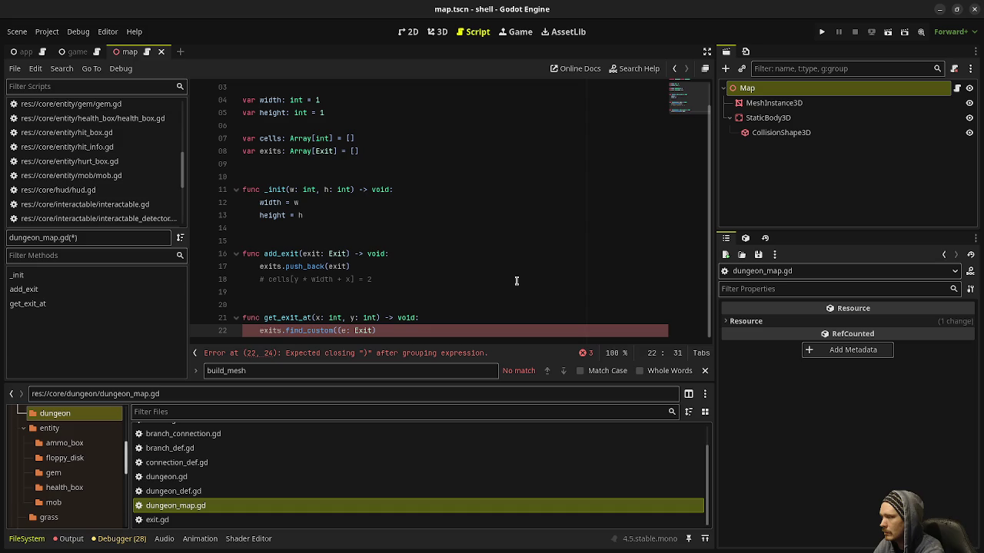
pyautogui.write('):')
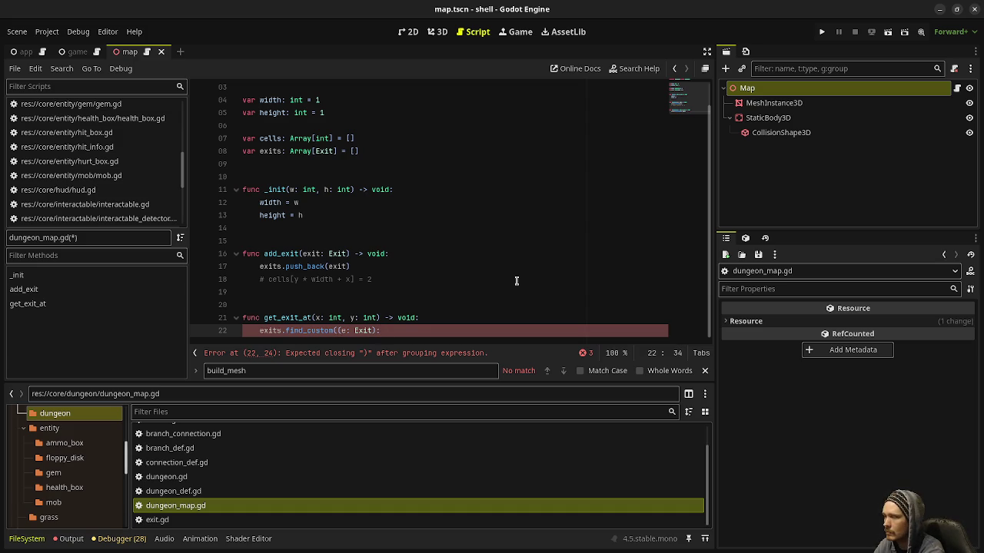
pyautogui.write('ret')
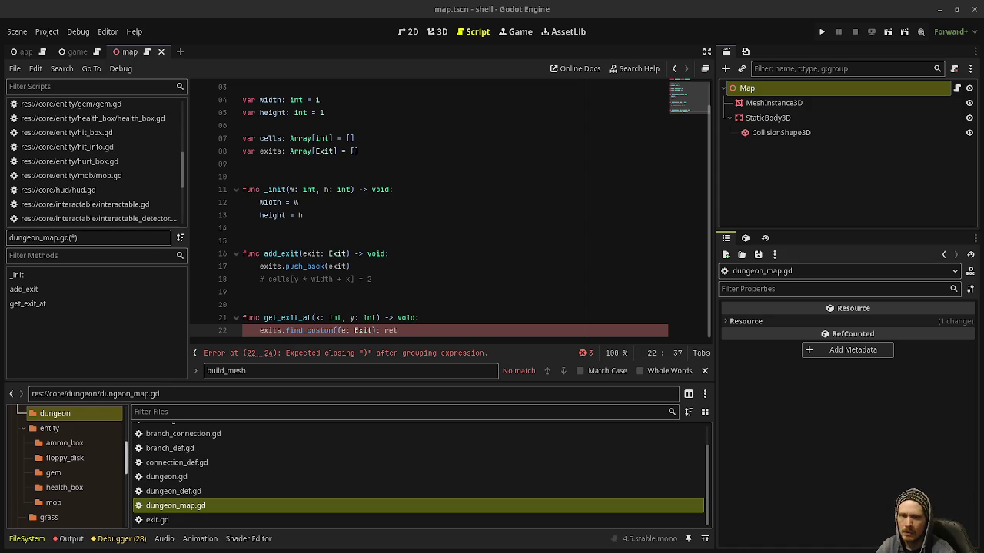
pyautogui.keyDown('ctrl'); pyautogui.click(315, 330); pyautogui.keyUp('ctrl')
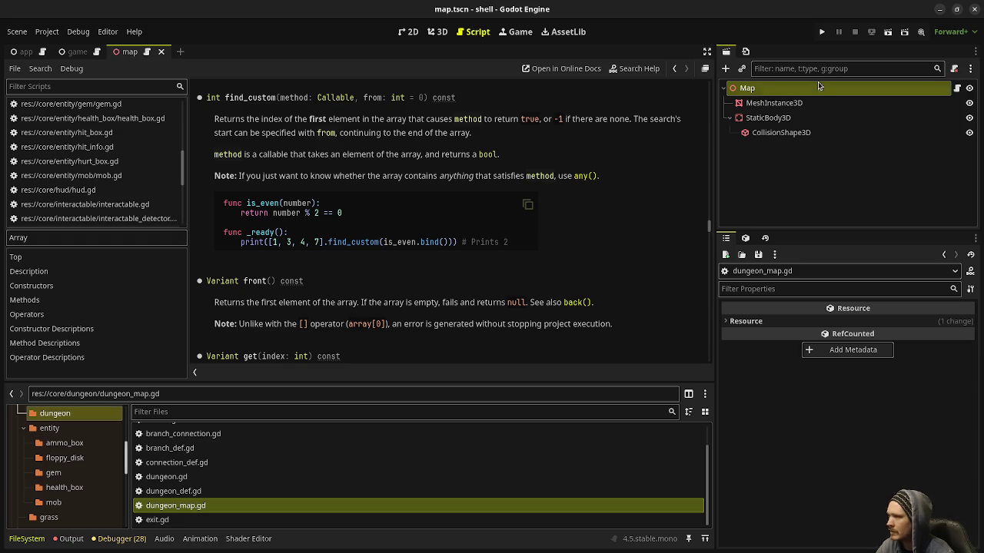
# Step: Replace the find_custom line with a loop over exits returning e when coord_x == x and coord_y == y
pyautogui.click(438, 32)
pyautogui.hotkey('ctrl', 'F3')
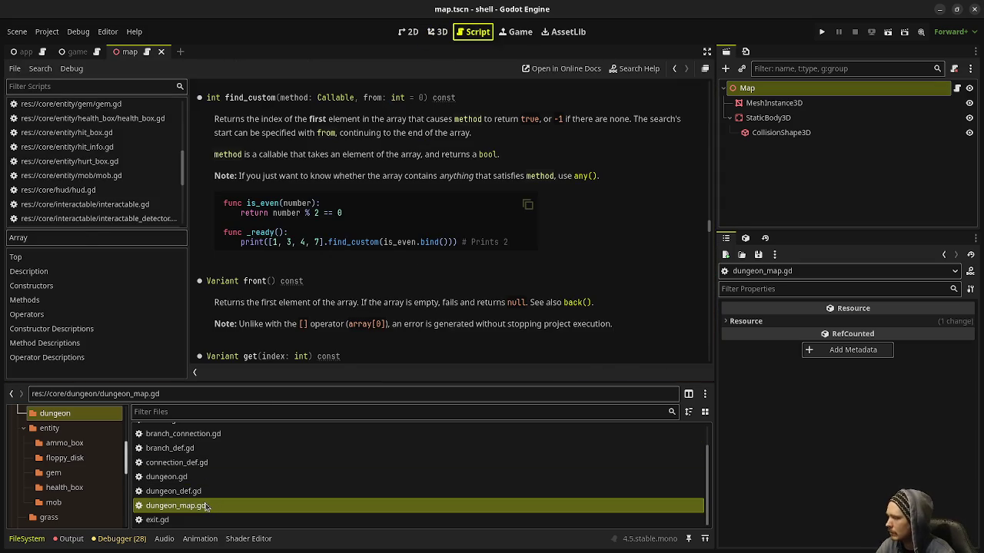
pyautogui.doubleClick(208, 506)
pyautogui.moveTo(415, 341); pyautogui.dragTo(255, 343)
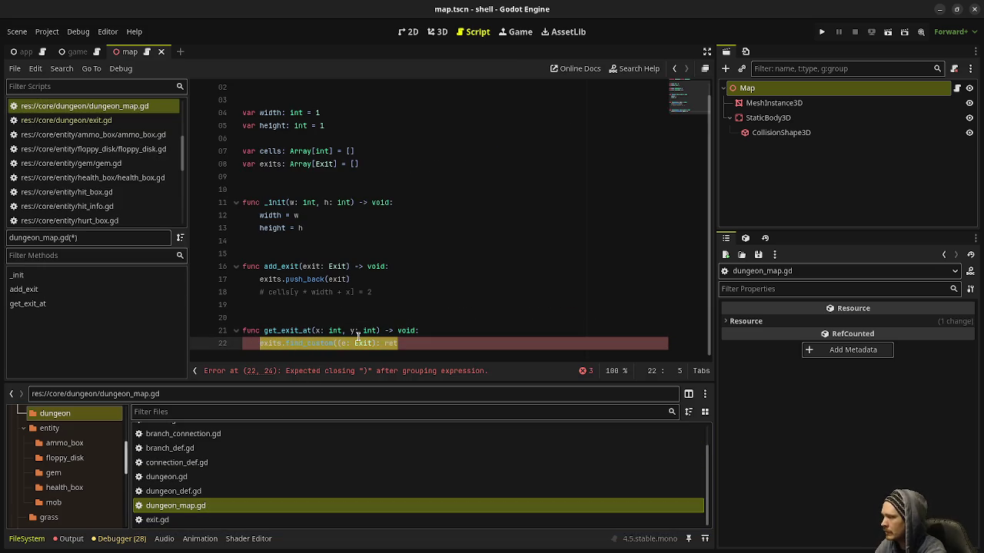
pyautogui.write('for e in e')
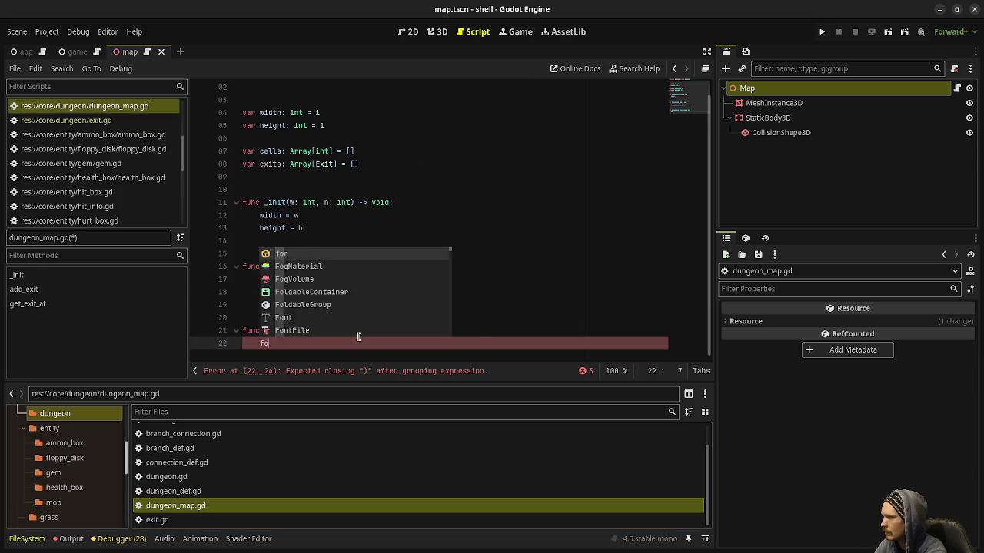
pyautogui.write('xits:')
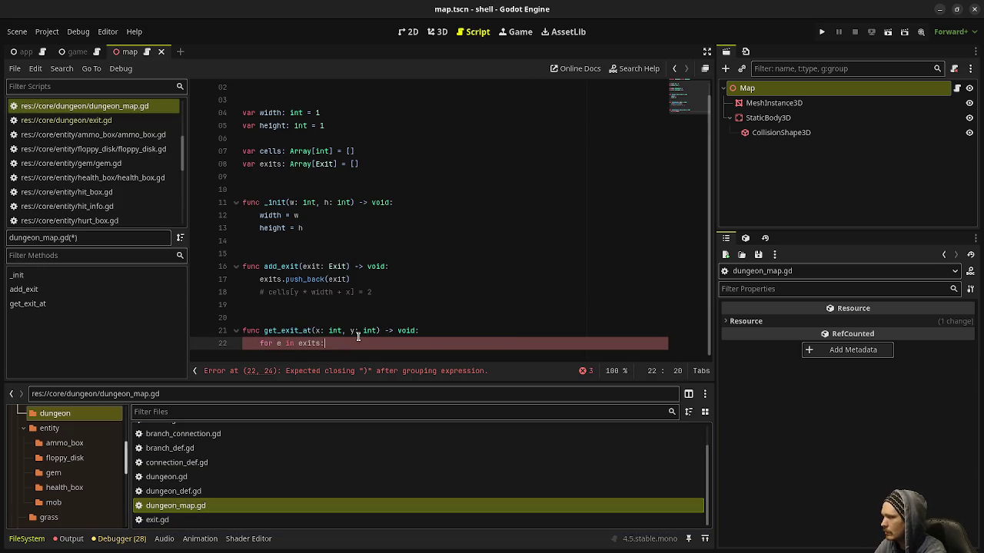
pyautogui.press('Return')
pyautogui.write('if e.x')
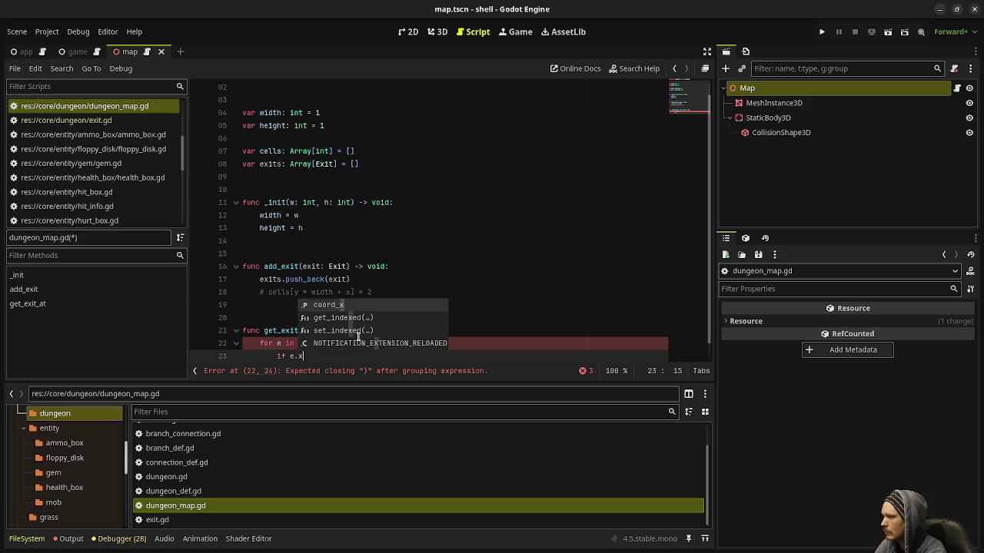
pyautogui.press('Return')
pyautogui.write('== x && ')
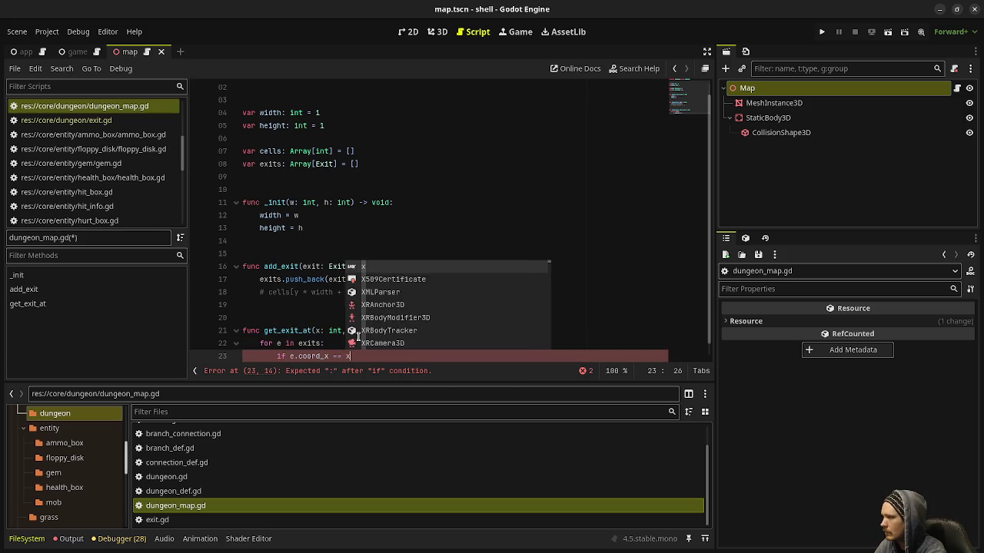
pyautogui.write('e.co')
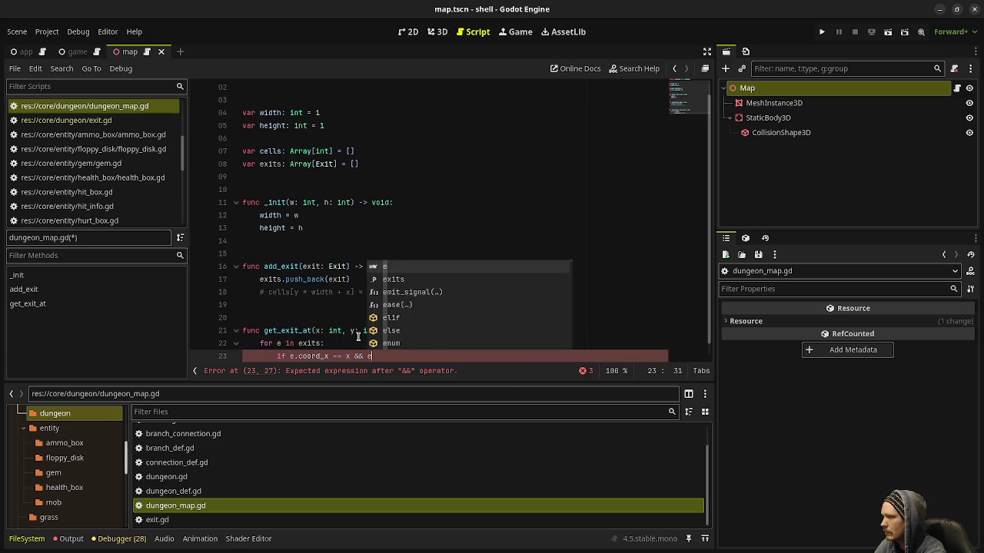
pyautogui.write('ord_y ==')
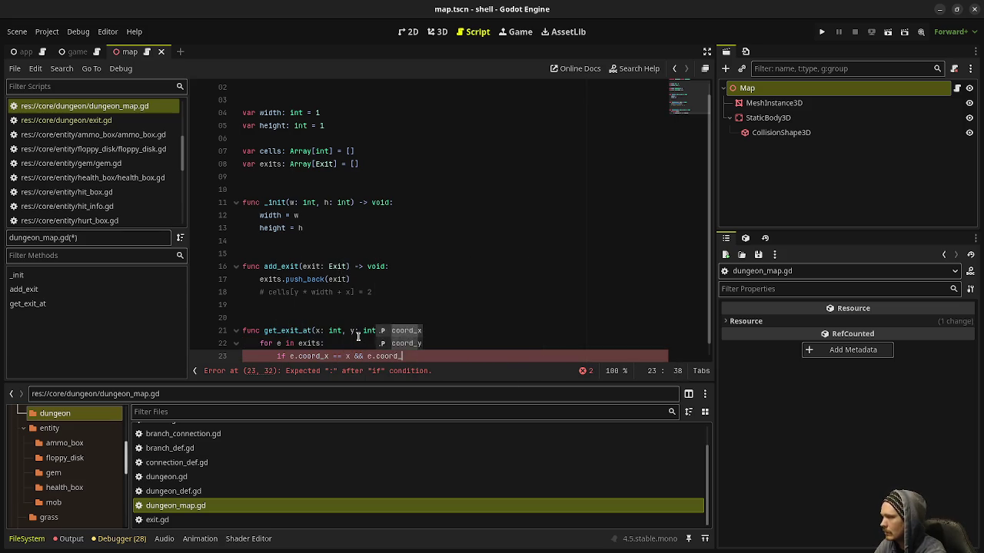
pyautogui.write(' y')
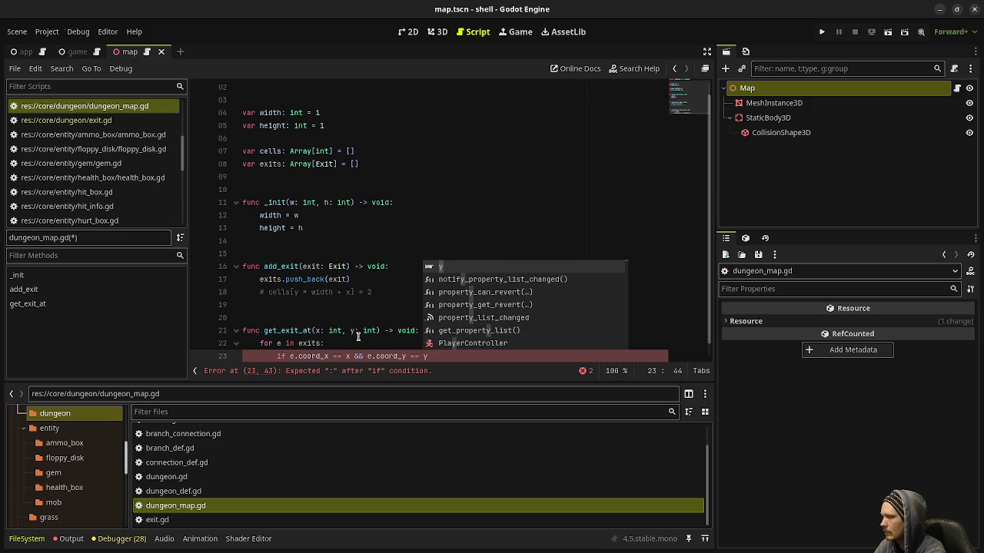
pyautogui.write(': ')
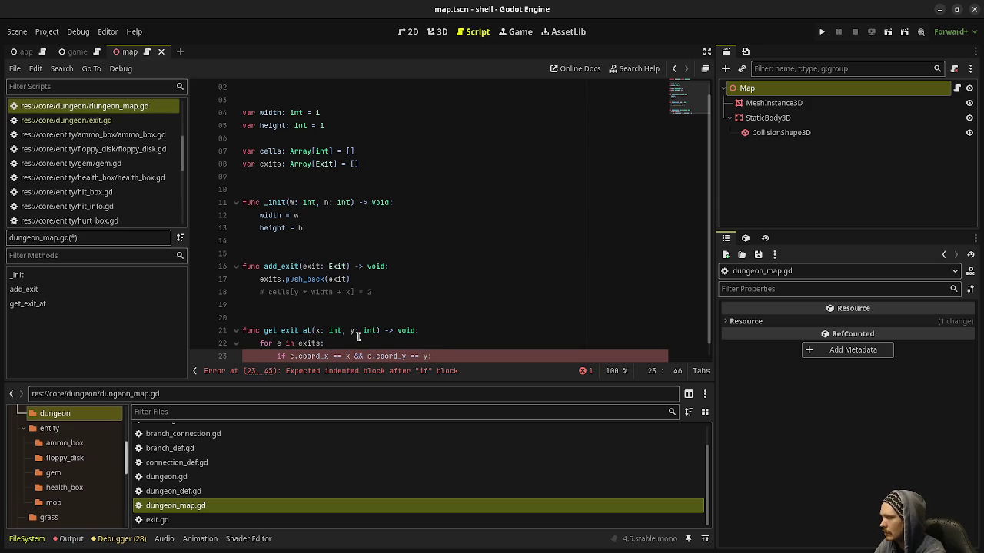
pyautogui.write('return e')
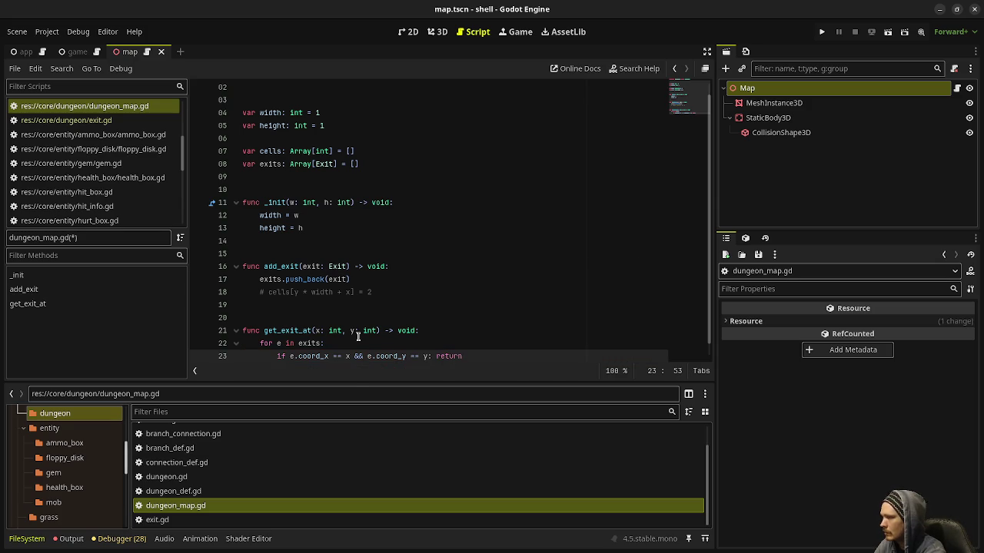
pyautogui.press('Escape')
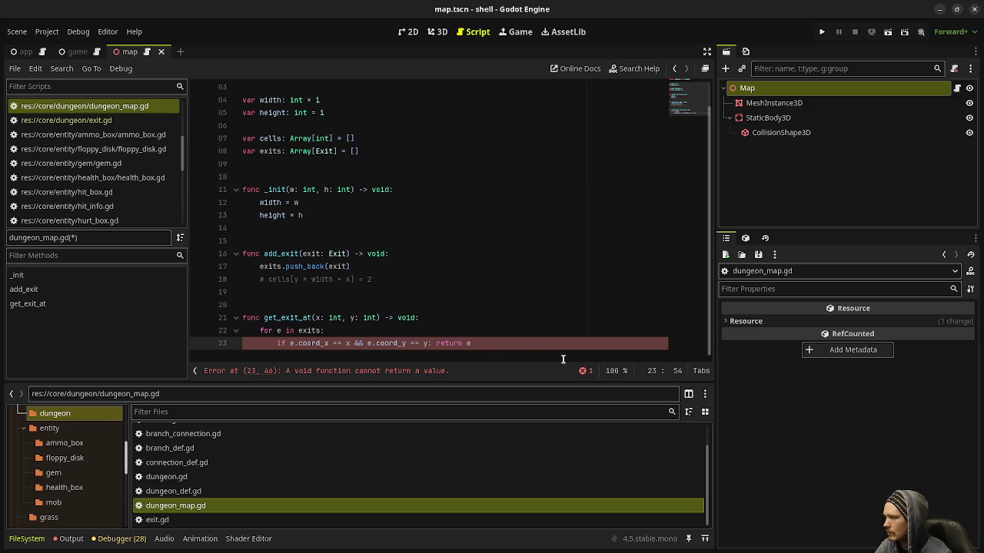
# Step: Add 'return null' after the loop and change get_exit_at's return type from void to Exit
pyautogui.press('Return')
pyautogui.press('Return')
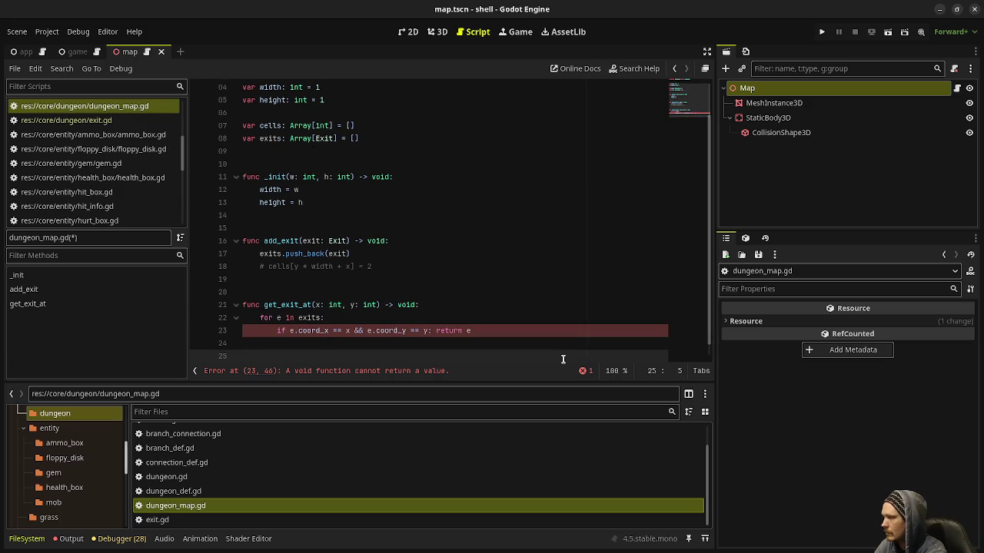
pyautogui.write('return null')
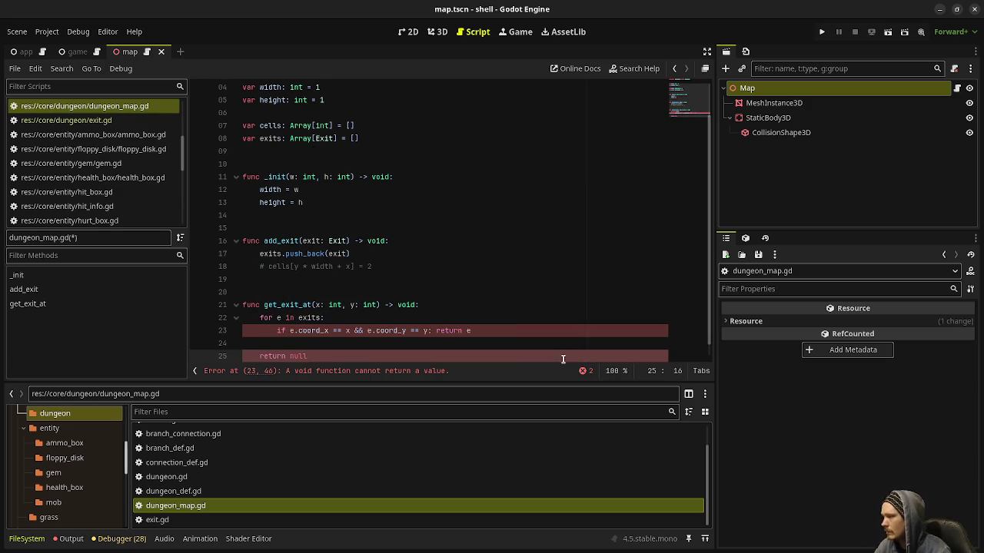
pyautogui.doubleClick(401, 305)
pyautogui.write('Exit')
pyautogui.click(318, 229)
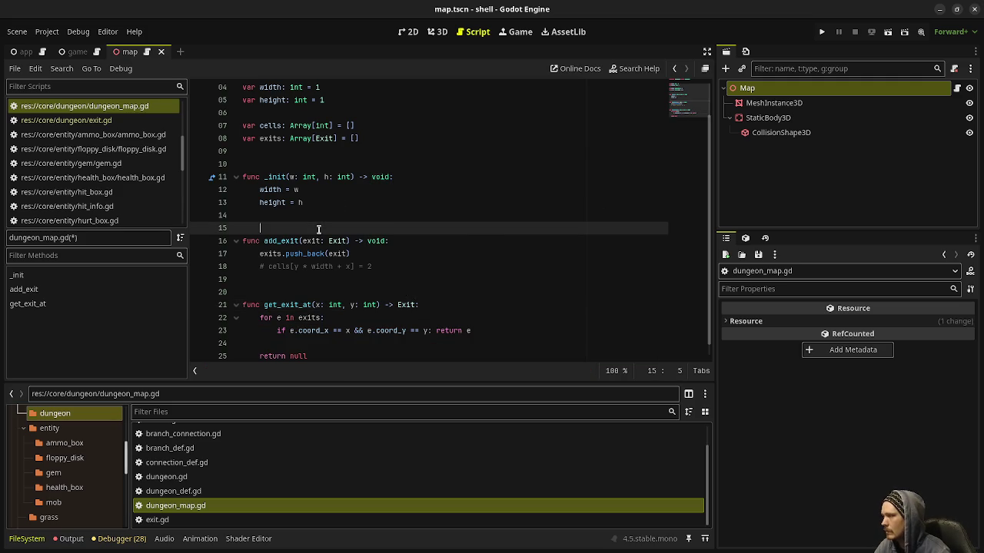
pyautogui.scroll(-1, 500, 303)
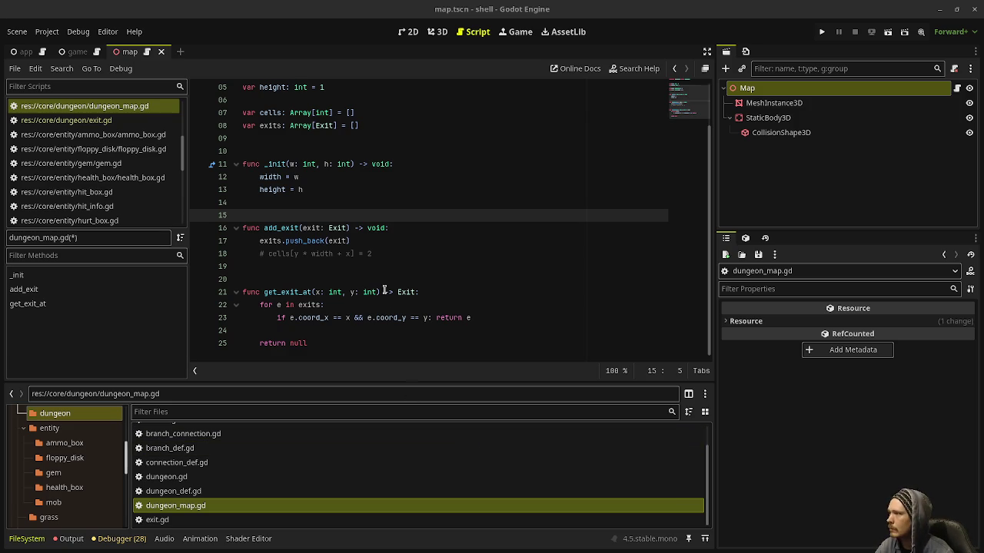
pyautogui.click(389, 228)
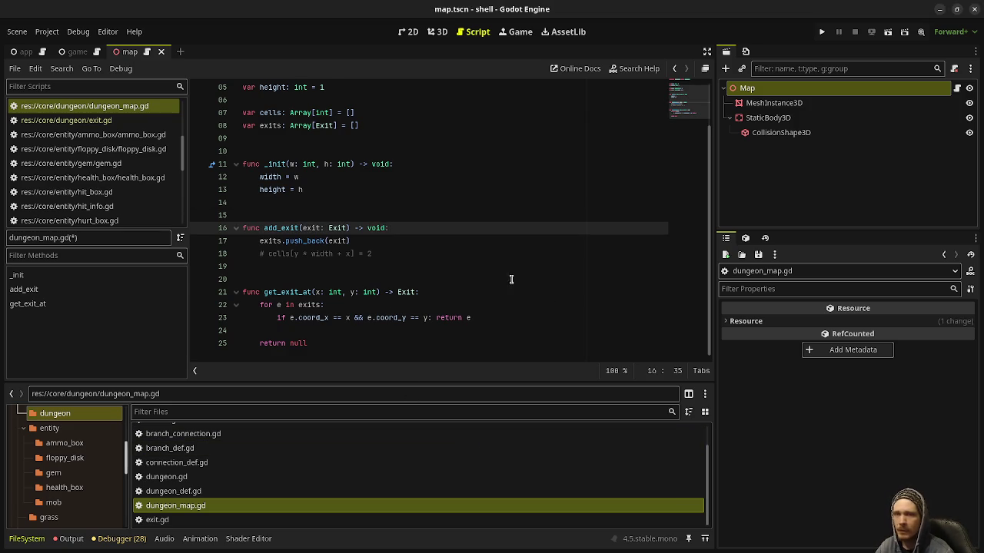
pyautogui.scroll(1, 466, 285)
pyautogui.scroll(-1, 398, 273)
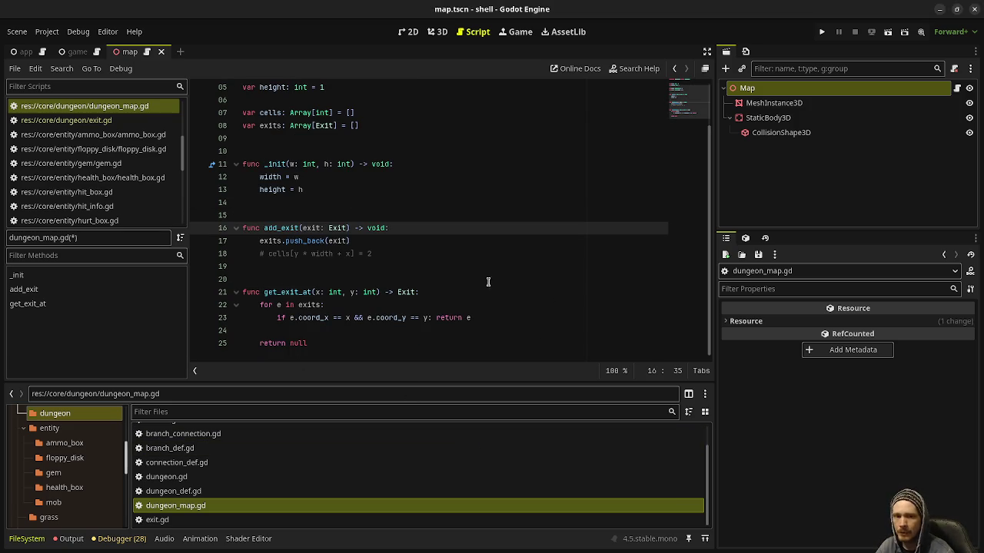
pyautogui.scroll(1, 494, 281)
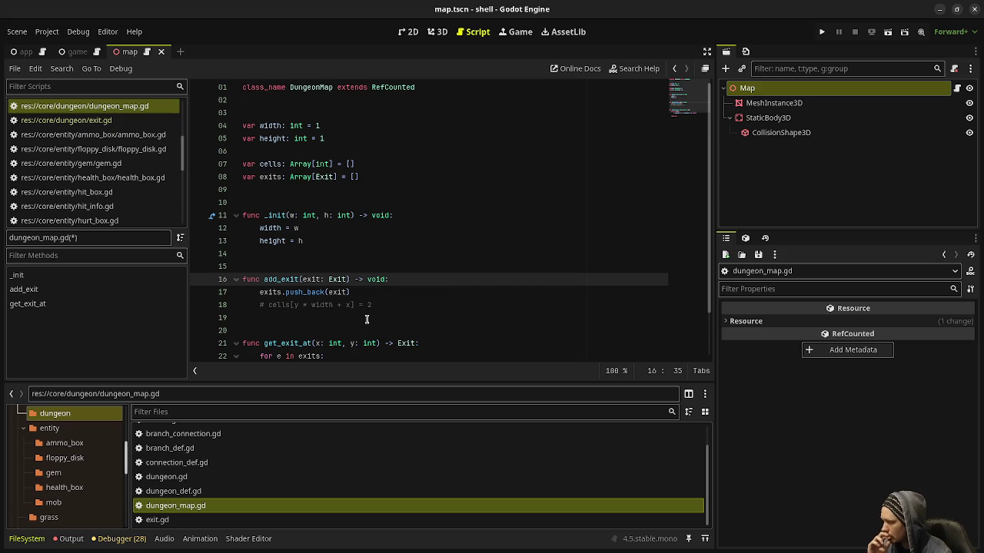
pyautogui.scroll(1, 210, 471)
pyautogui.scroll(-1, 210, 470)
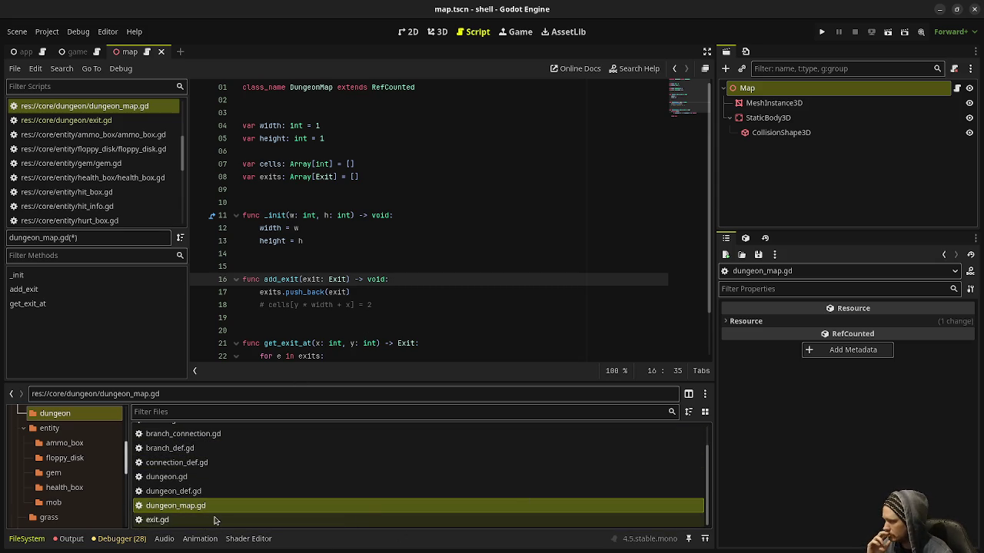
pyautogui.rightClick(61, 414)
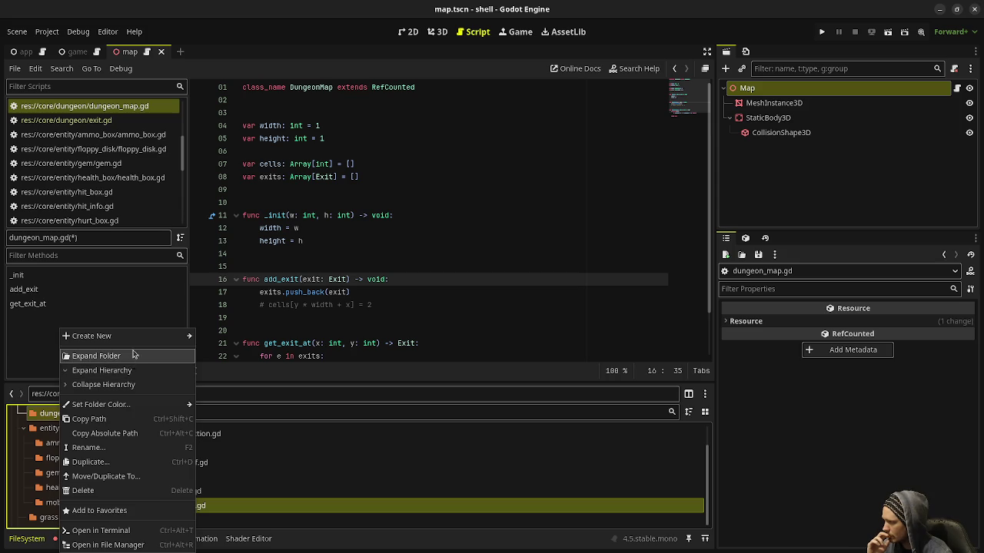
# Step: Create a new script map_generator.gd in the dungeon folder and open it
pyautogui.moveTo(136, 338)
pyautogui.click(245, 368)
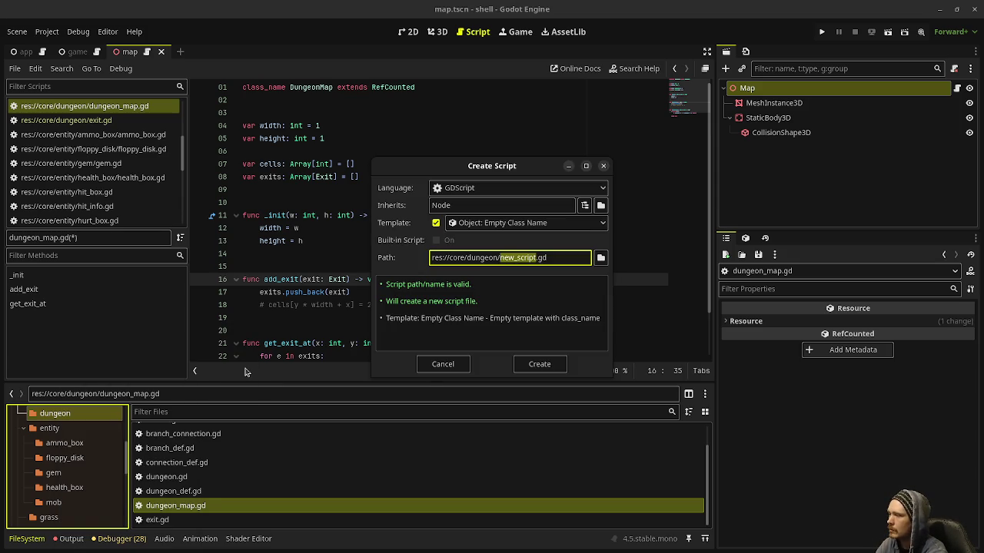
pyautogui.write('map_generator')
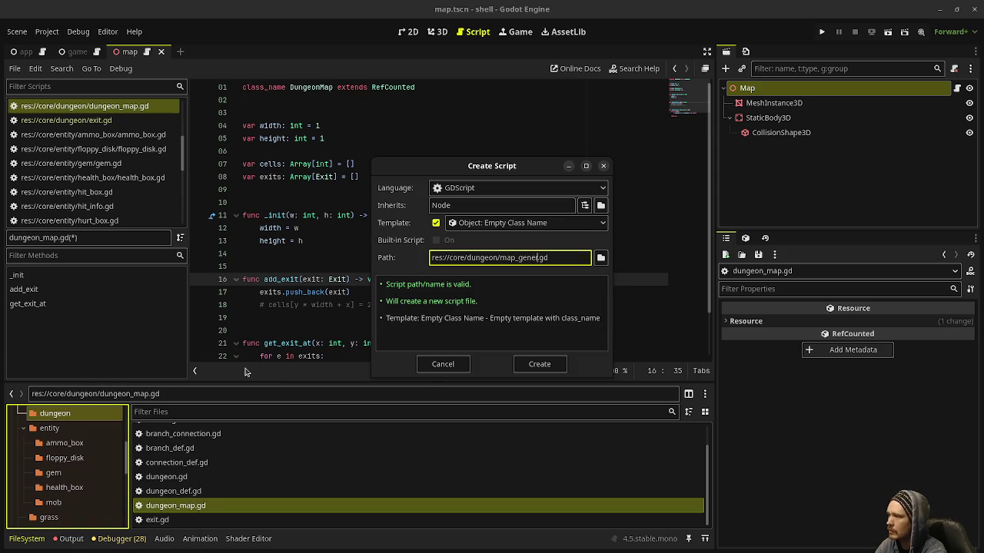
pyautogui.press('Return')
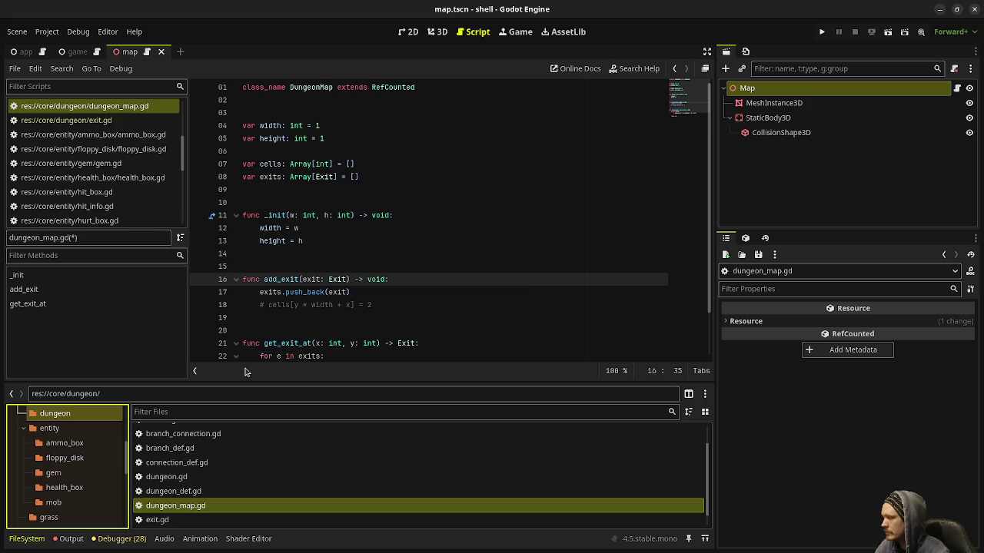
pyautogui.doubleClick(180, 517)
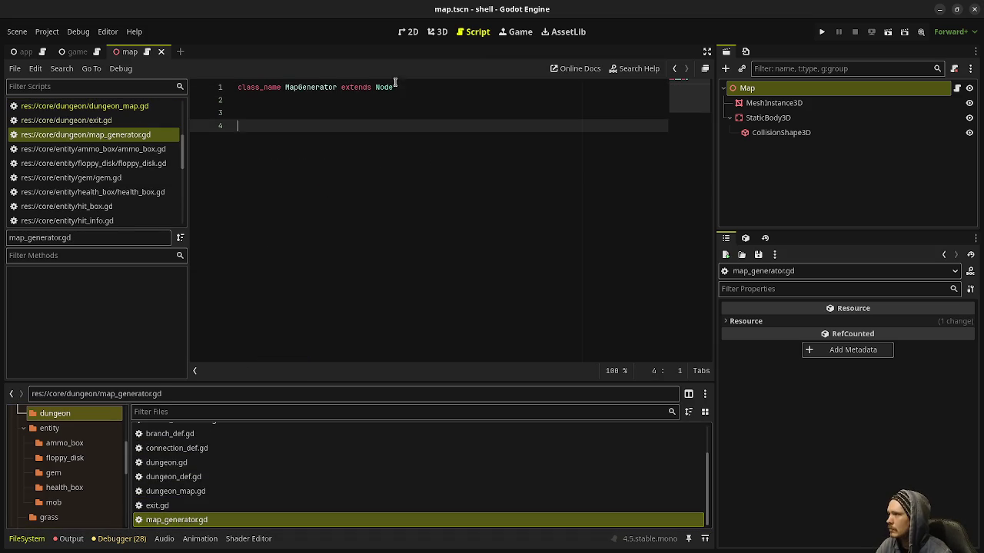
# Step: Change the script's base class from Node to RefCounted
pyautogui.doubleClick(383, 87)
pyautogui.write('RefCounted')
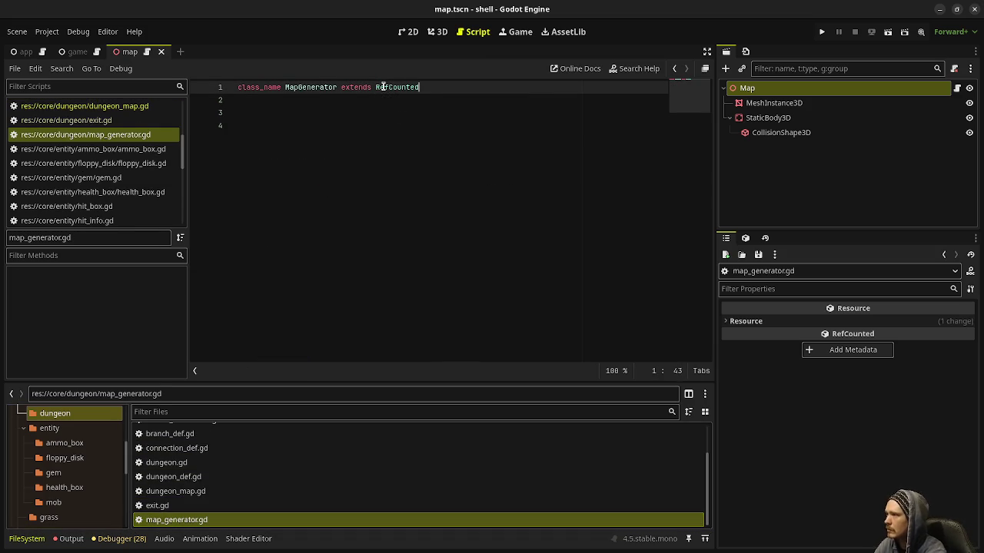
pyautogui.click(426, 185)
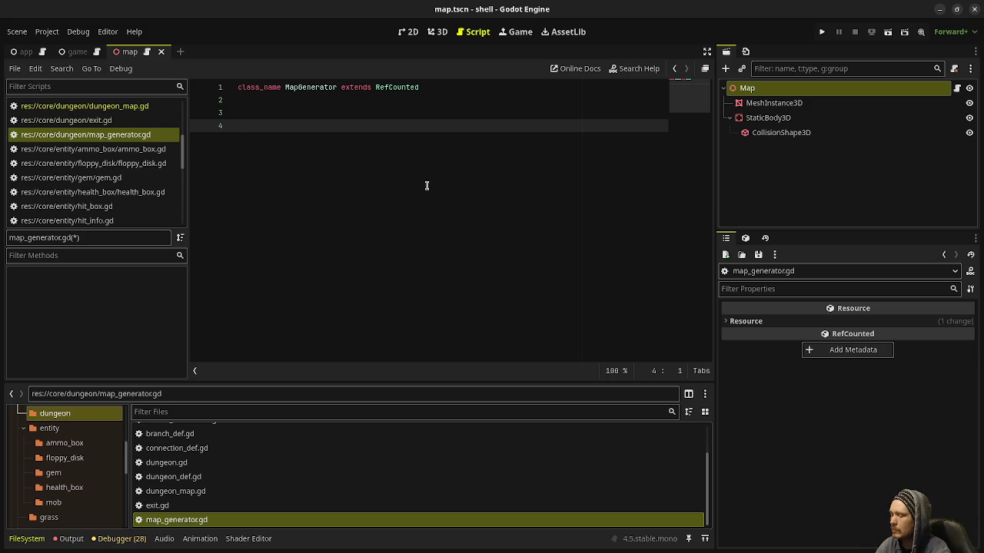
# Step: Add the header func generate(dungeon: Dungeon, branch_id: String, depth: int) -> void:
pyautogui.write('func generate')
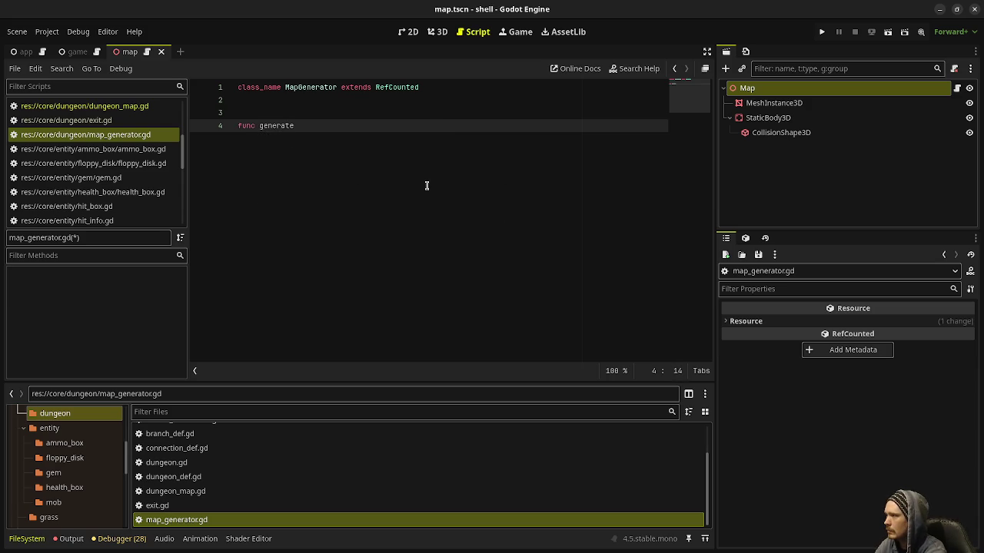
pyautogui.write('(')
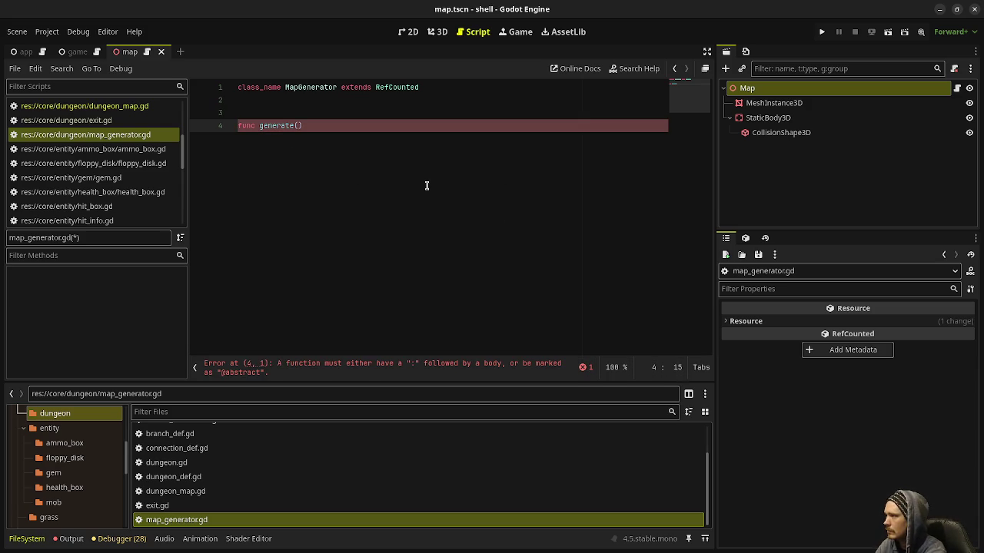
pyautogui.write('dungeon: Dungeon')
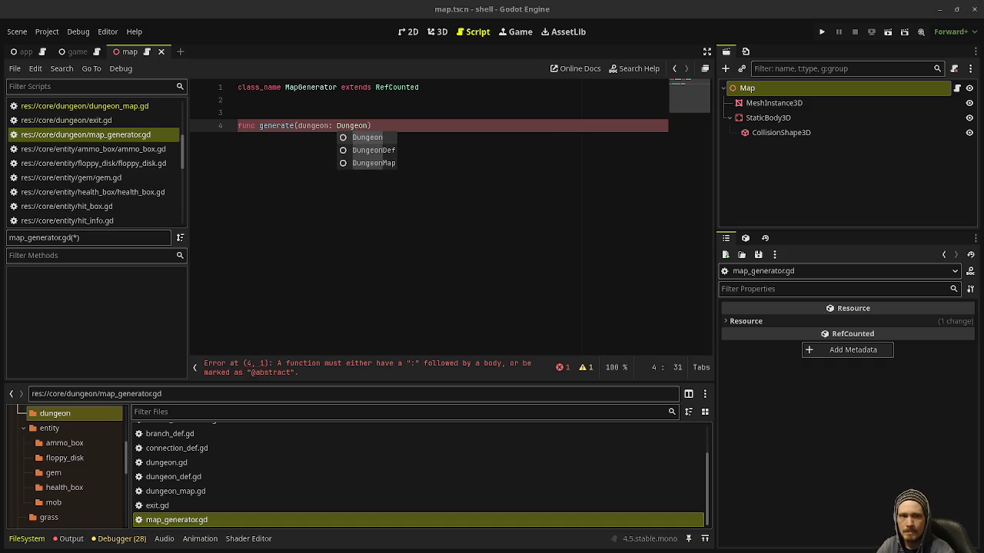
pyautogui.click(369, 122)
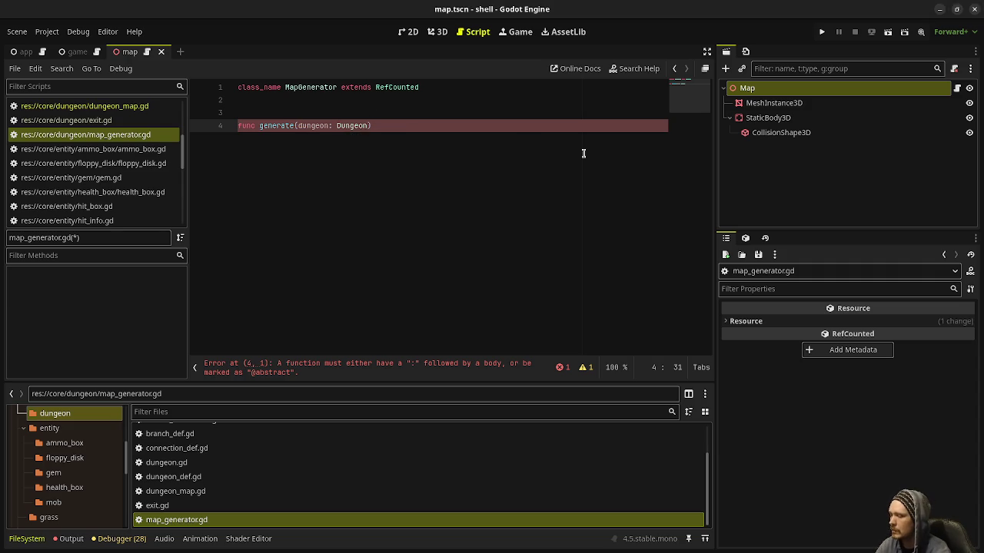
pyautogui.write(', branch_id: String, depth: int')
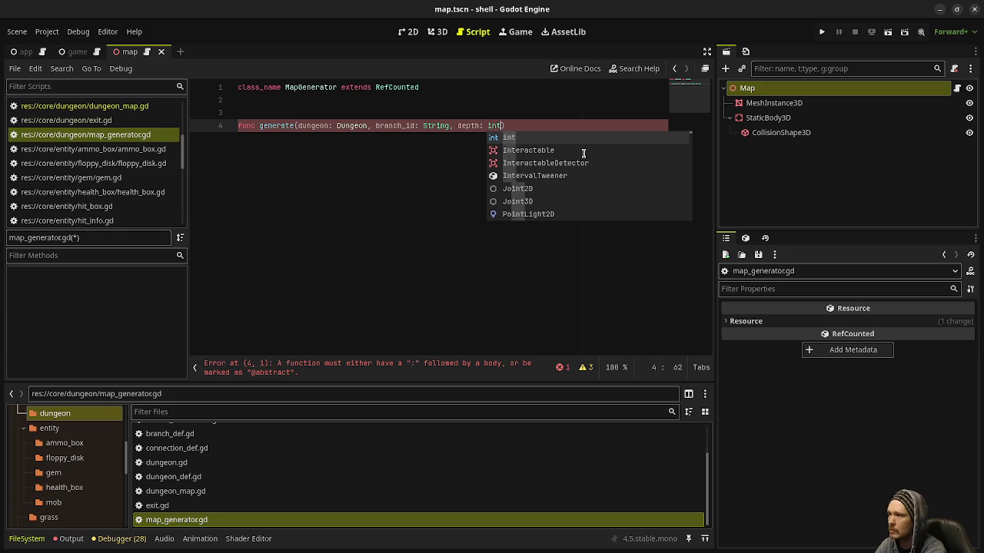
pyautogui.write(') -> voi')
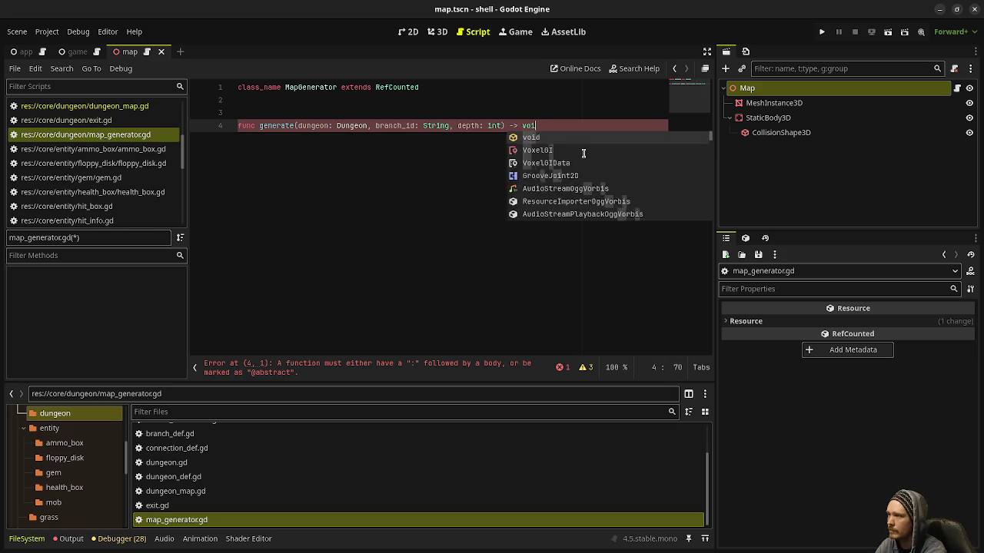
pyautogui.write('d:')
pyautogui.press('Return')
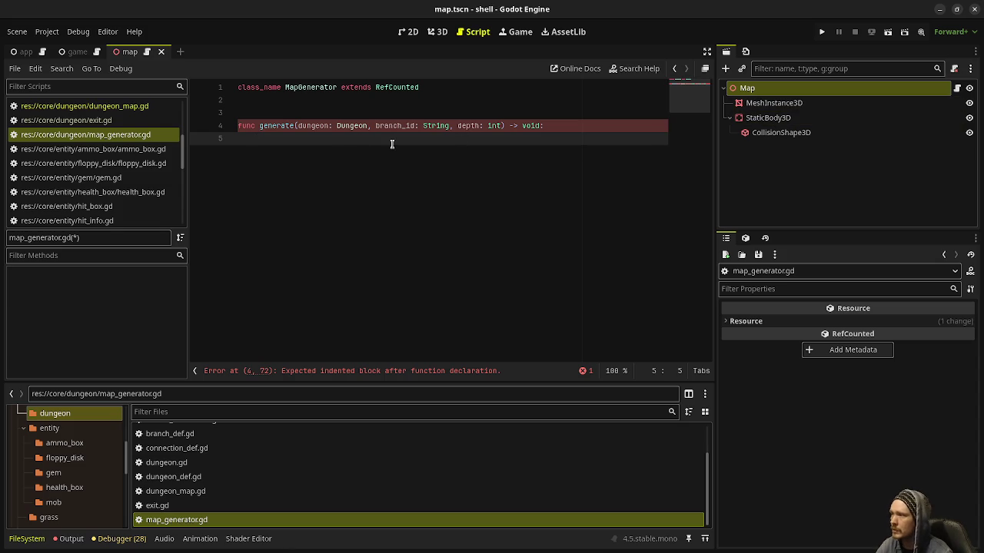
# Step: Copy the walker code from map.gd's walk() and paste it into generate's body
pyautogui.scroll(-5, 123, 201)
pyautogui.click(100, 150)
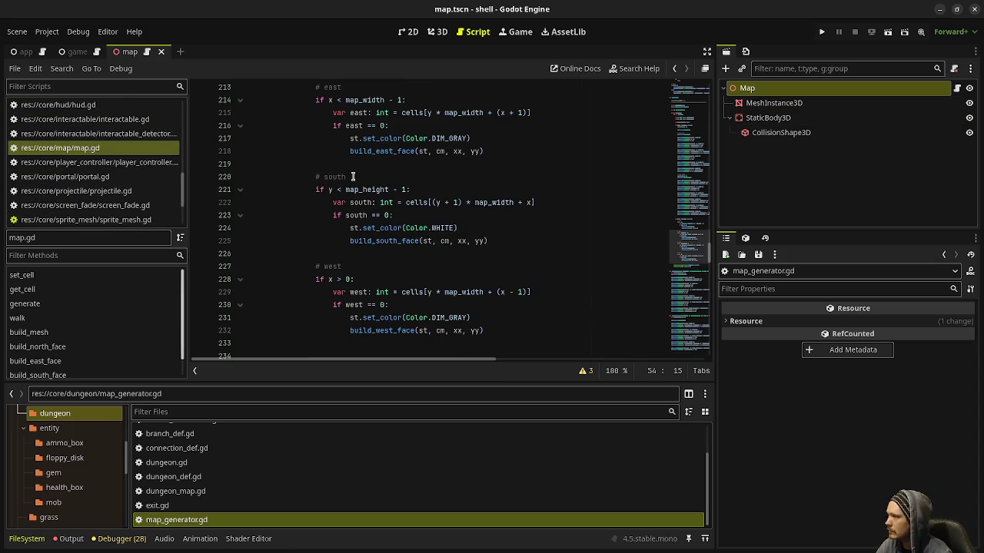
pyautogui.scroll(-10, 351, 176)
pyautogui.scroll(20, 351, 176)
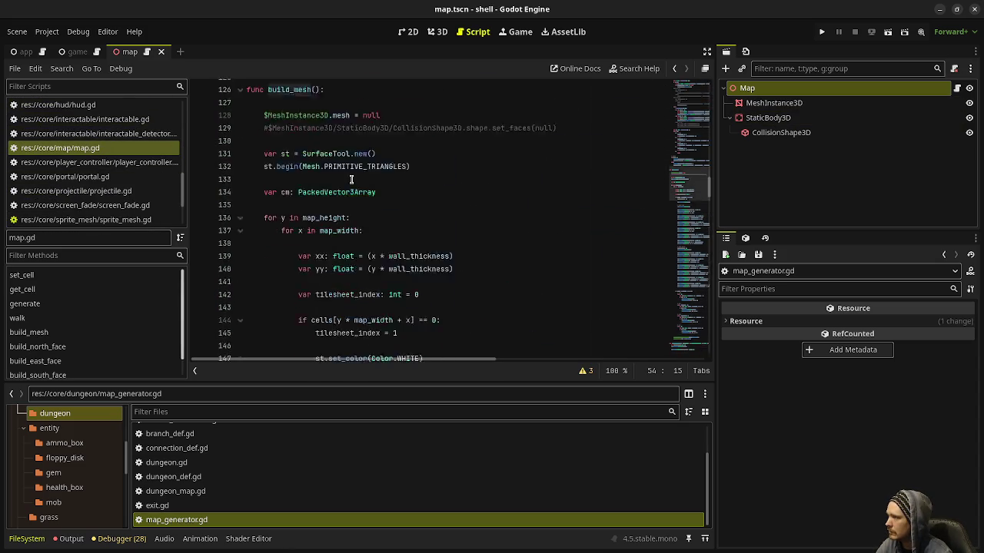
pyautogui.scroll(4, 330, 202)
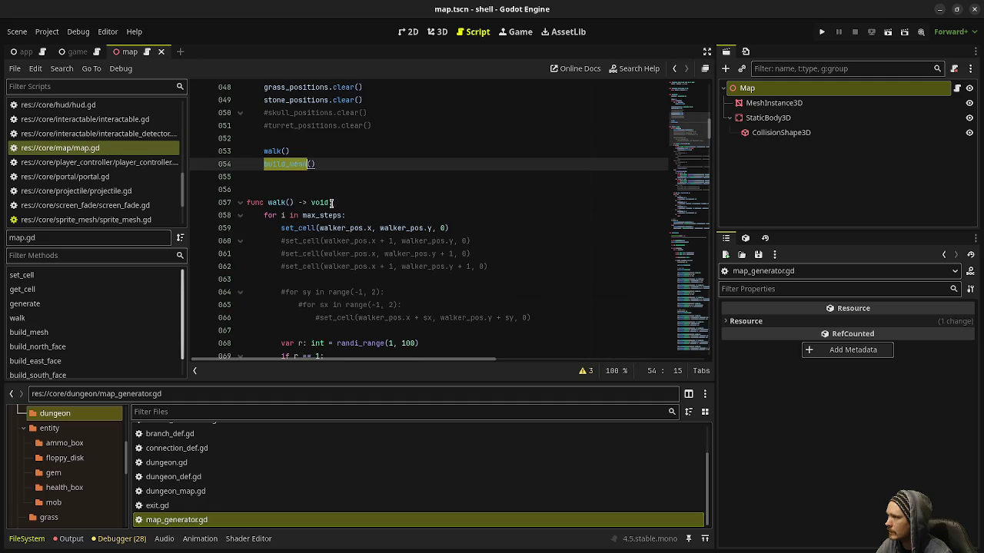
pyautogui.moveTo(267, 209)
pyautogui.mouseDown()
pyautogui.moveTo(303, 242)
pyautogui.moveTo(365, 206)
pyautogui.moveTo(357, 212)
pyautogui.mouseUp()
pyautogui.scroll(-4, 303, 243)
pyautogui.scroll(-10, 319, 234)
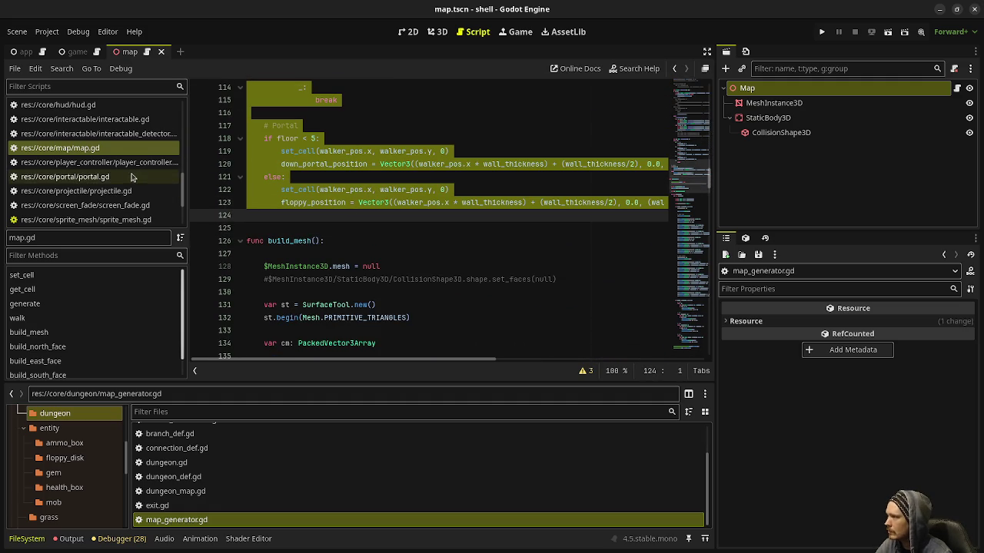
pyautogui.doubleClick(185, 520)
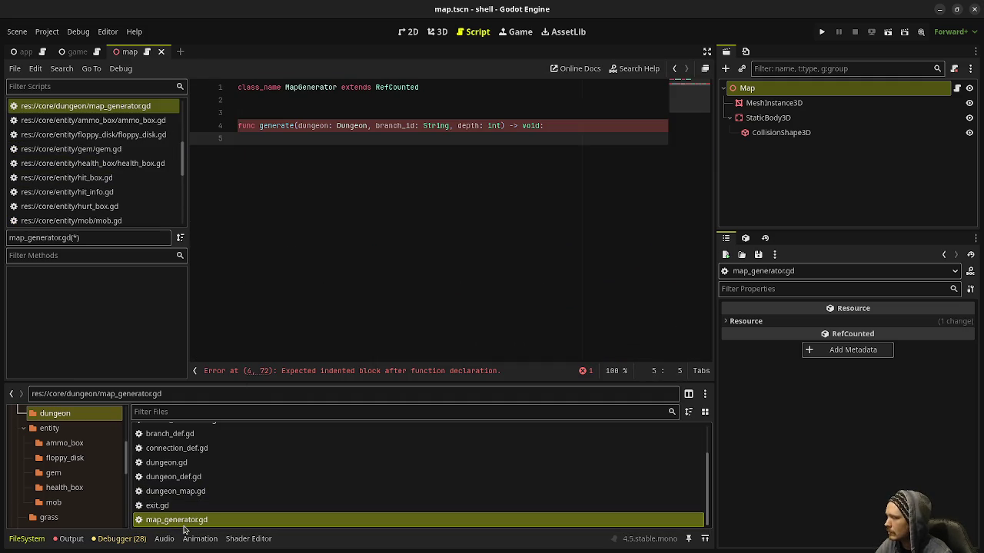
pyautogui.click(298, 176)
pyautogui.hotkey('ctrl', 'v')
pyautogui.scroll(15, 434, 213)
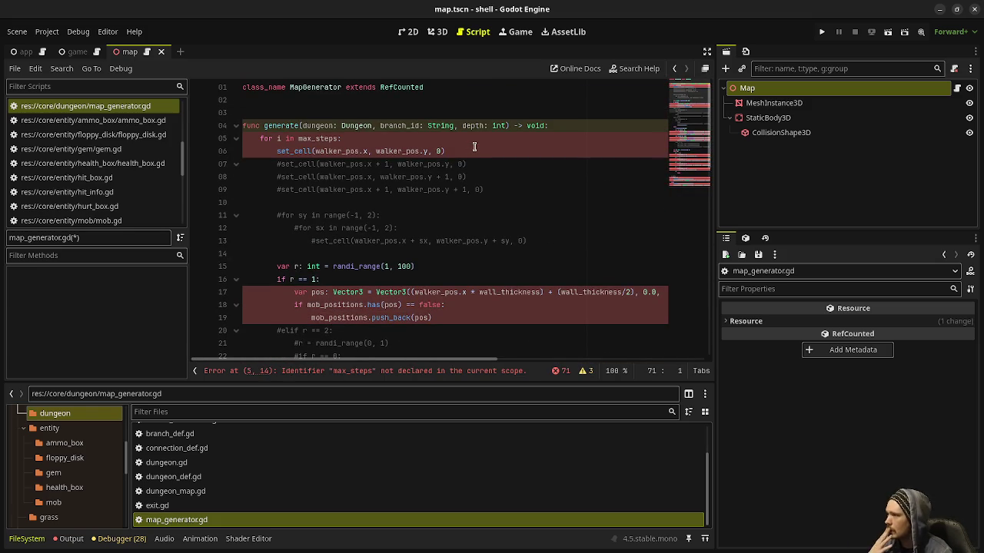
# Step: Add var max_steps: int = 1000 as the first line of generate
pyautogui.click(582, 126)
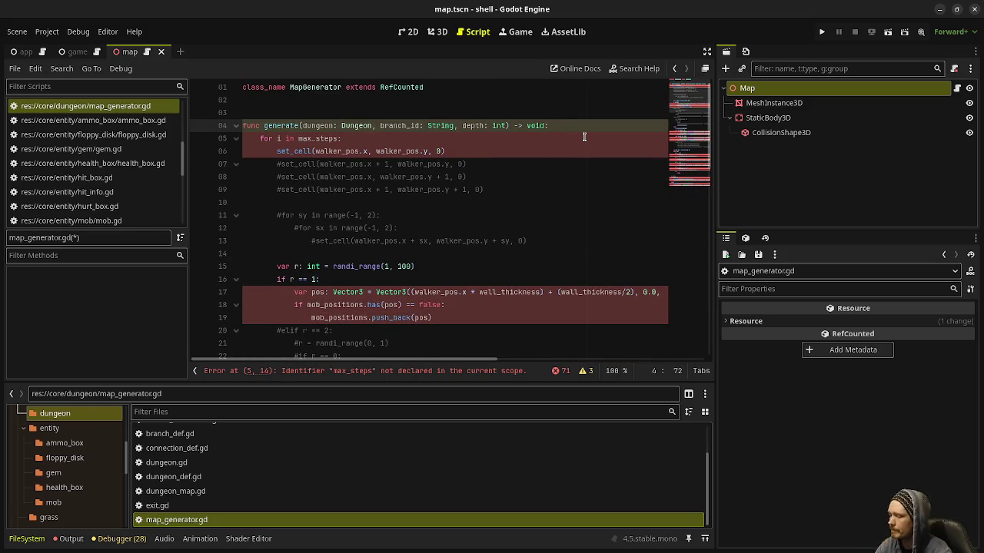
pyautogui.press('Return')
pyautogui.write('var max_steps: ')
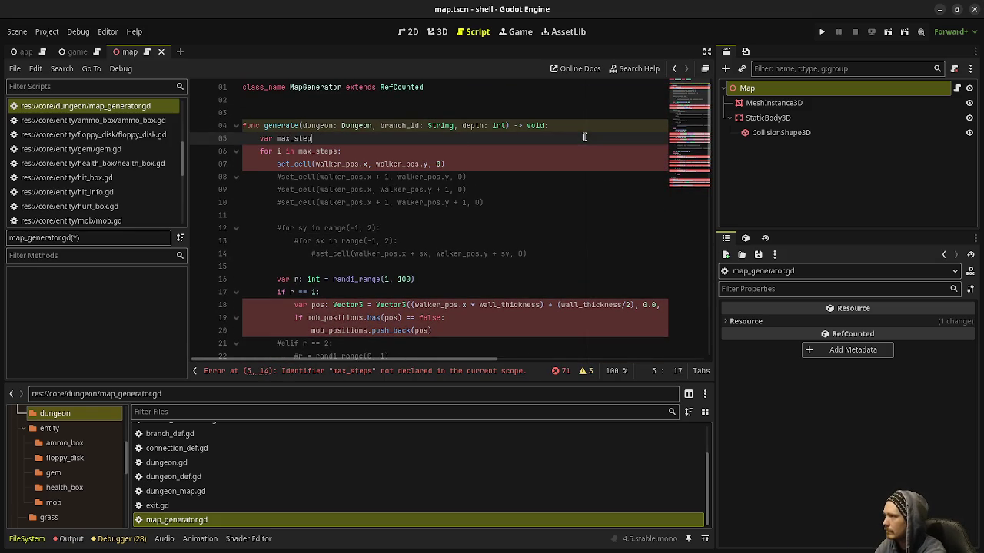
pyautogui.write('int = 1000')
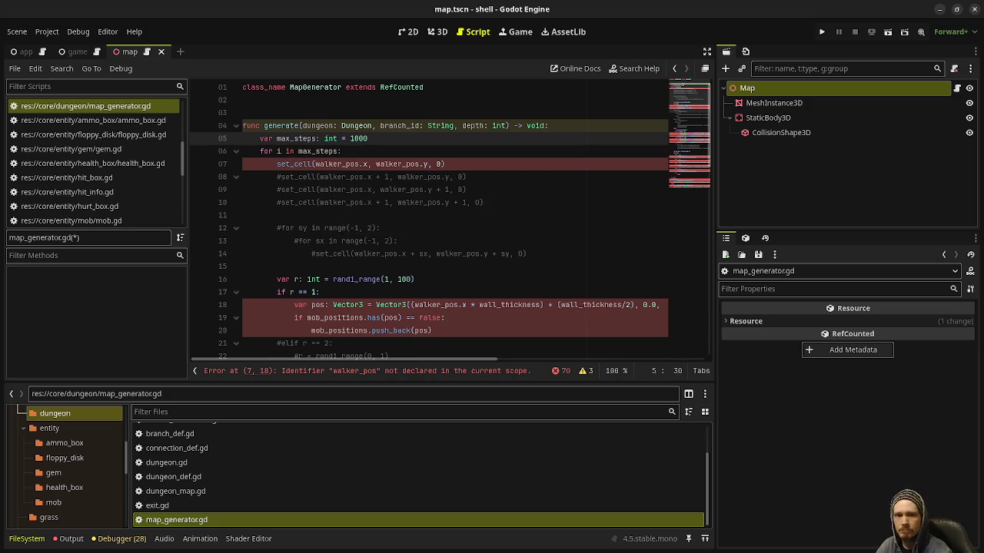
# Step: Scroll through the old generator code in map.gd for reference, then return to map_generator.gd
pyautogui.scroll(-5, 125, 180)
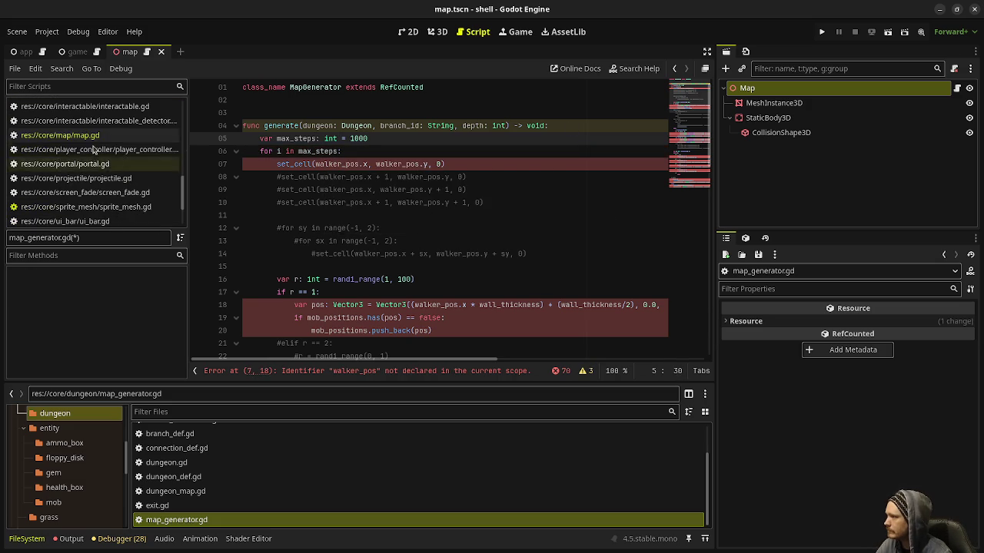
pyautogui.click(62, 135)
pyautogui.scroll(2, 401, 216)
pyautogui.scroll(20, 401, 217)
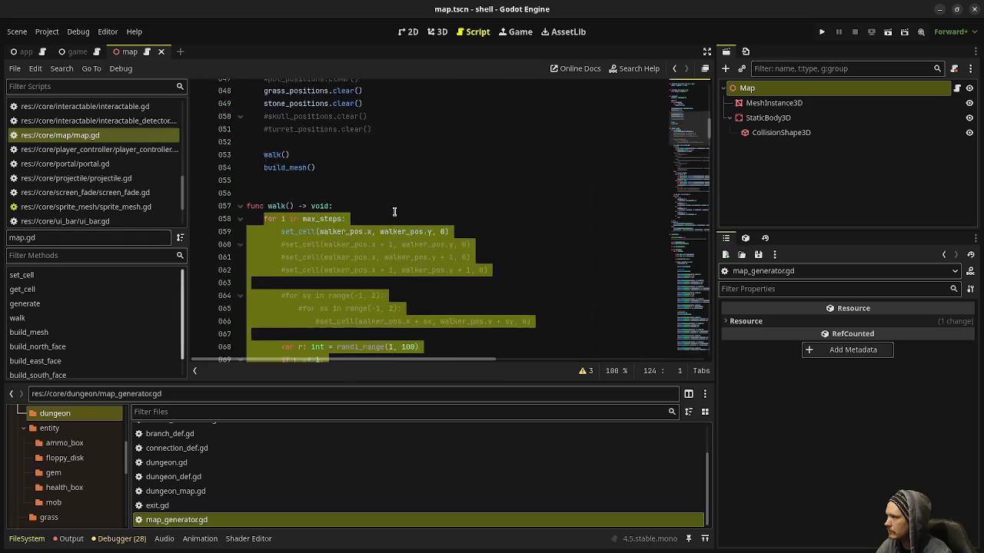
pyautogui.scroll(6, 394, 212)
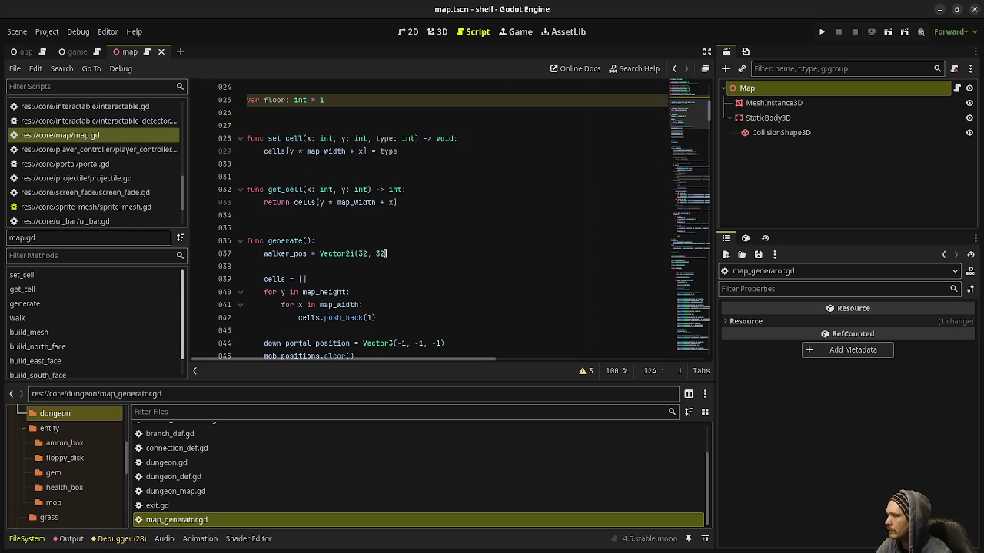
pyautogui.scroll(-6, 403, 254)
pyautogui.scroll(2, 385, 254)
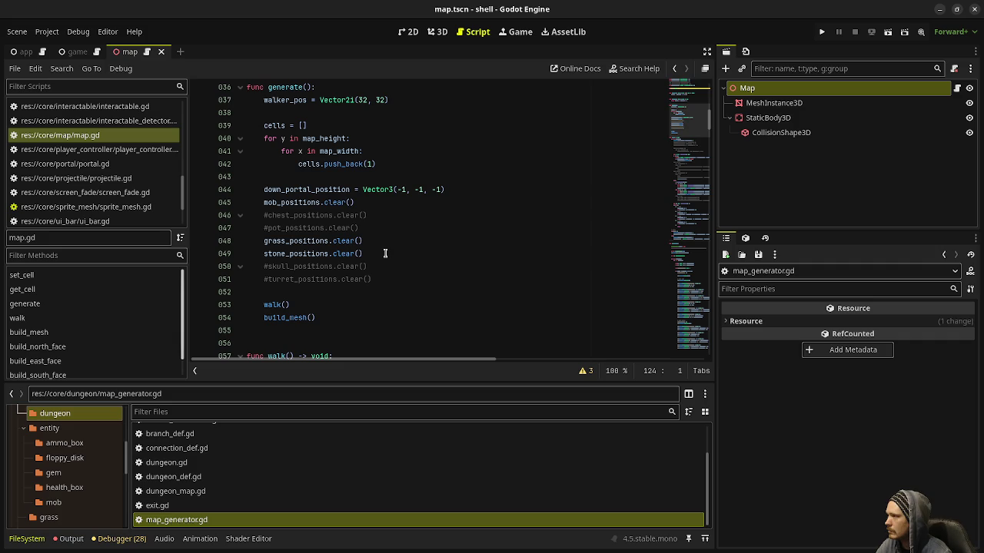
pyautogui.scroll(-2, 385, 254)
pyautogui.scroll(2, 385, 254)
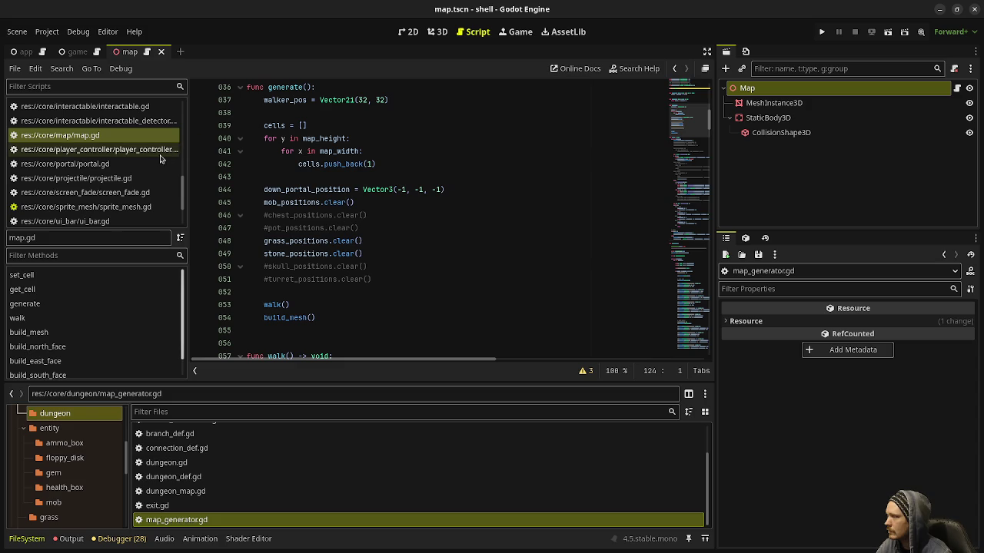
pyautogui.scroll(-3, 132, 193)
pyautogui.scroll(-2, 131, 202)
pyautogui.scroll(10, 115, 177)
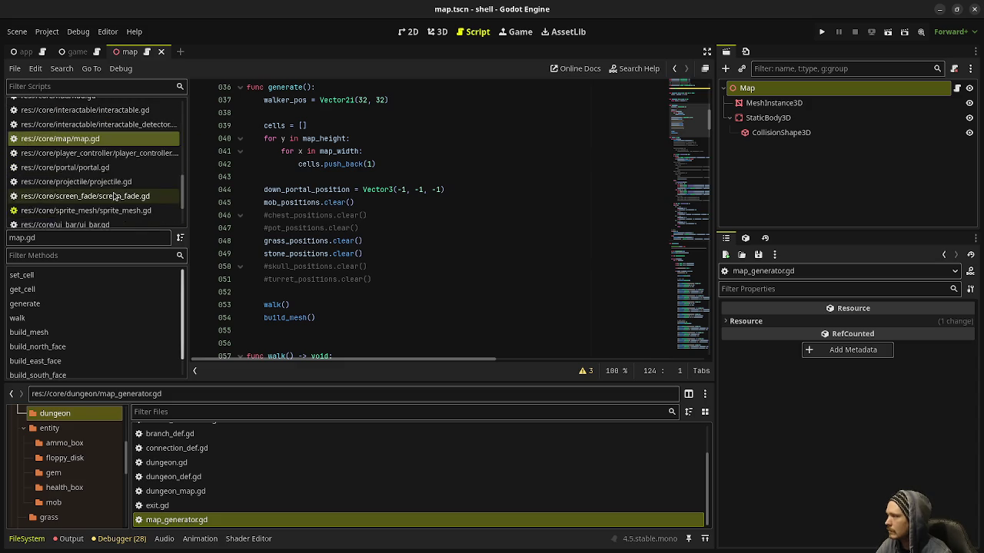
pyautogui.click(109, 169)
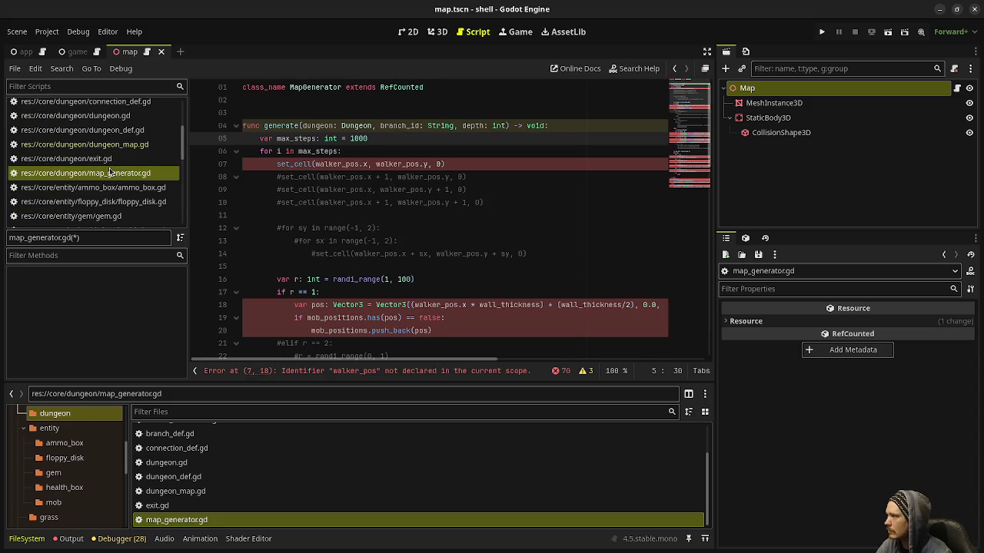
# Step: Add var walker_pos: Vector2i = Vector2i() on the line below max_steps
pyautogui.click(421, 201)
pyautogui.click(397, 134)
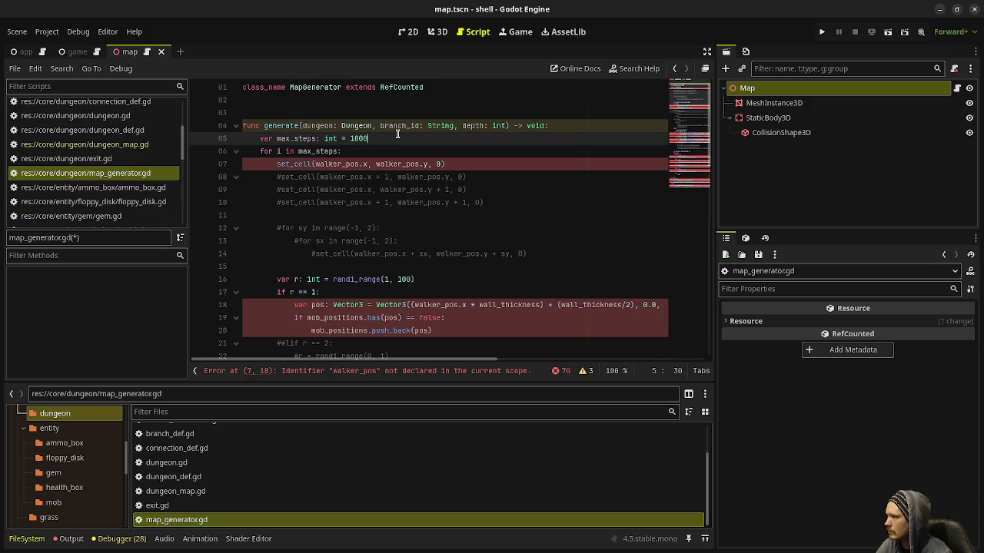
pyautogui.press('Return')
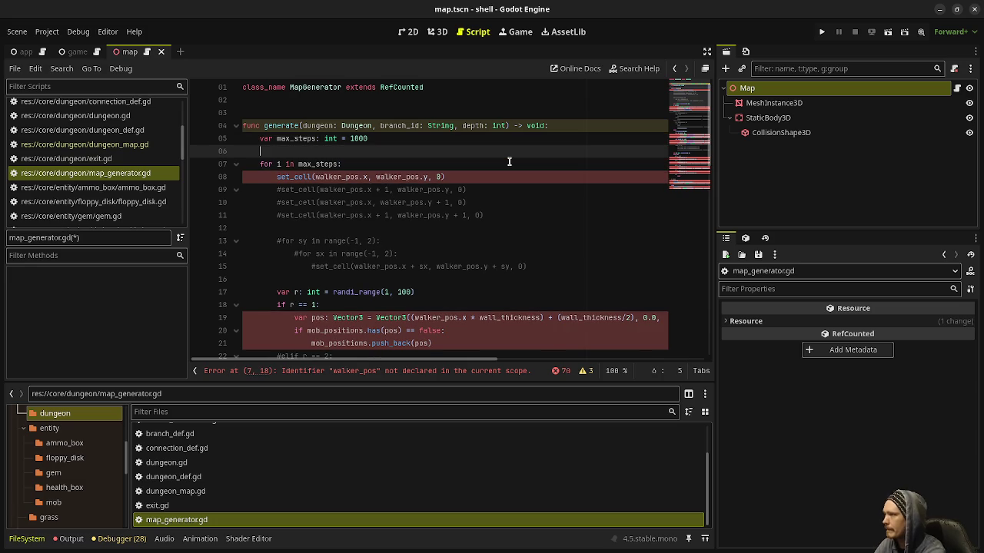
pyautogui.write('var walker_pos: V')
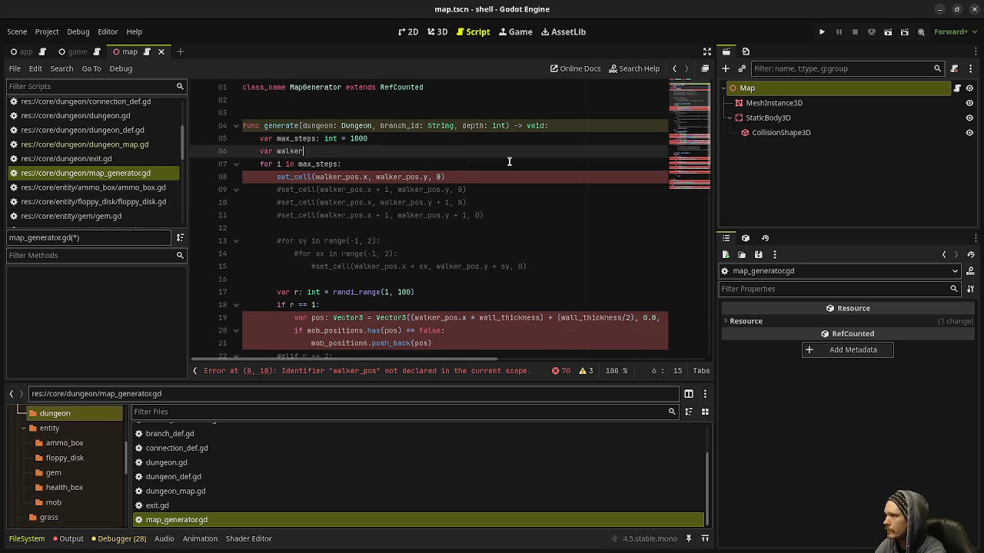
pyautogui.write('ector2i')
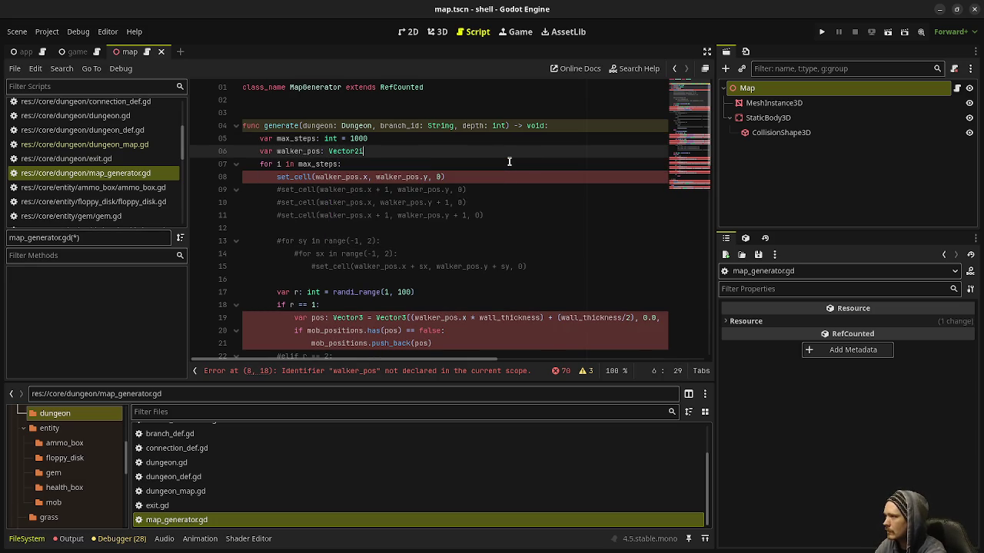
pyautogui.write(' = Vector2i(')
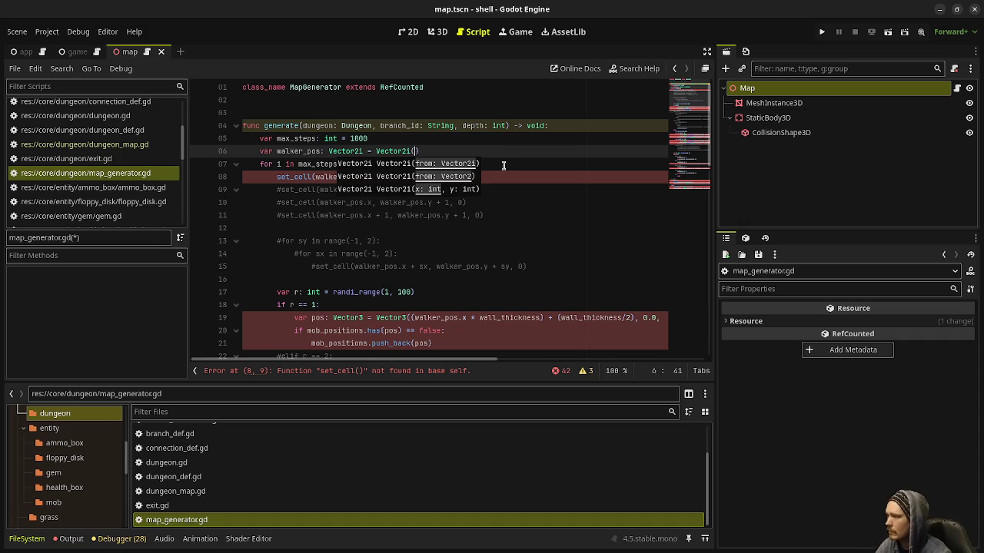
pyautogui.press('Up')
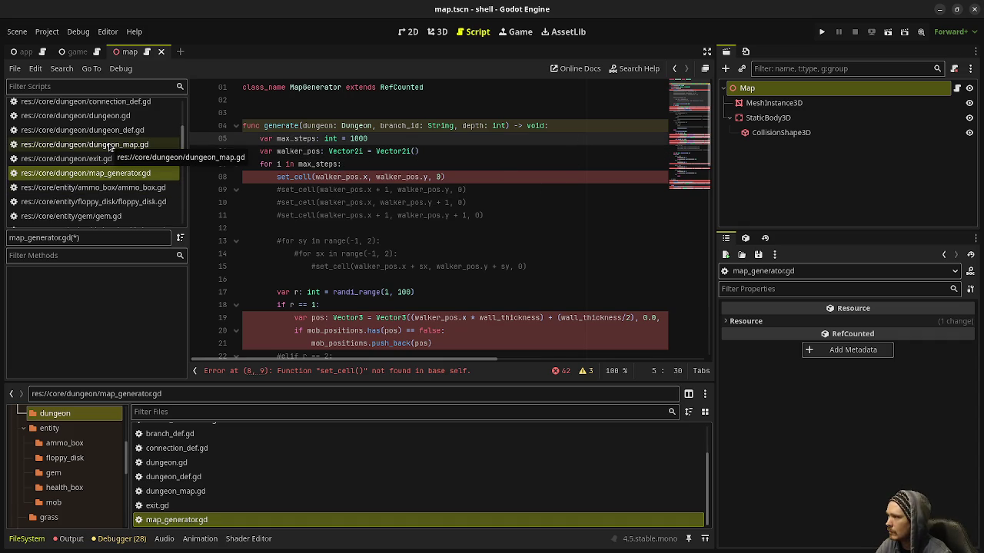
# Step: Check how walker_pos was declared in map.gd, then return to generate's signature in map_generator.gd
pyautogui.scroll(-4, 129, 173)
pyautogui.scroll(3, 129, 175)
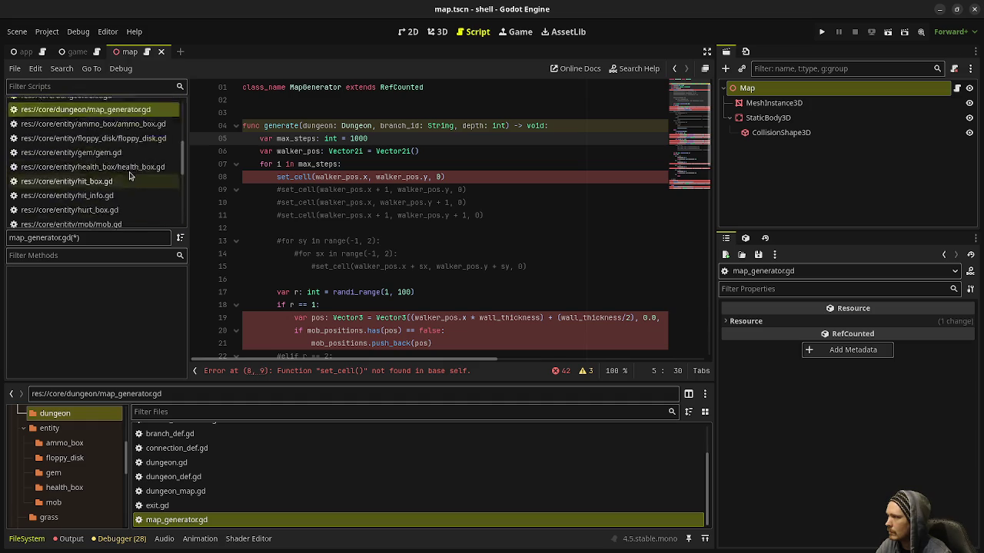
pyautogui.scroll(-6, 100, 176)
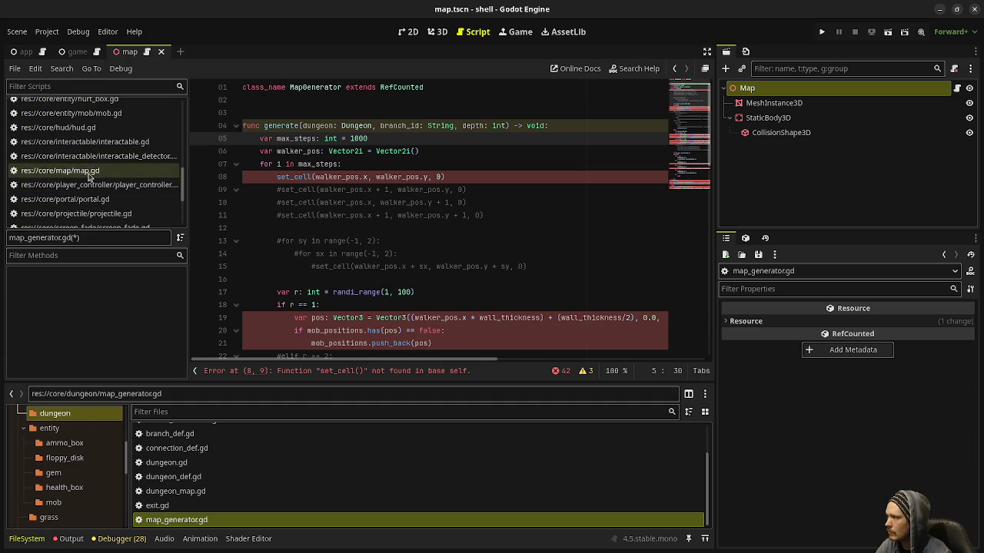
pyautogui.click(88, 171)
pyautogui.scroll(20, 439, 240)
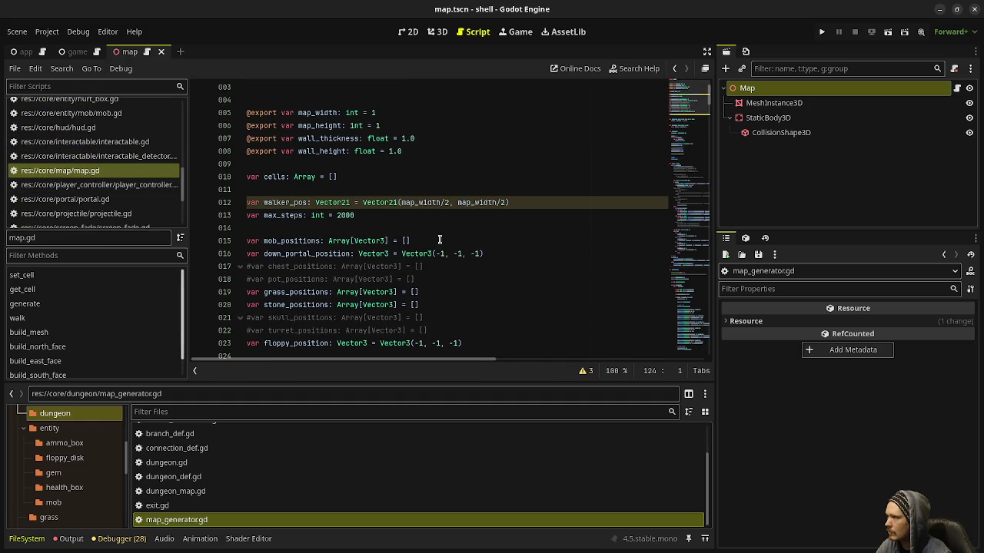
pyautogui.scroll(5, 115, 184)
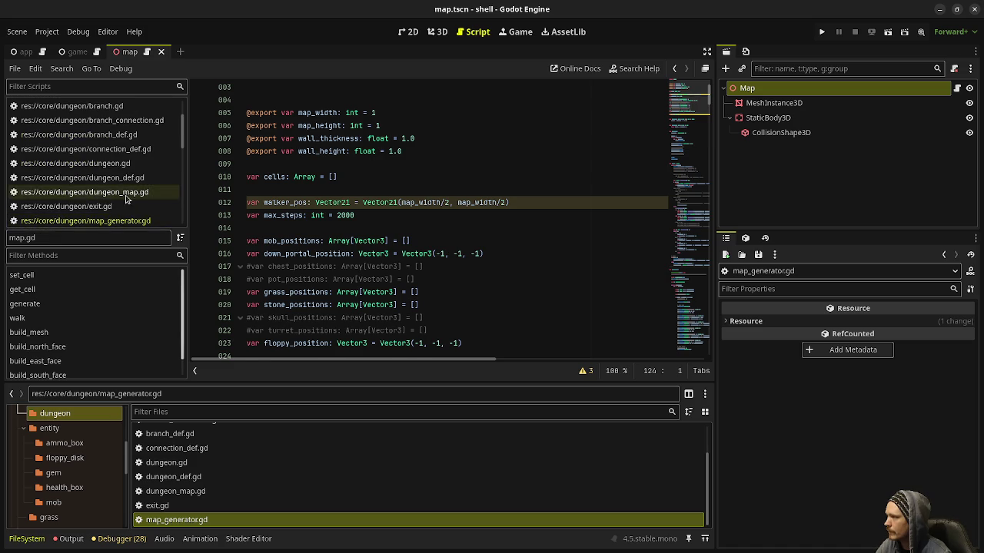
pyautogui.click(113, 220)
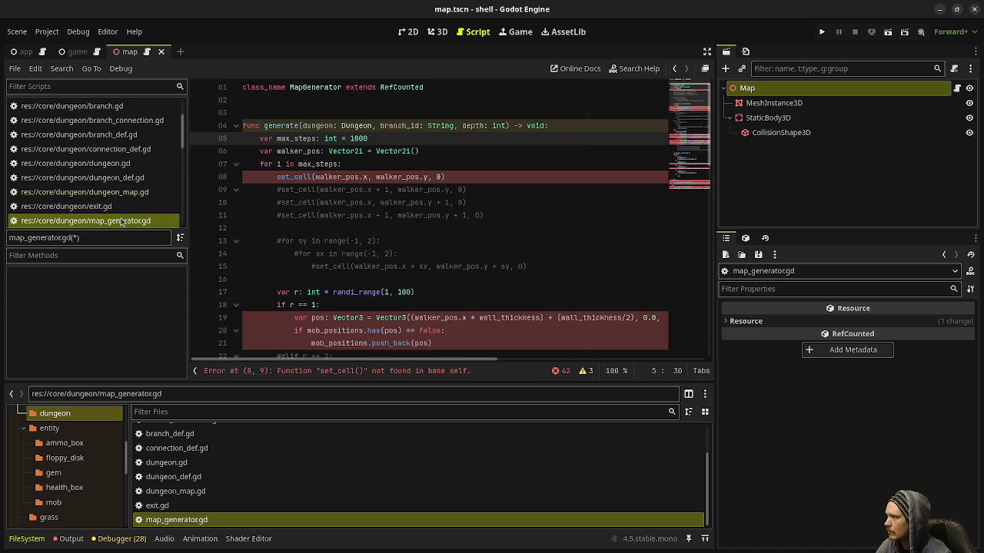
pyautogui.click(435, 151)
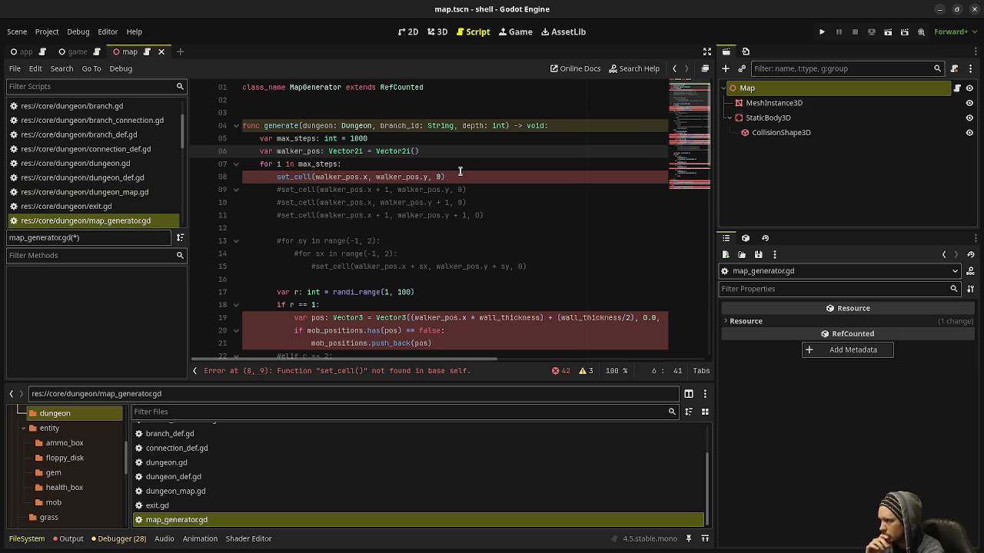
pyautogui.click(590, 127)
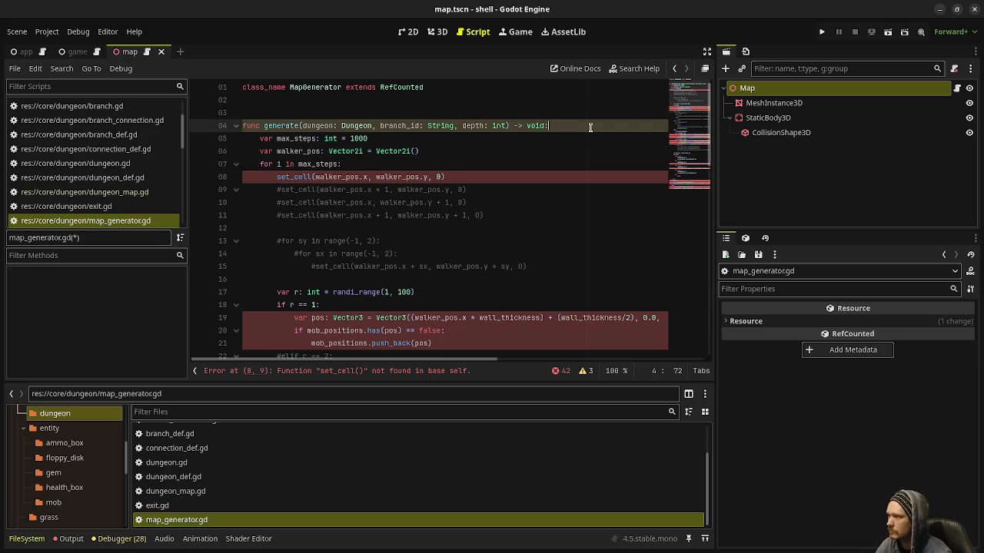
# Step: Declare var dungeon_map: DungeonMap = DungeonMap.new(64, 64) and comment out the old set_cell call
pyautogui.press('Return')
pyautogui.write('var dun')
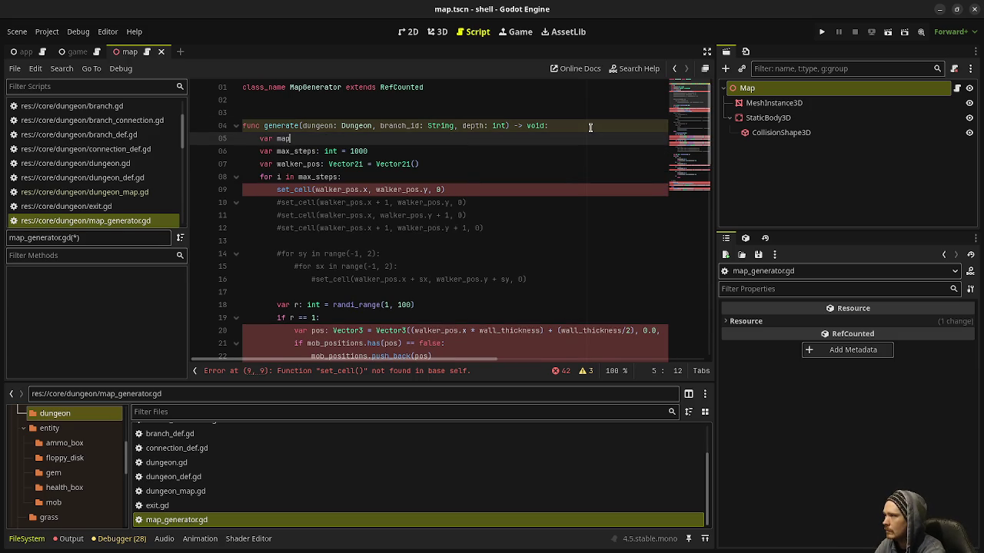
pyautogui.write('geon_map: DungeonMap = DungeonMap.new(64, 64)')
pyautogui.press('Return')
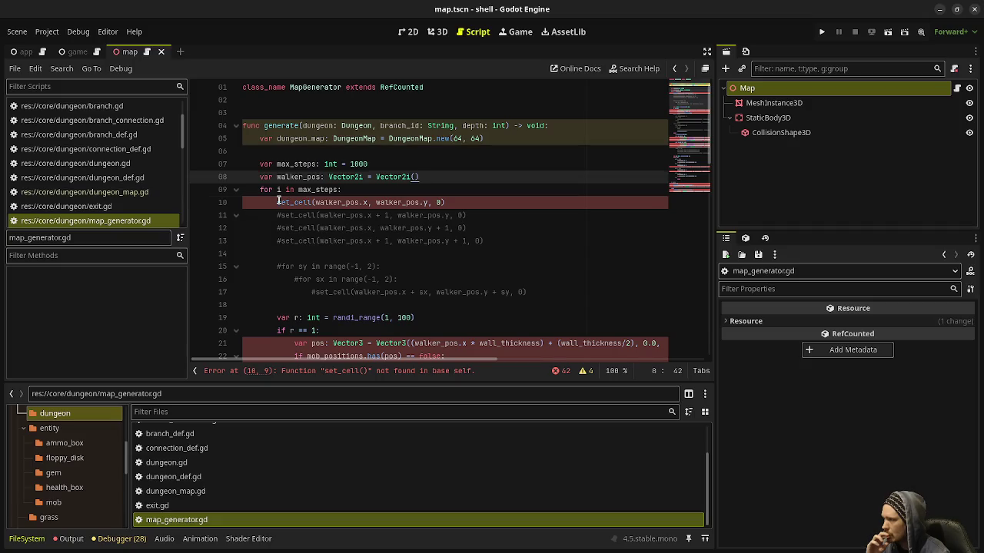
pyautogui.click(289, 203)
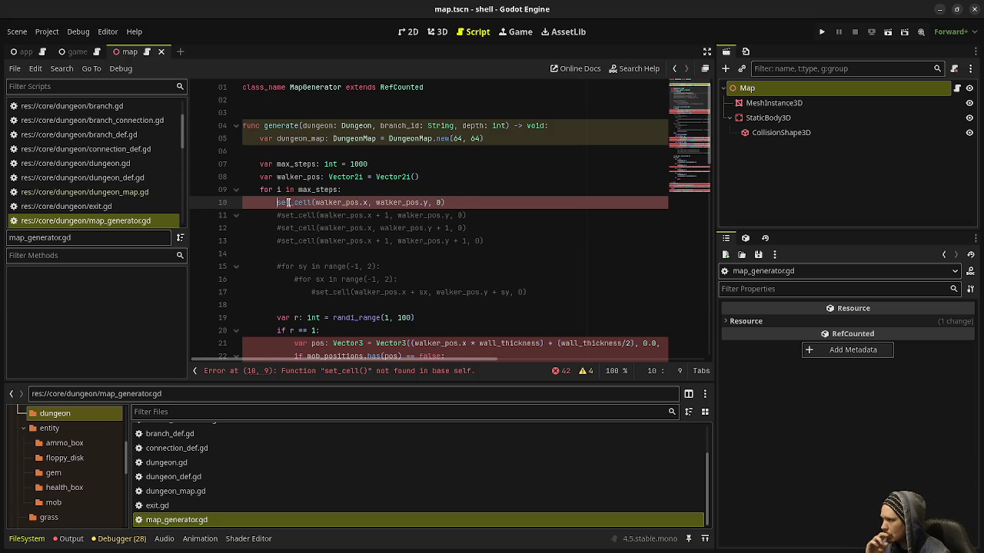
pyautogui.write('#')
# Step: Inside the step loop set dungeon_map.cells[walker_pos.y * dungeon_map.width + walker_pos.x] = 0, then save
pyautogui.click(386, 189)
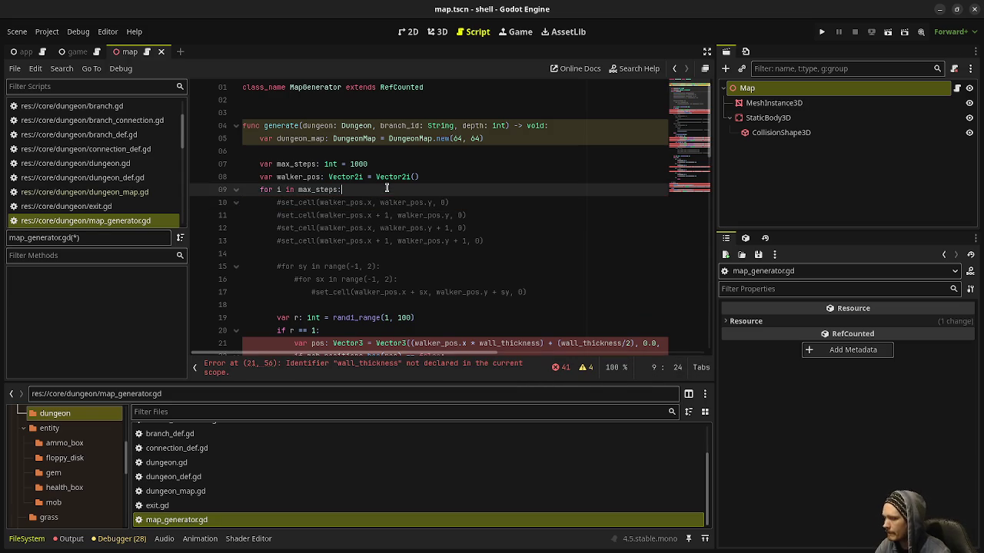
pyautogui.press('Return')
pyautogui.write('dungeon')
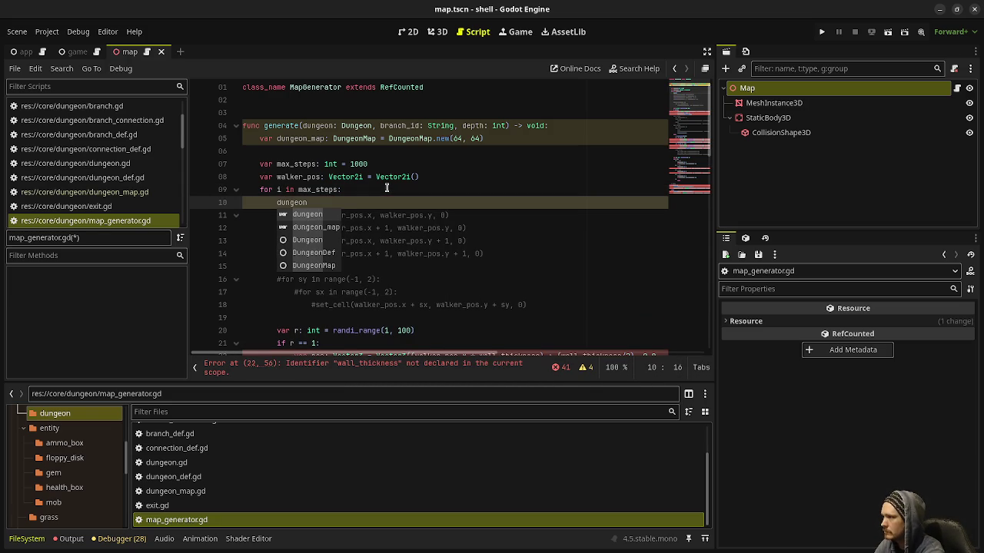
pyautogui.write('_map.cells[')
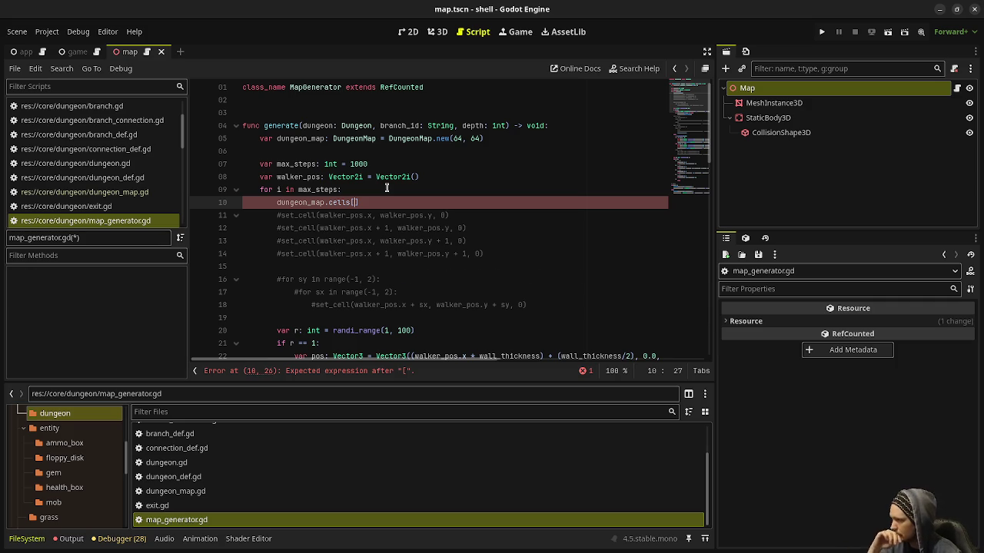
pyautogui.write('walker_pos.y')
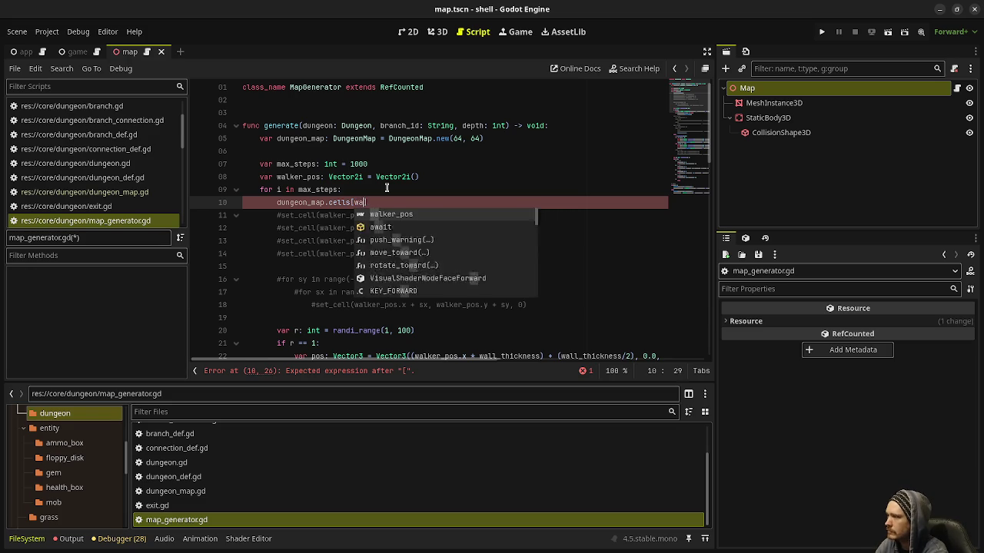
pyautogui.write(' * ')
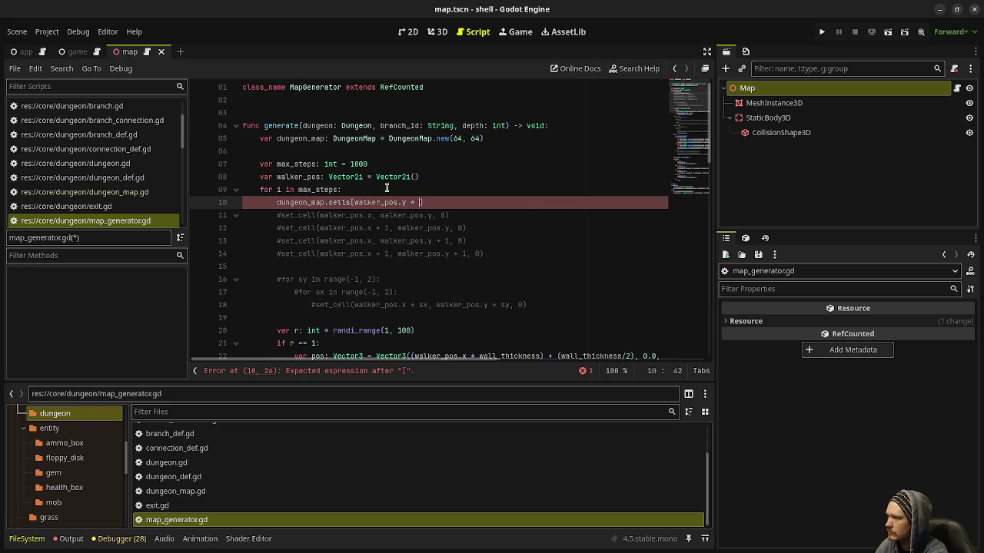
pyautogui.write('dungeon_map.w')
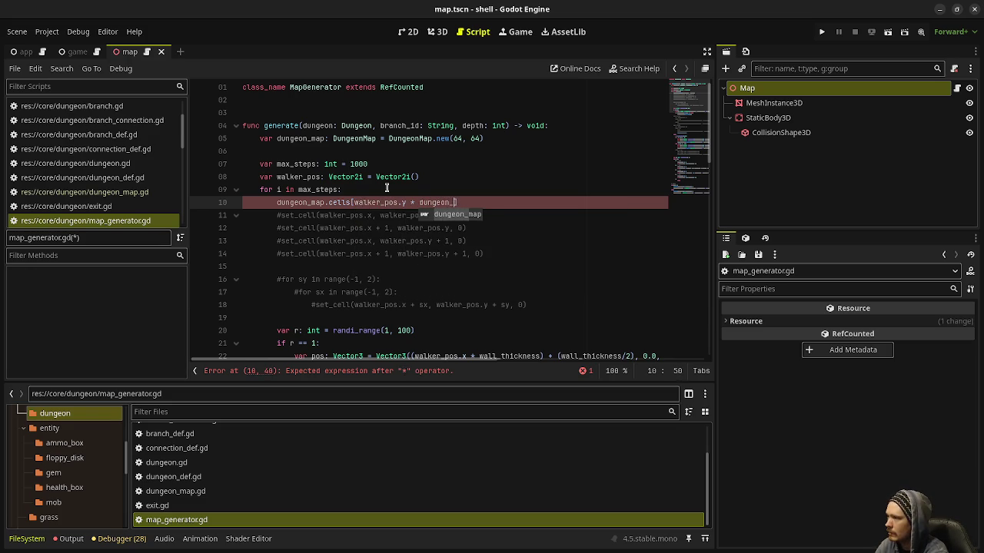
pyautogui.write('idth + w')
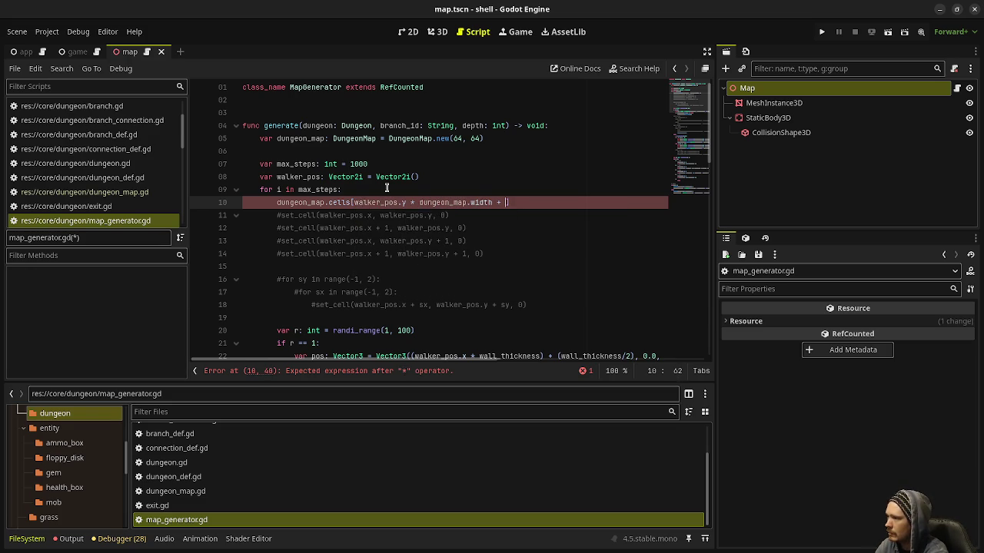
pyautogui.write('alker_')
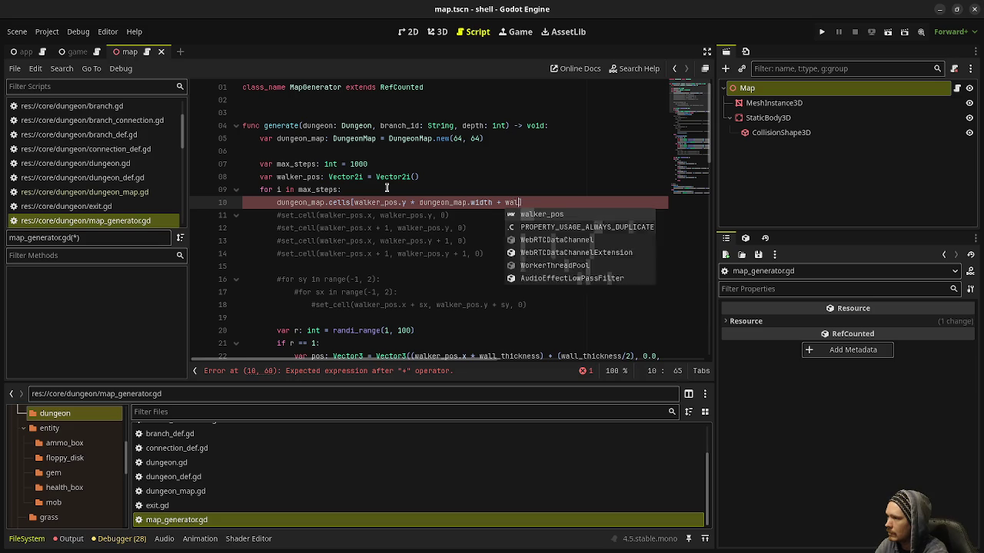
pyautogui.write('pos.x')
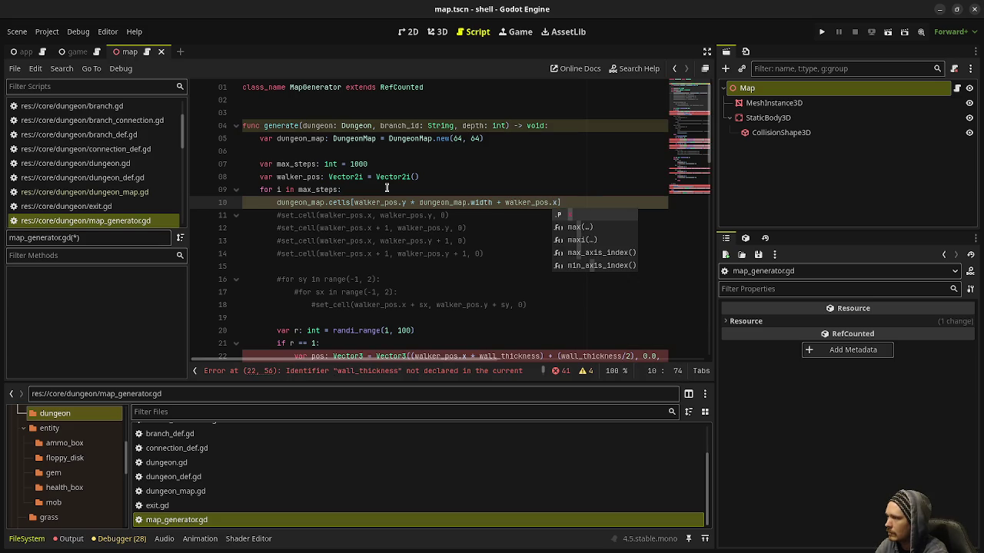
pyautogui.write('] = 0')
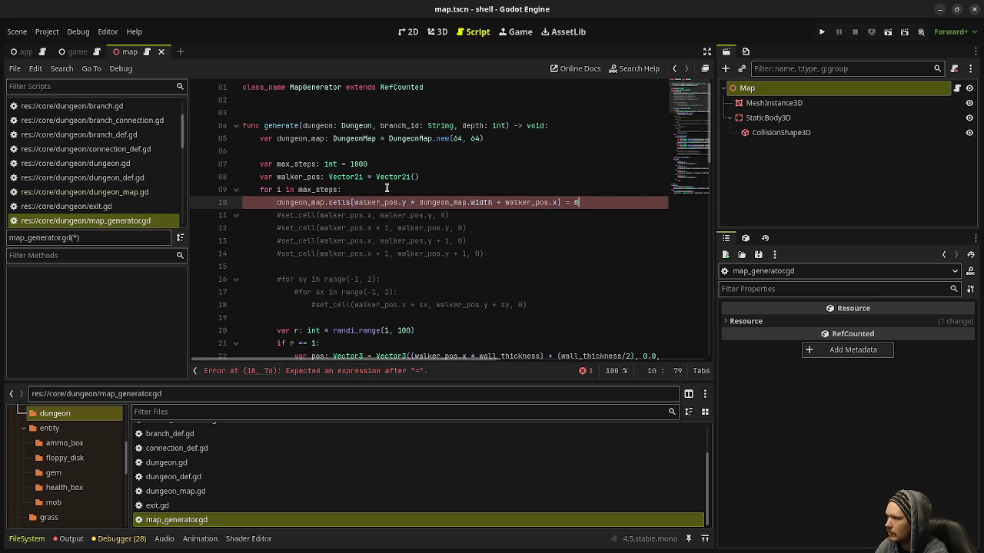
pyautogui.hotkey('ctrl', 's')
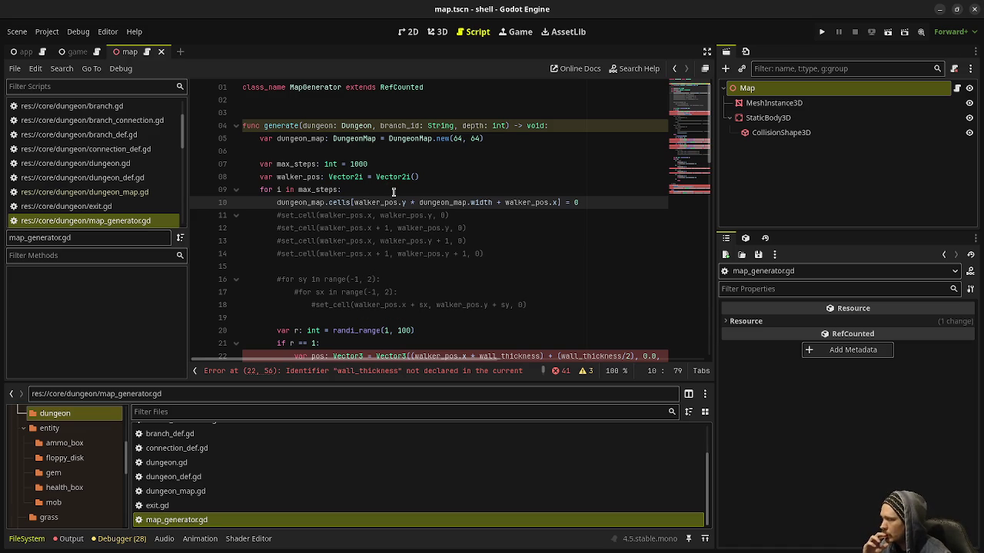
# Step: In dungeon_map.gd's _init, add 'for i in width * height: cells[i] = 0' and save
pyautogui.click(111, 192)
pyautogui.click(345, 241)
pyautogui.press('Return')
pyautogui.press('Return')
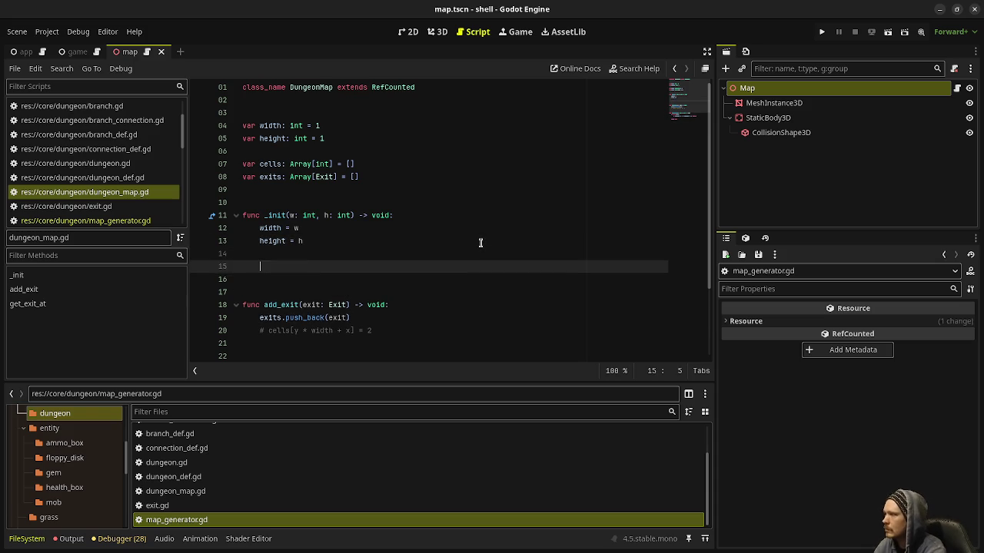
pyautogui.write('for i in ')
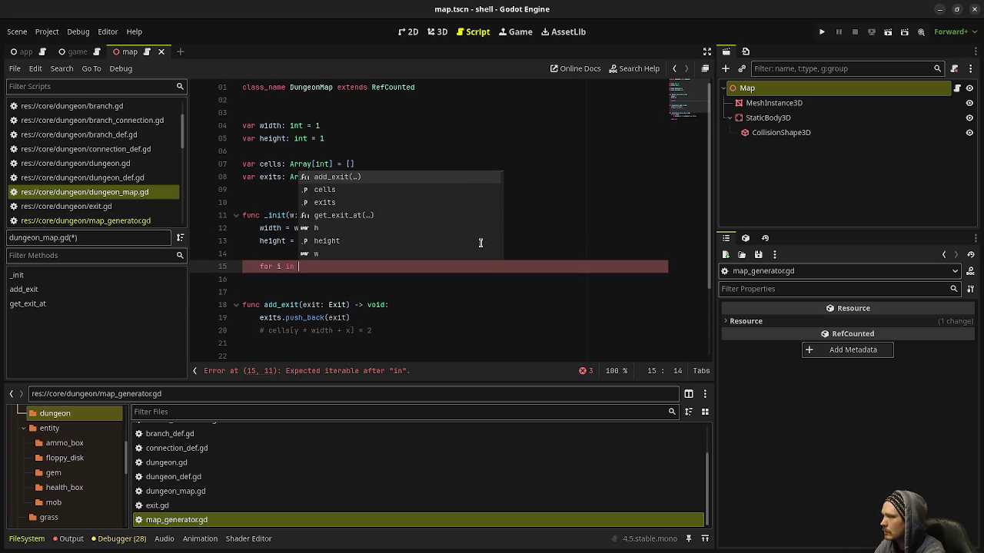
pyautogui.write('width * height:')
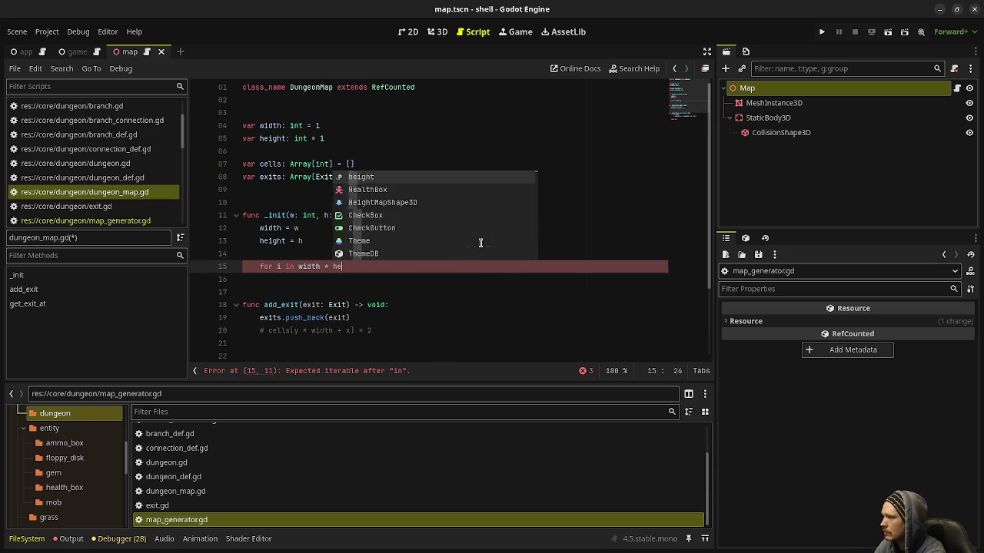
pyautogui.press('Return')
pyautogui.write('cells[')
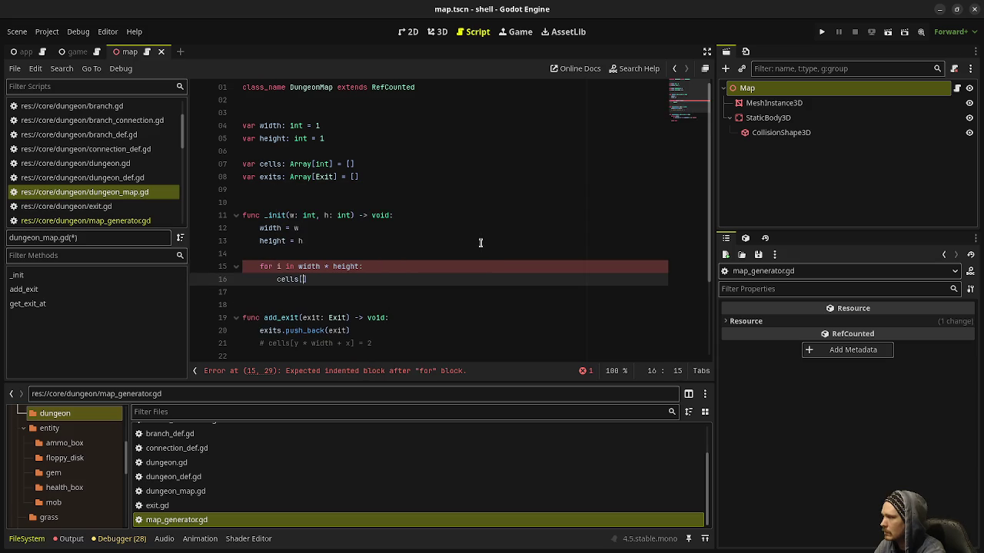
pyautogui.write('i] = 0')
pyautogui.hotkey('ctrl', 's')
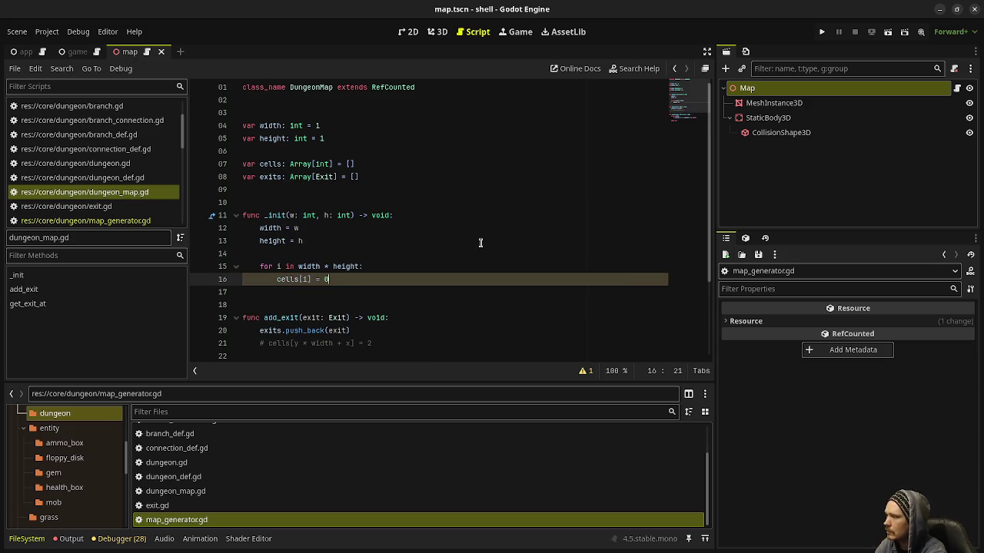
# Step: Discard a half-written exits line, save dungeon_map.gd again, and return to map_generator.gd
pyautogui.press('Return')
pyautogui.press('Return')
pyautogui.press('BackSpace')
pyautogui.write('exits.')
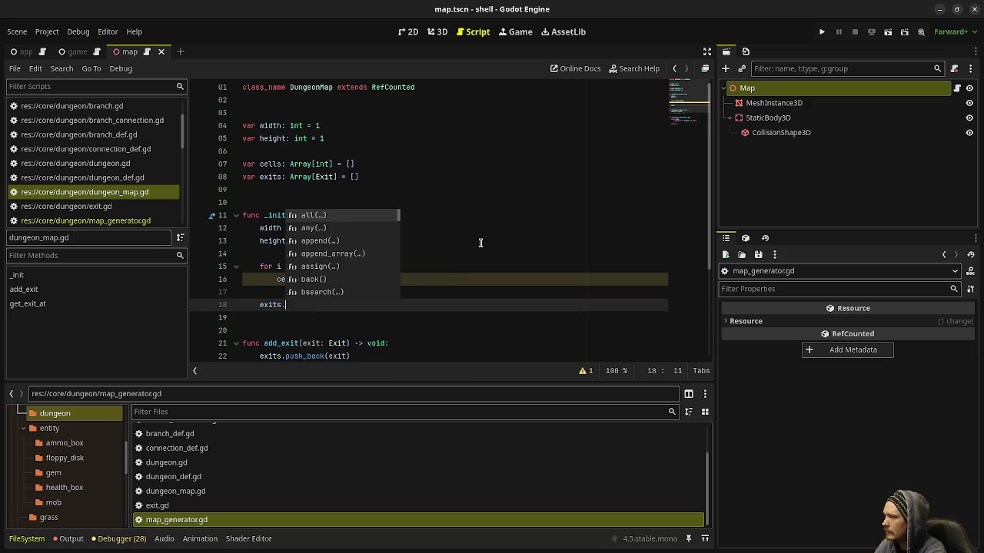
pyautogui.press('BackSpace')
pyautogui.press('BackSpace')
pyautogui.press('BackSpace')
pyautogui.press('BackSpace')
pyautogui.press('BackSpace')
pyautogui.press('BackSpace')
pyautogui.hotkey('ctrl', 's')
pyautogui.hotkey('ctrl', 's')
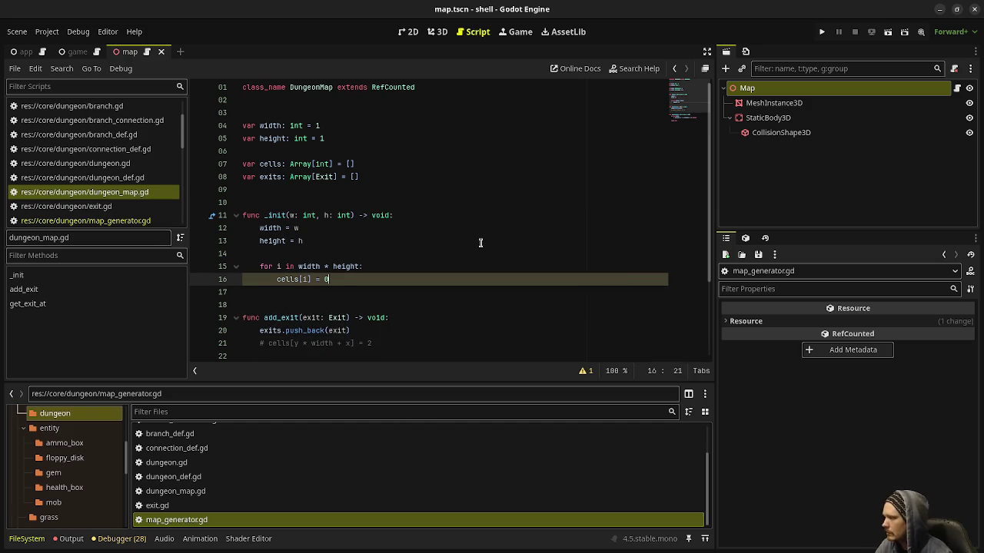
pyautogui.scroll(-3, 461, 242)
pyautogui.scroll(3, 454, 245)
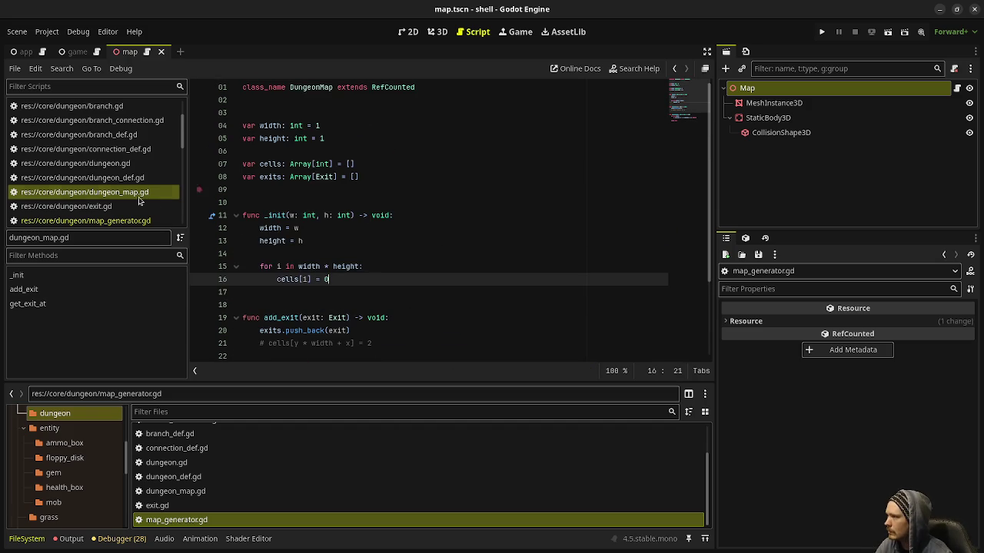
pyautogui.click(139, 221)
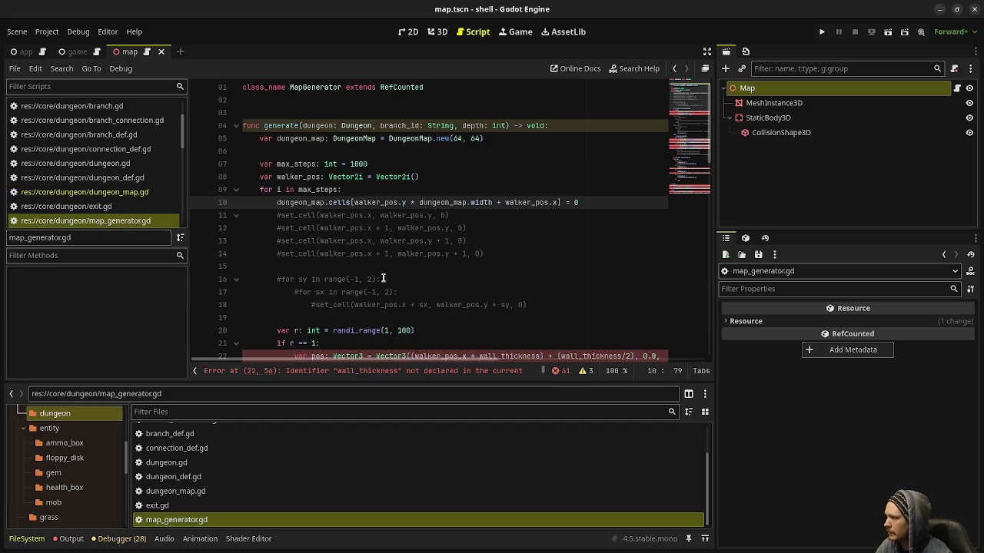
pyautogui.press('Up')
pyautogui.scroll(-3, 399, 262)
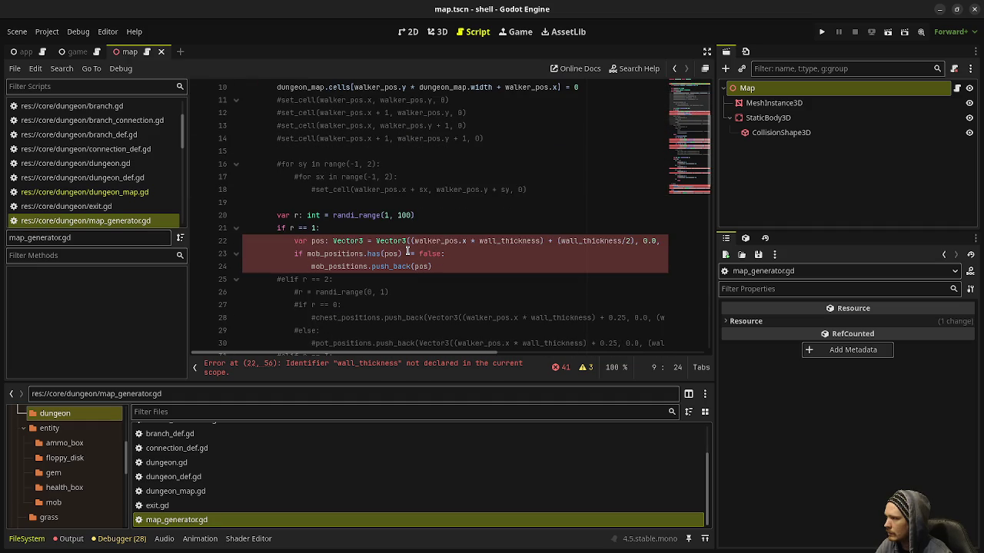
# Step: Comment out the old mob-spawn and decoration-spawning blocks with Ctrl+K
pyautogui.moveTo(446, 267)
pyautogui.mouseDown()
pyautogui.moveTo(322, 241)
pyautogui.moveTo(276, 218)
pyautogui.mouseUp()
pyautogui.hotkey('ctrl', 'k')
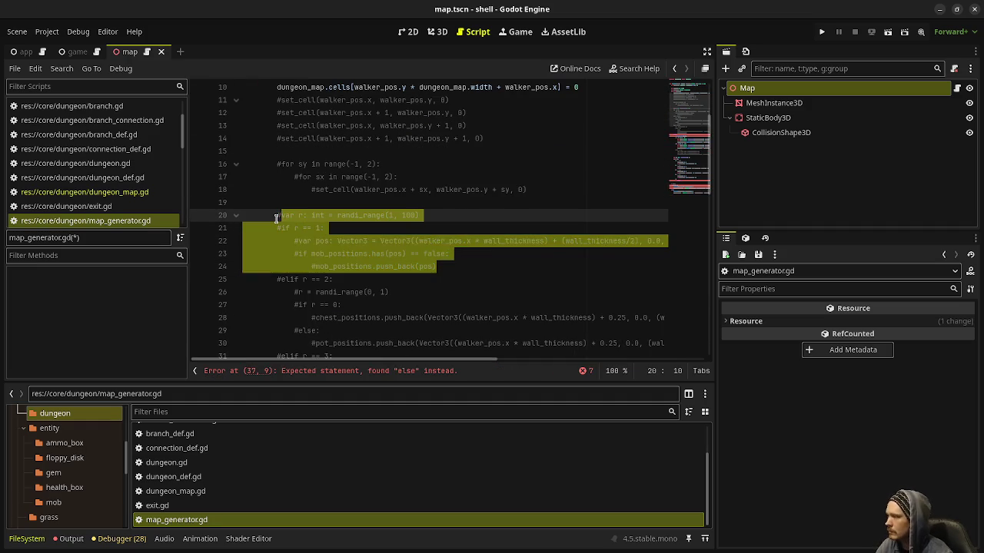
pyautogui.scroll(-5, 283, 221)
pyautogui.moveTo(278, 242)
pyautogui.mouseDown()
pyautogui.moveTo(315, 253)
pyautogui.moveTo(320, 270)
pyautogui.moveTo(425, 280)
pyautogui.mouseUp()
pyautogui.scroll(-2, 315, 253)
pyautogui.moveTo(614, 283)
pyautogui.mouseDown()
pyautogui.moveTo(687, 283)
pyautogui.moveTo(650, 301)
pyautogui.mouseUp()
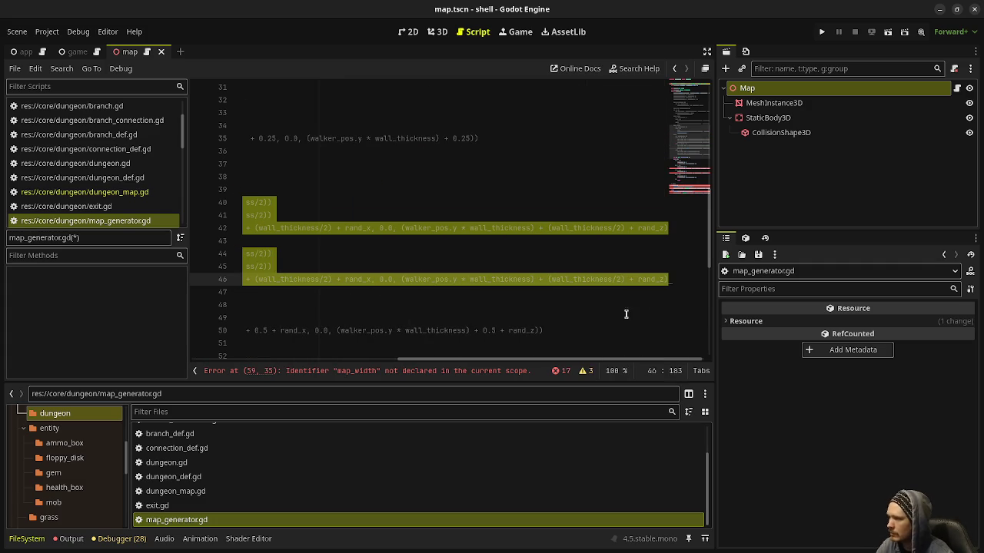
pyautogui.moveTo(497, 354); pyautogui.dragTo(298, 354)
pyautogui.scroll(-5, 327, 266)
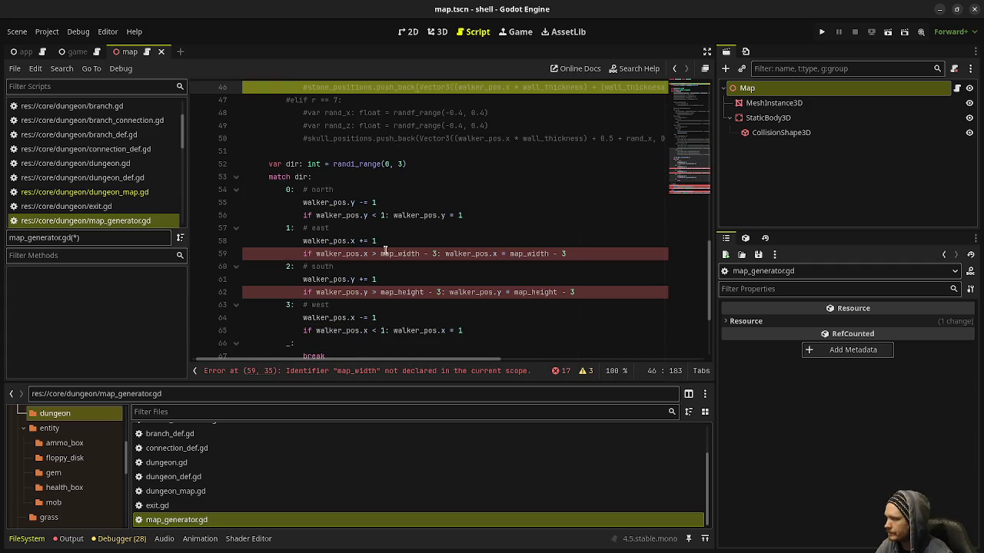
# Step: Replace both map_width references on line 59 with dungeon_map.width
pyautogui.click(392, 254)
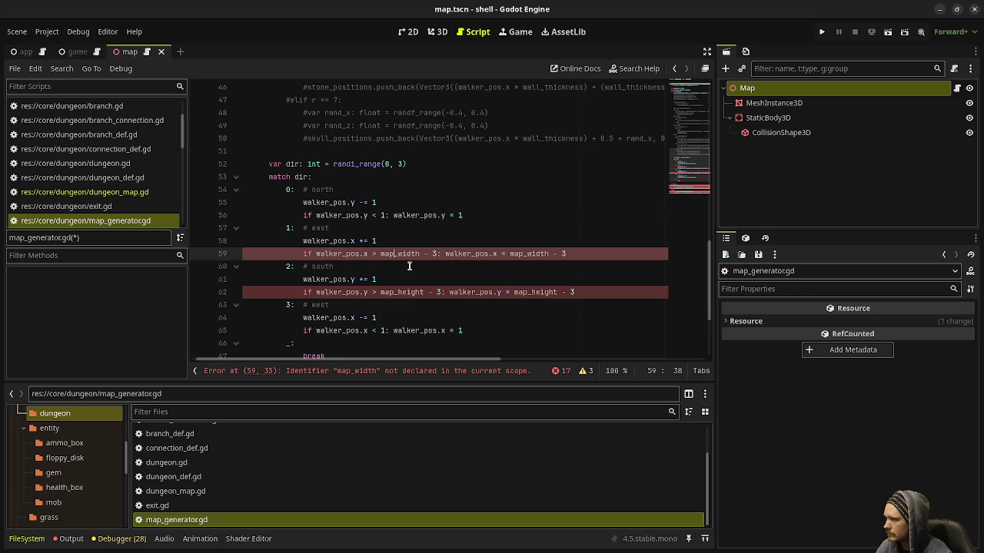
pyautogui.press('BackSpace')
pyautogui.press('BackSpace')
pyautogui.press('BackSpace')
pyautogui.write('dungeon_m')
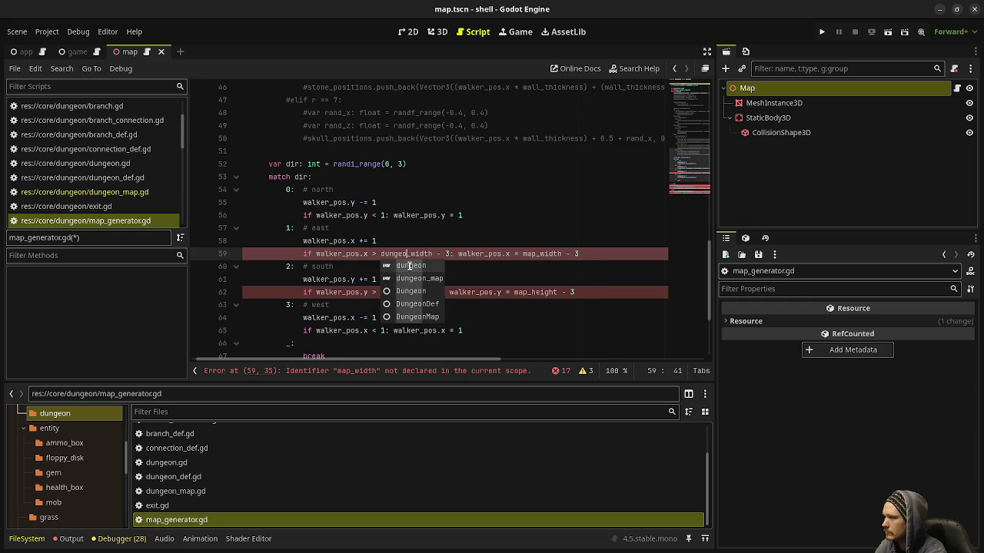
pyautogui.press('Return')
pyautogui.press('Delete')
pyautogui.write('.')
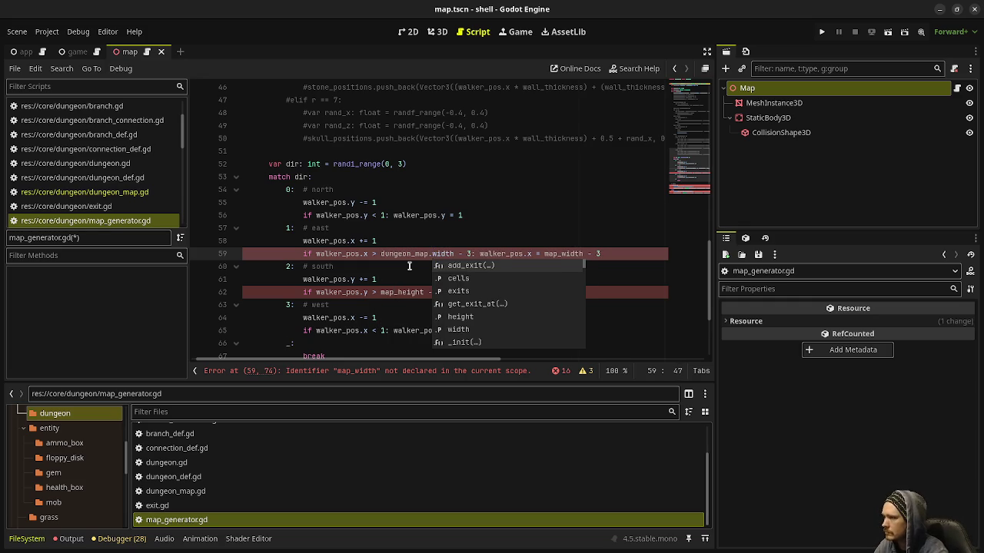
pyautogui.doubleClick(558, 254)
pyautogui.write('dungeon_map.wid')
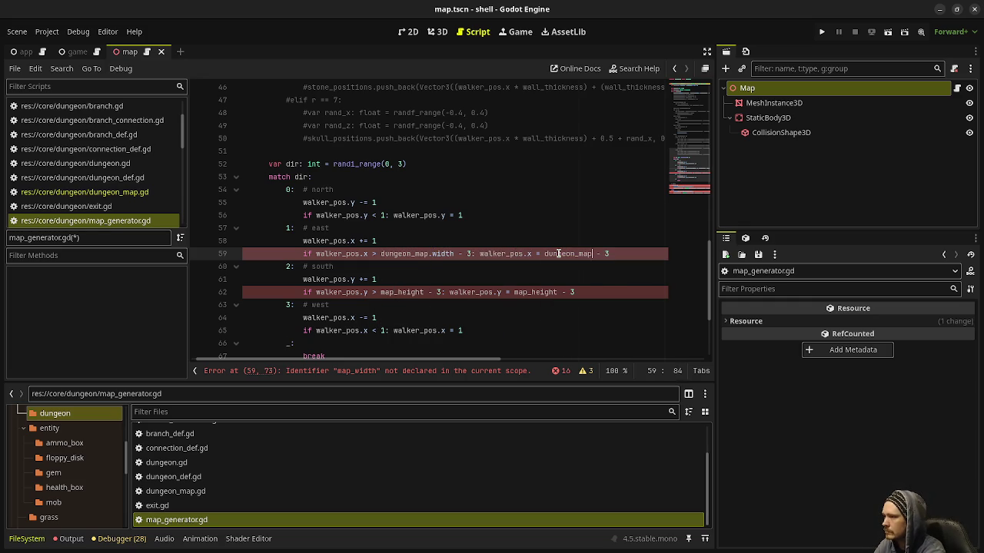
pyautogui.press('Return')
# Step: Replace both map_height references on line 62 with dungeon_map.height and save the script
pyautogui.doubleClick(400, 292)
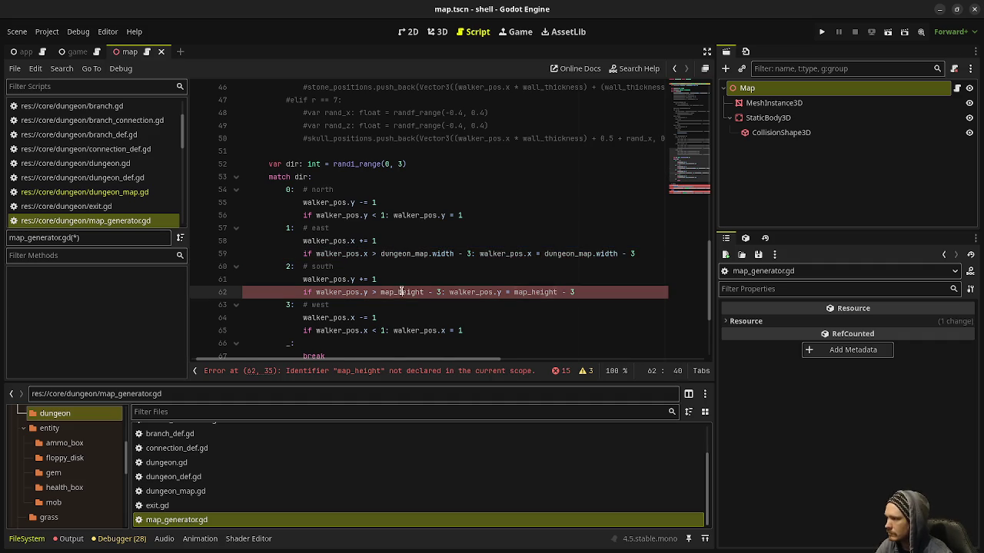
pyautogui.write('dungeon_map.heigh')
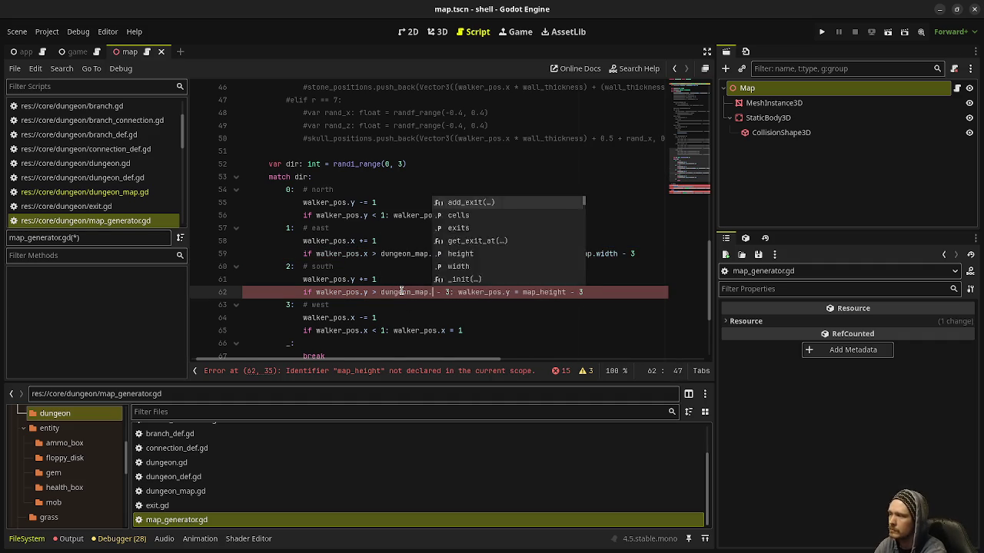
pyautogui.write('t')
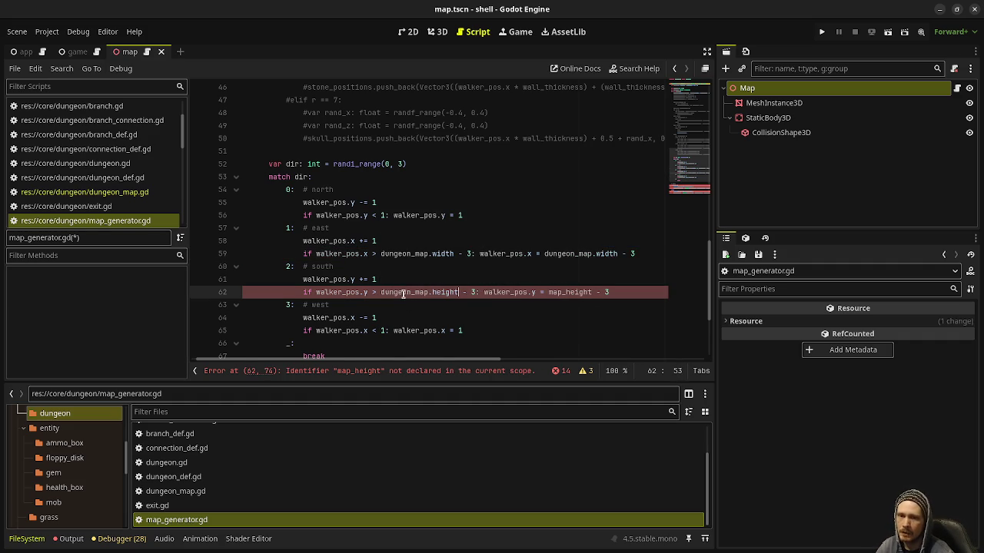
pyautogui.click(573, 292)
pyautogui.doubleClick(573, 292)
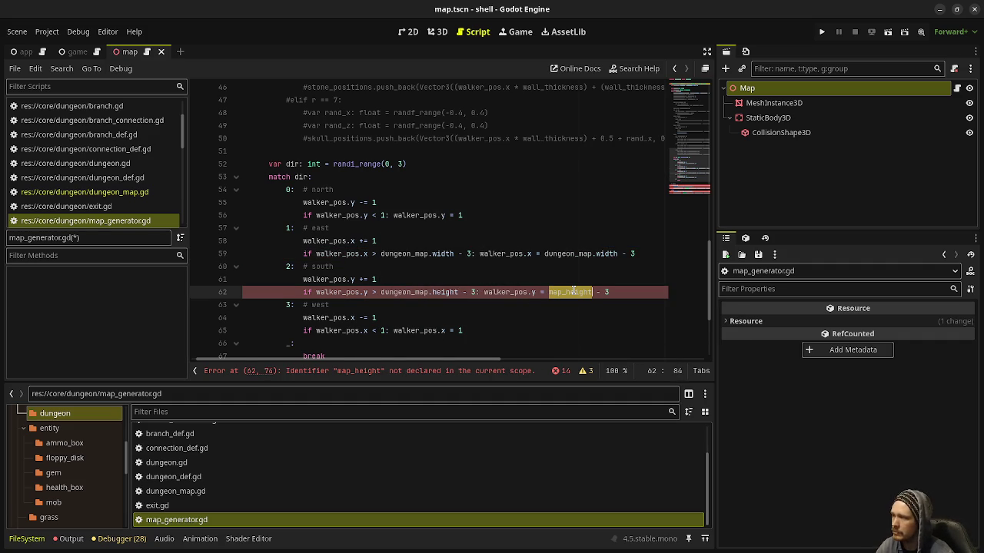
pyautogui.write('dungeon_map.')
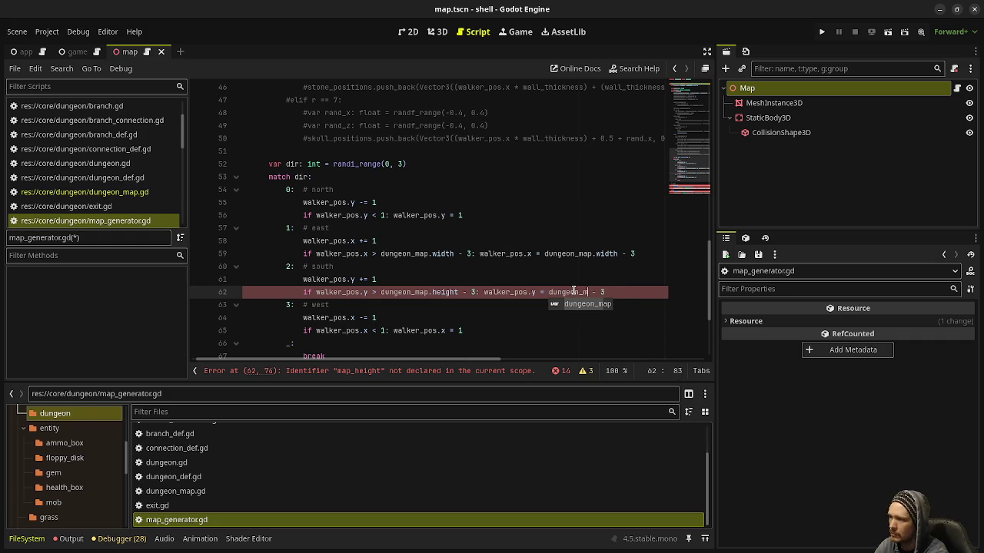
pyautogui.write('hei')
pyautogui.press('Return')
pyautogui.hotkey('ctrl', 's')
# Step: Comment out the portal code on lines 70–75 and save
pyautogui.click(459, 262)
pyautogui.scroll(-4, 460, 261)
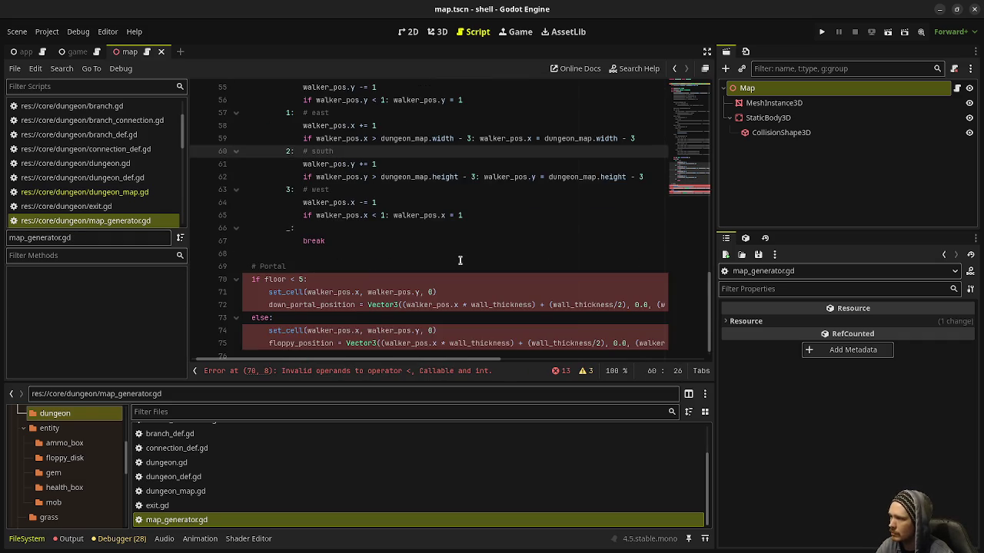
pyautogui.moveTo(260, 267)
pyautogui.mouseDown()
pyautogui.moveTo(269, 295)
pyautogui.moveTo(262, 261)
pyautogui.moveTo(250, 266)
pyautogui.moveTo(303, 332)
pyautogui.mouseUp()
pyautogui.hotkey('ctrl', 'k')
pyautogui.hotkey('ctrl', 's')
# Step: Delete the old commented-out code inside the walk loop
pyautogui.scroll(8, 426, 270)
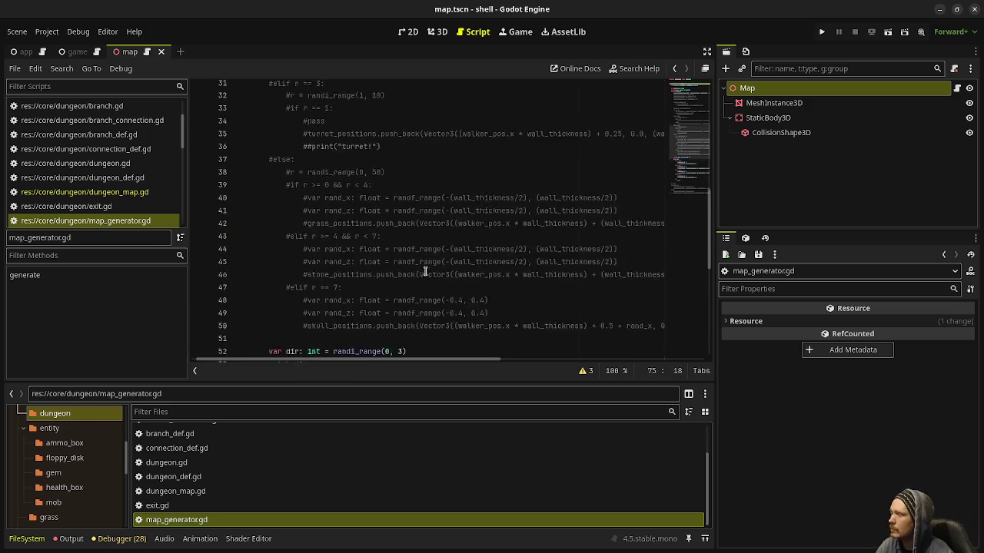
pyautogui.scroll(10, 425, 271)
pyautogui.scroll(-18, 430, 294)
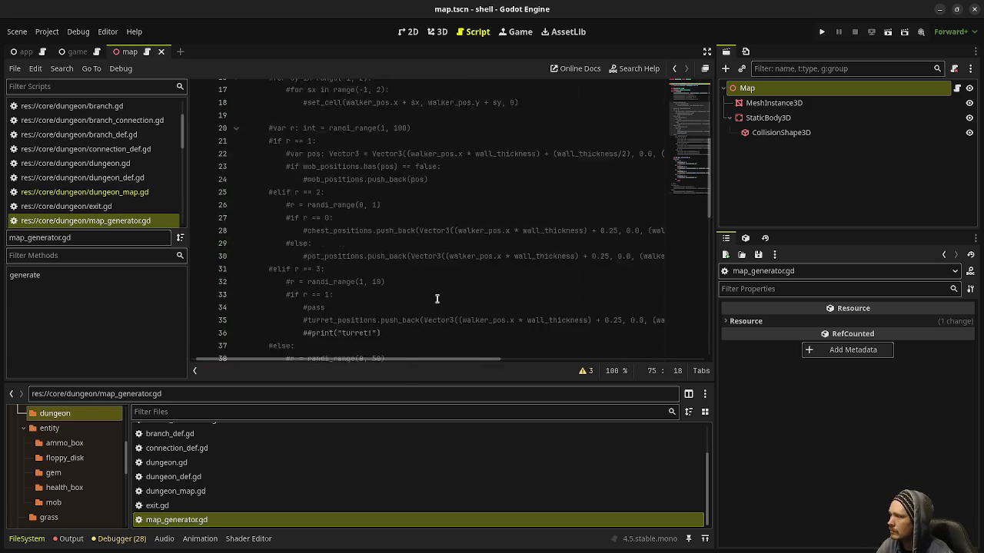
pyautogui.scroll(1, 319, 266)
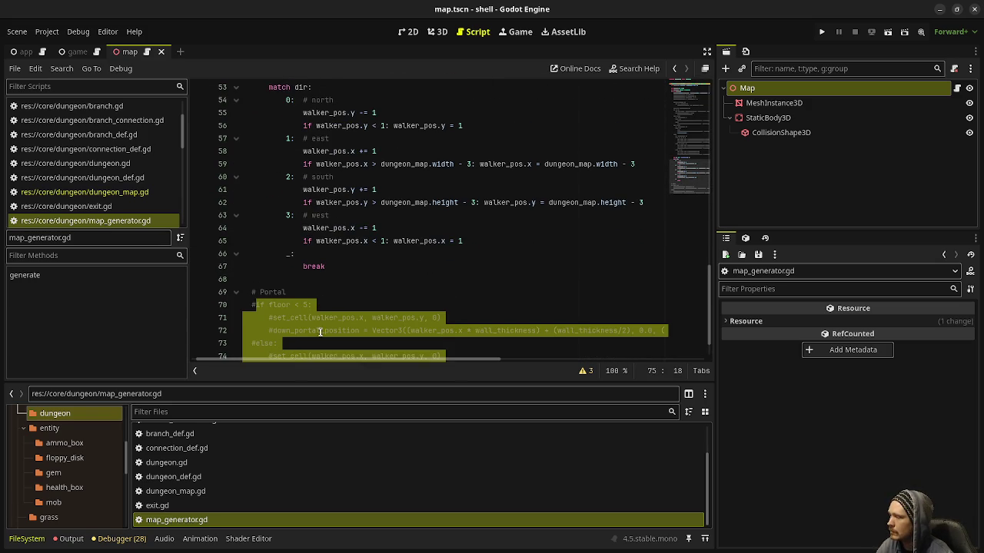
pyautogui.hscroll(-1, 296, 360)
pyautogui.scroll(17, 310, 272)
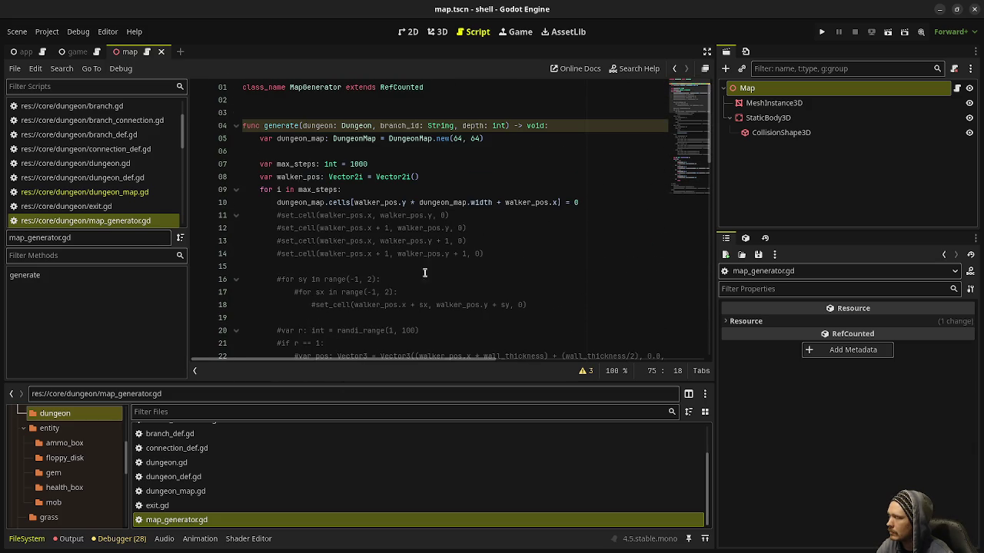
pyautogui.scroll(-13, 457, 234)
pyautogui.moveTo(456, 234)
pyautogui.mouseDown()
pyautogui.moveTo(446, 259)
pyautogui.moveTo(576, 176)
pyautogui.mouseUp()
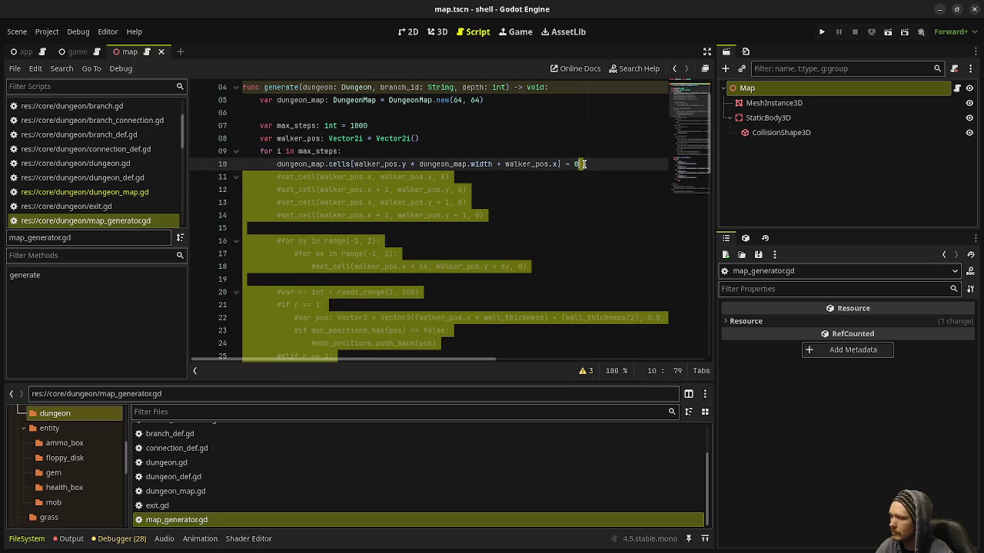
pyautogui.press('Delete')
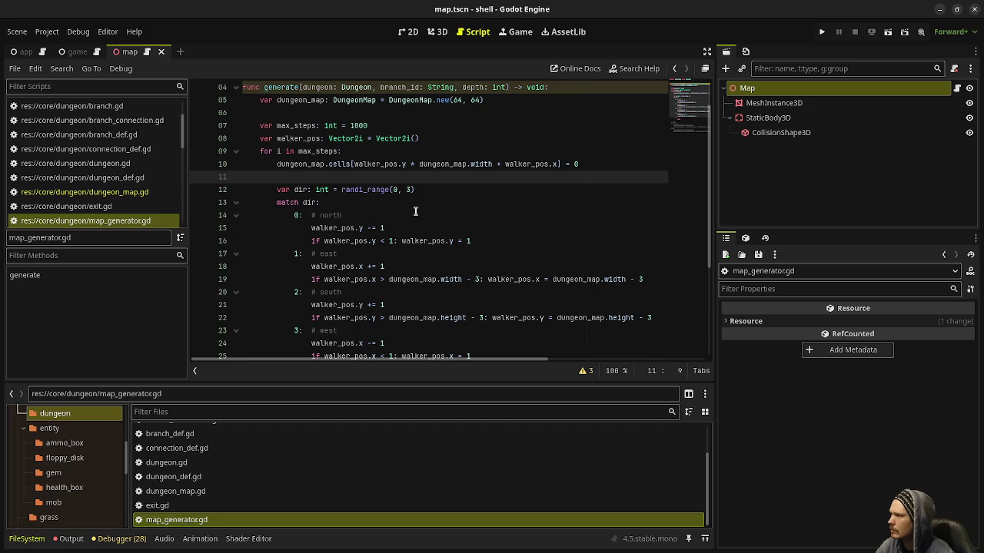
# Step: Delete the commented-out Portal block and bring up main2.js
pyautogui.scroll(-4, 418, 213)
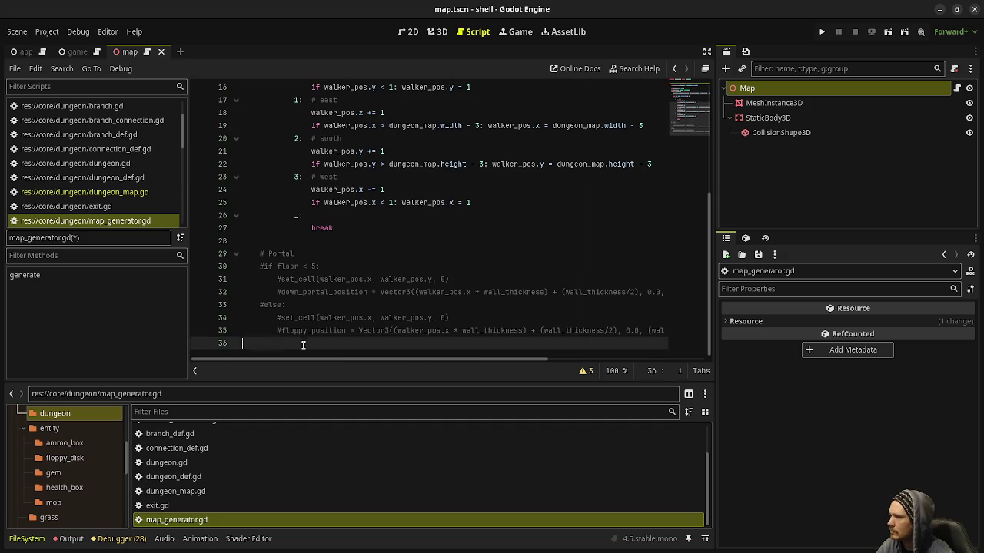
pyautogui.moveTo(303, 345); pyautogui.dragTo(242, 252)
pyautogui.press('Delete')
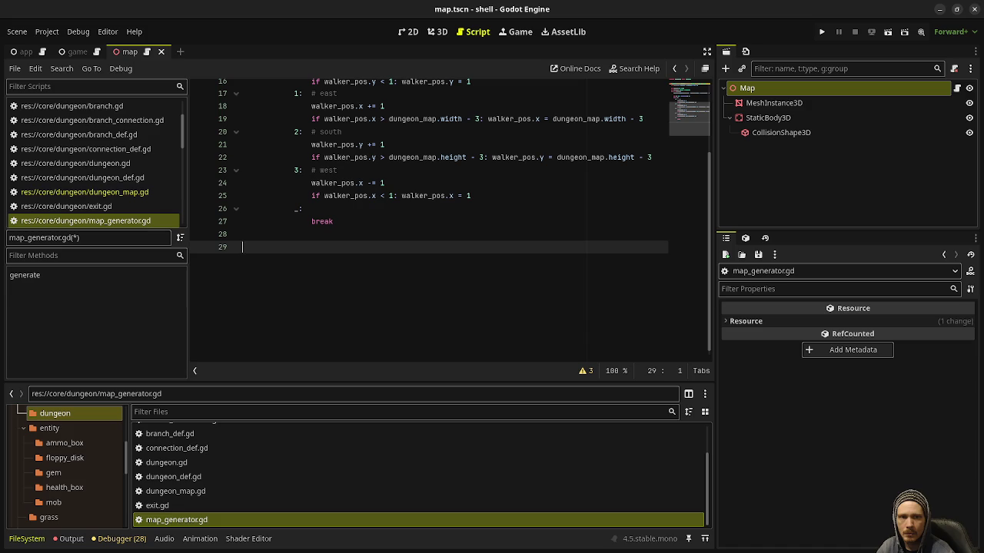
pyautogui.hotkey('alt', 'Tab')
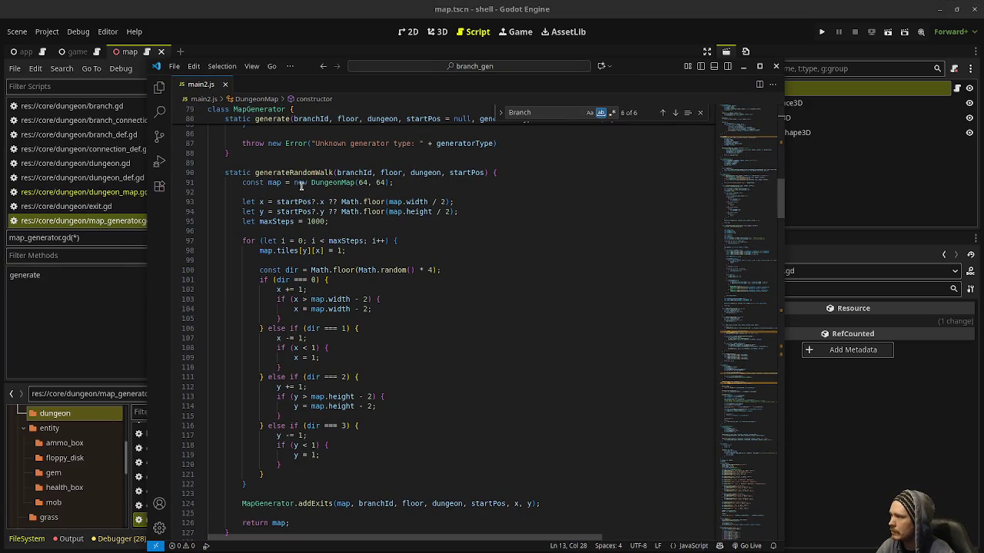
# Step: Review generateRandomWalk in main2.js, slide VS Code aside, and enter dungeon_map.width / 2, dungeon_map.height / 2
pyautogui.moveTo(325, 182)
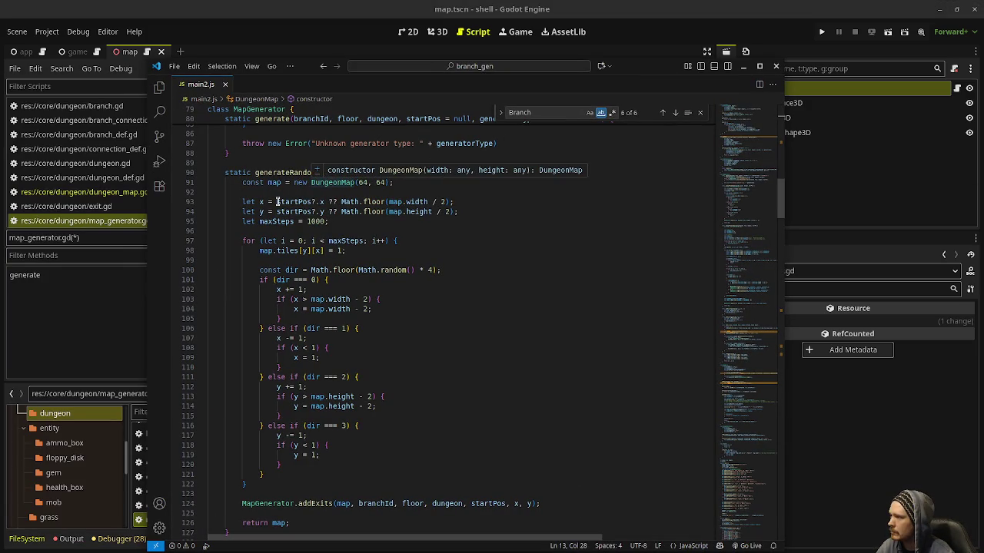
pyautogui.moveTo(280, 203)
pyautogui.moveTo(285, 221)
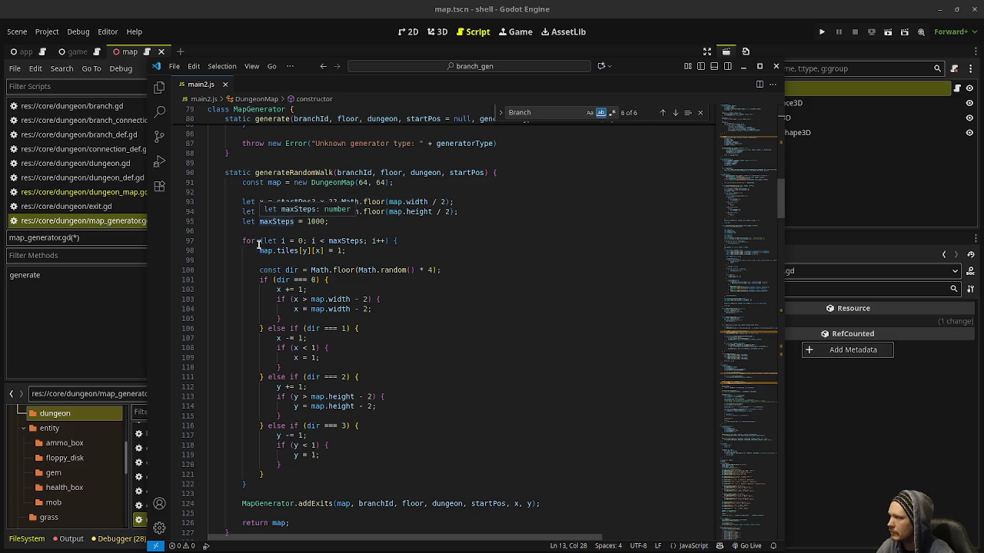
pyautogui.moveTo(667, 58); pyautogui.dragTo(885, 60)
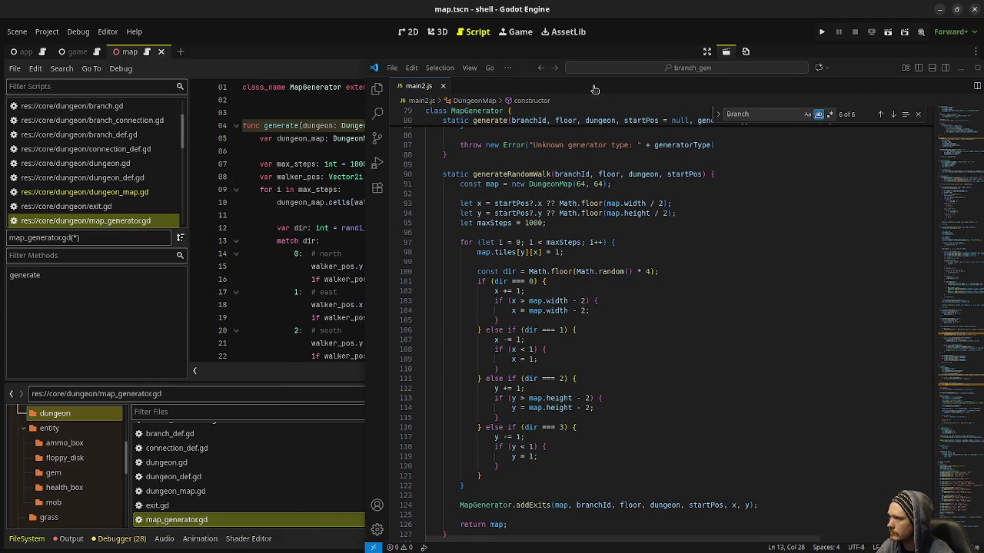
pyautogui.moveTo(836, 68)
pyautogui.mouseDown()
pyautogui.moveTo(980, 67)
pyautogui.moveTo(953, 69)
pyautogui.mouseUp()
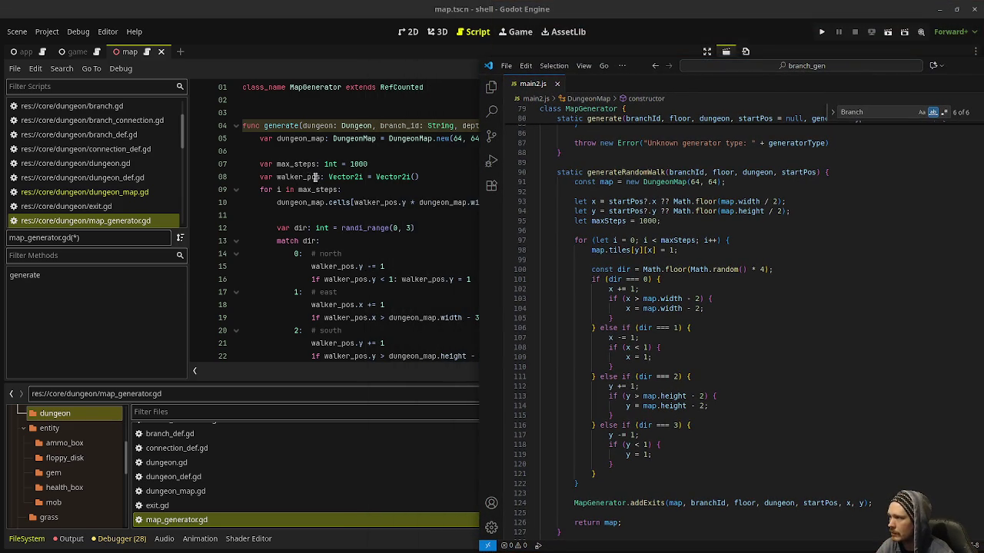
pyautogui.click(416, 177)
pyautogui.write('dungeon')
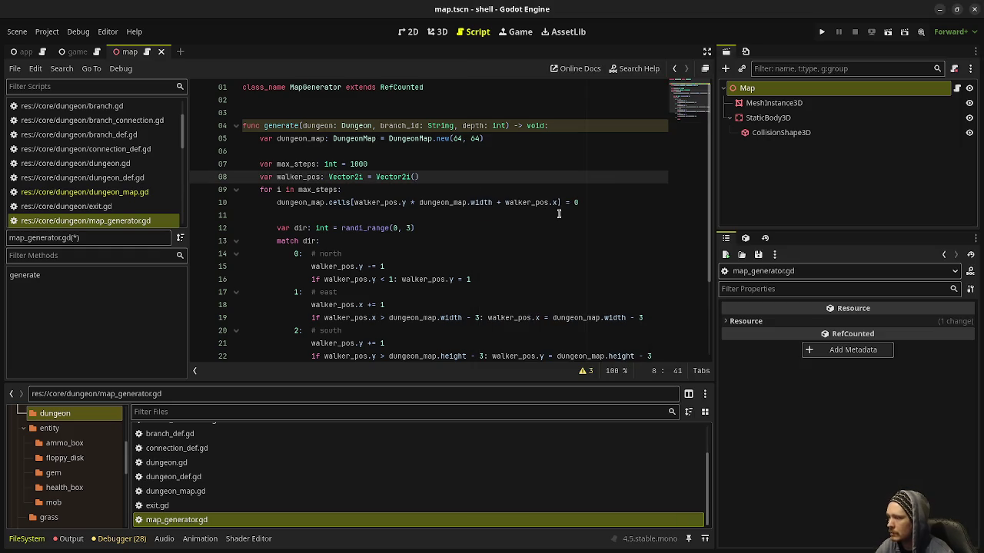
pyautogui.write('_map.width / 2')
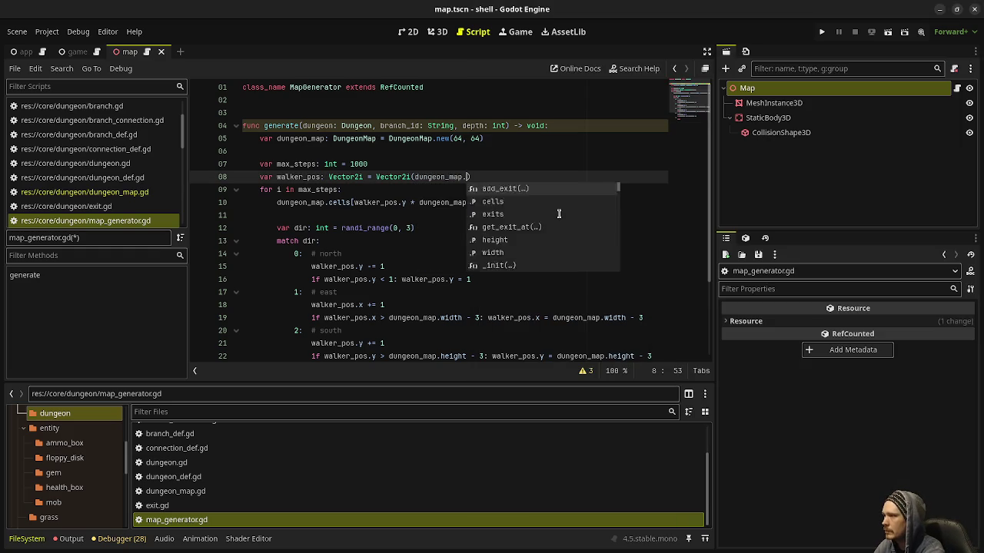
pyautogui.write(', dungeon_map.height / 2')
# Step: Save the centred start position and compare against the JavaScript reference
pyautogui.hotkey('ctrl', 's')
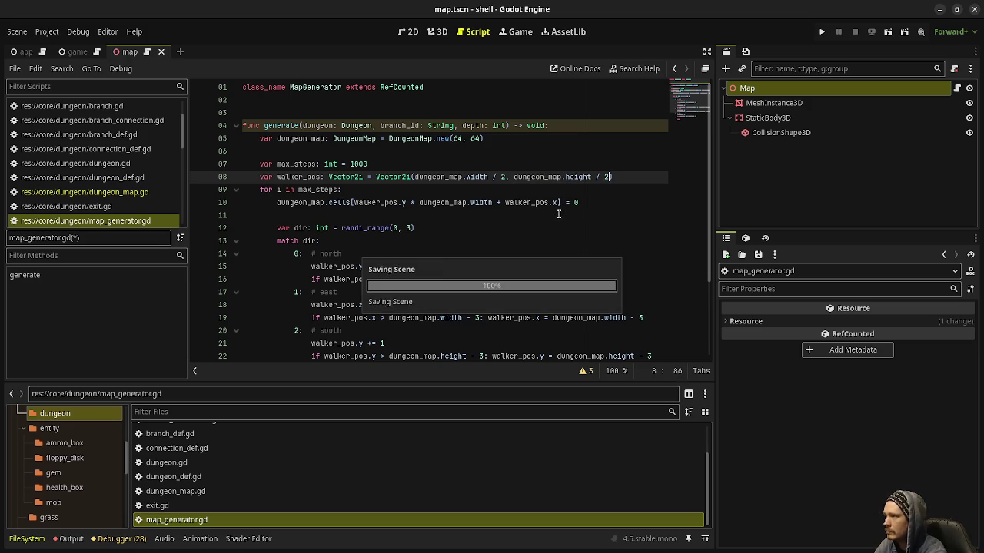
pyautogui.hotkey('alt', 'Tab')
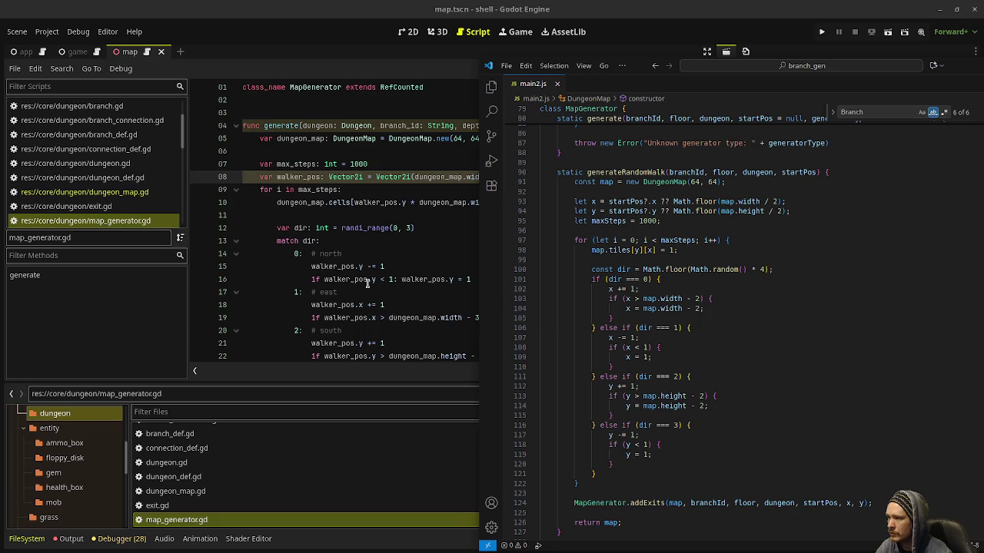
pyautogui.scroll(-3, 367, 282)
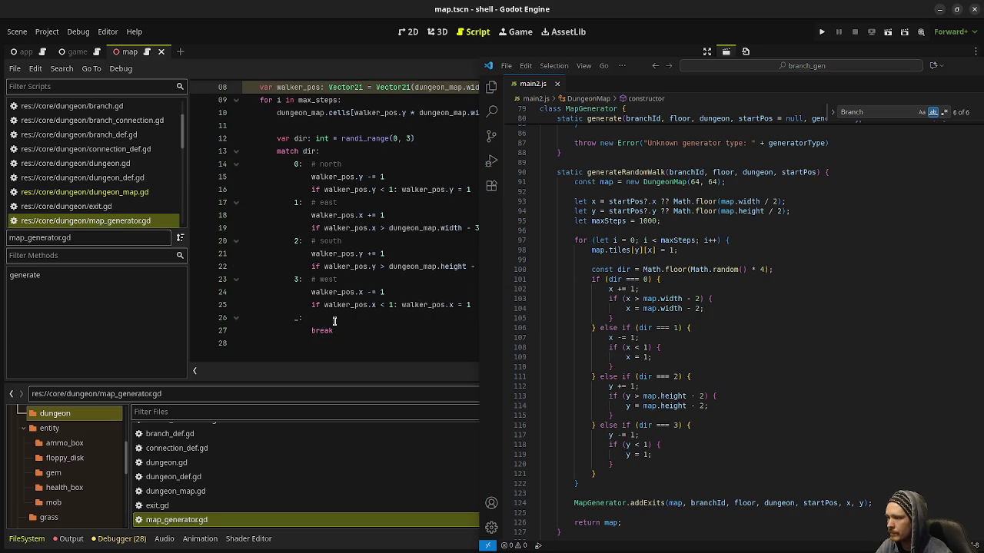
pyautogui.scroll(2, 318, 271)
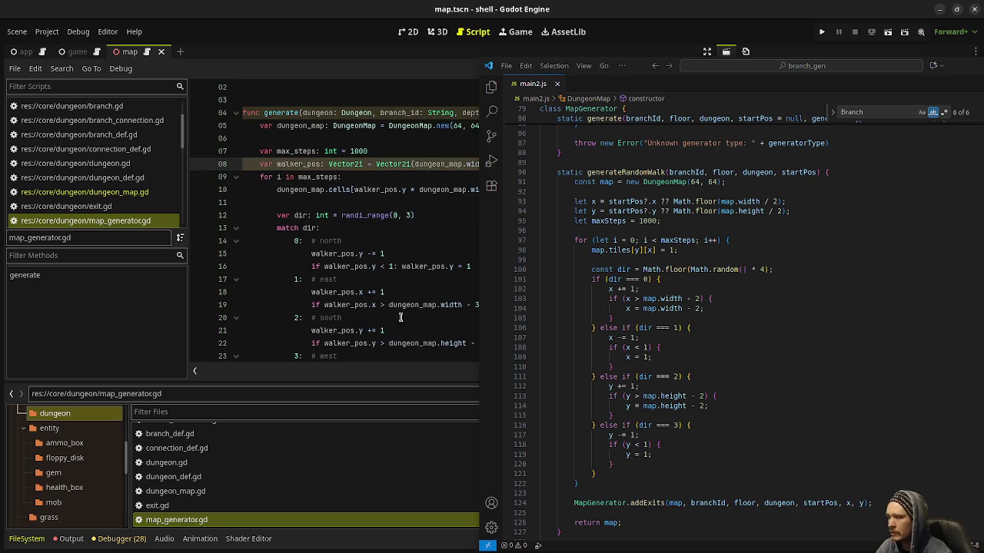
pyautogui.scroll(-2, 386, 325)
# Step: Add an indented line after the walk loop and type the add_exits() call
pyautogui.click(377, 338)
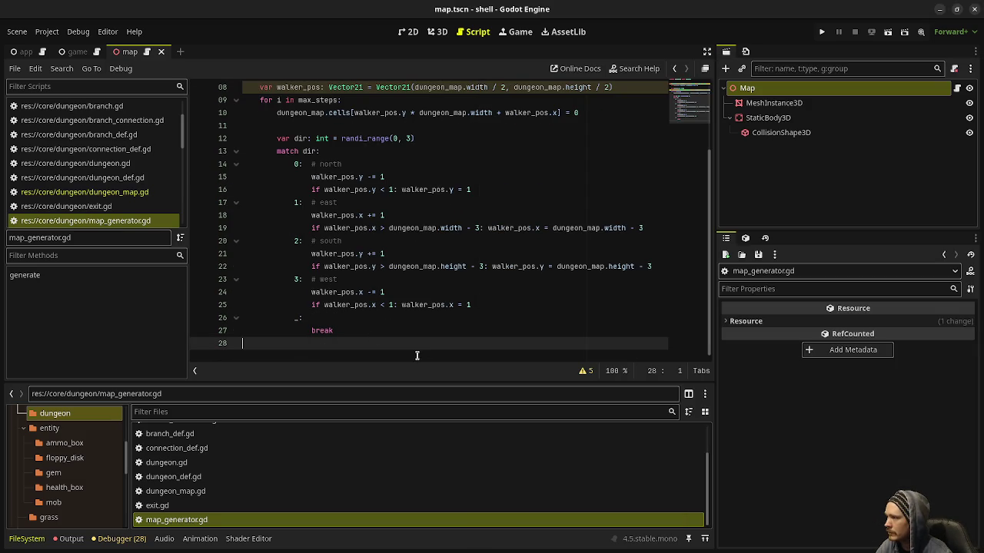
pyautogui.press('Return')
pyautogui.press('Tab')
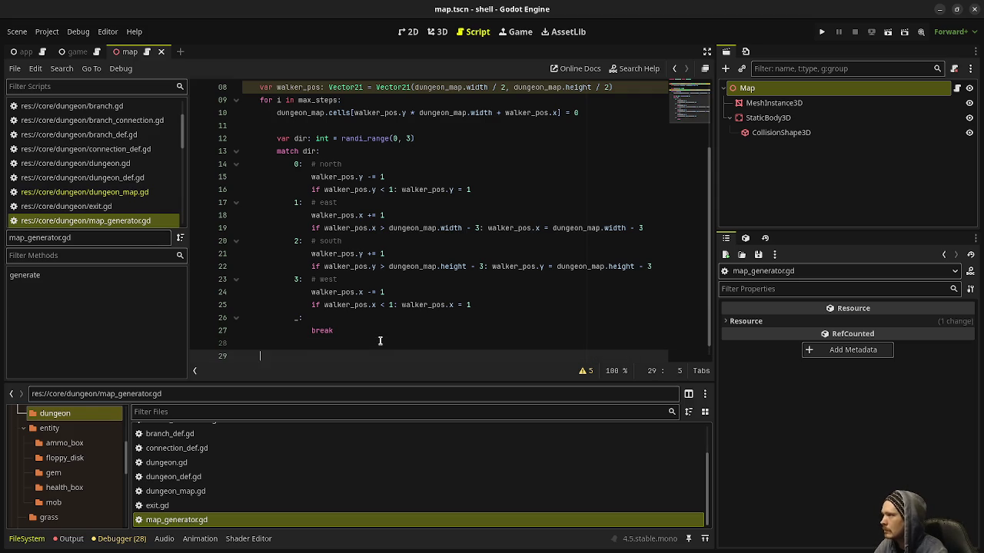
pyautogui.hotkey('alt', 'Tab')
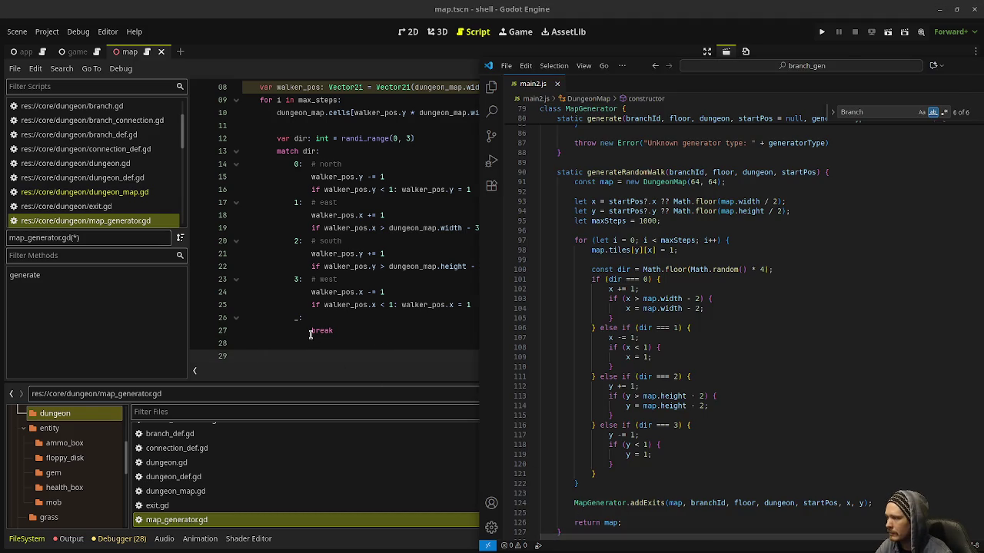
pyautogui.click(290, 355)
pyautogui.write('add_exits(')
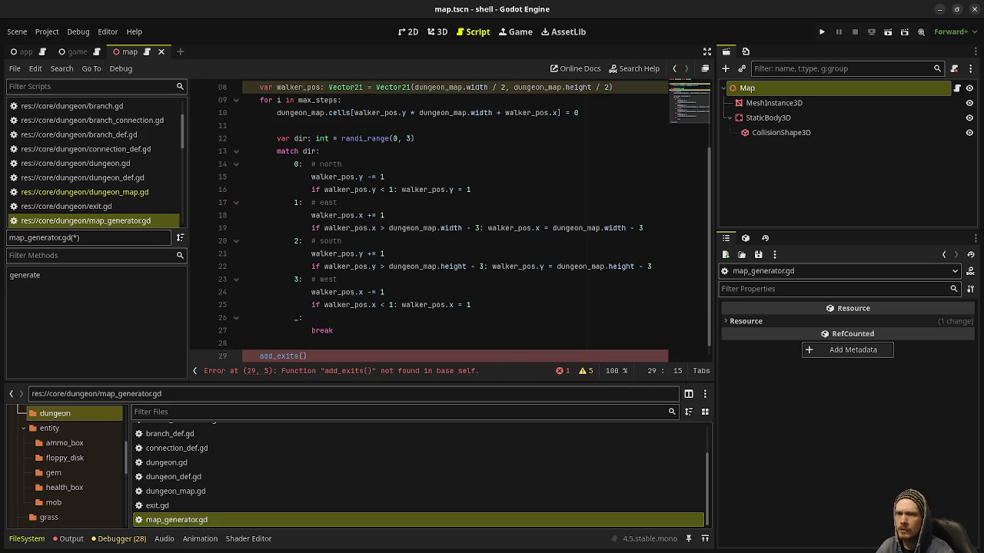
# Step: Check the JavaScript reference and place the caret after the add_exits() call
pyautogui.hotkey('alt', 'Tab')
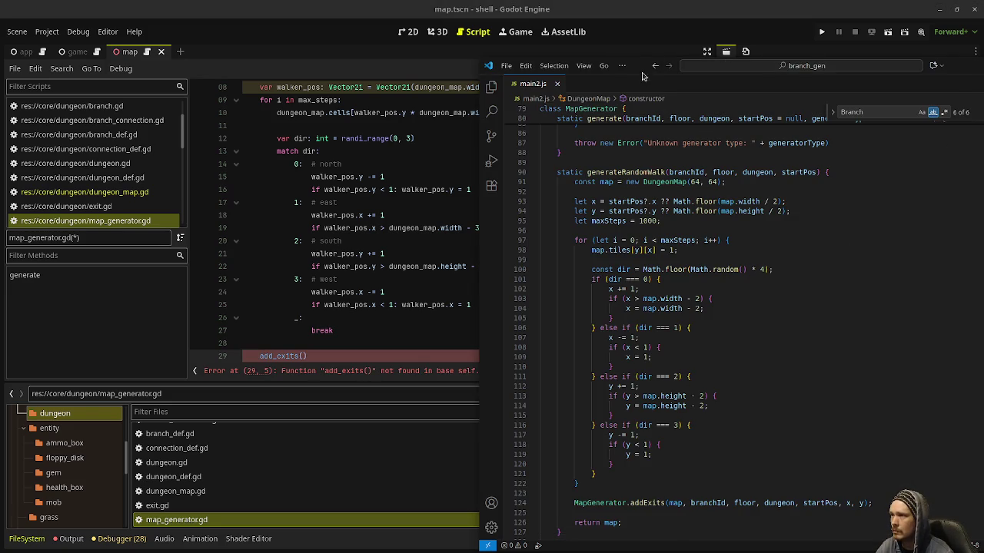
pyautogui.hotkey('alt', 'Tab')
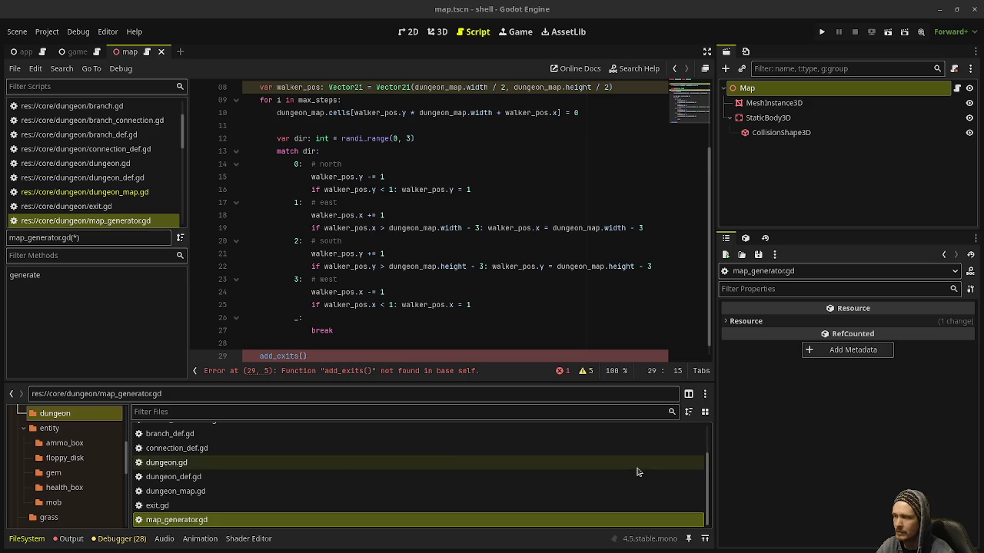
pyautogui.click(295, 317)
pyautogui.scroll(-1, 317, 323)
pyautogui.click(325, 343)
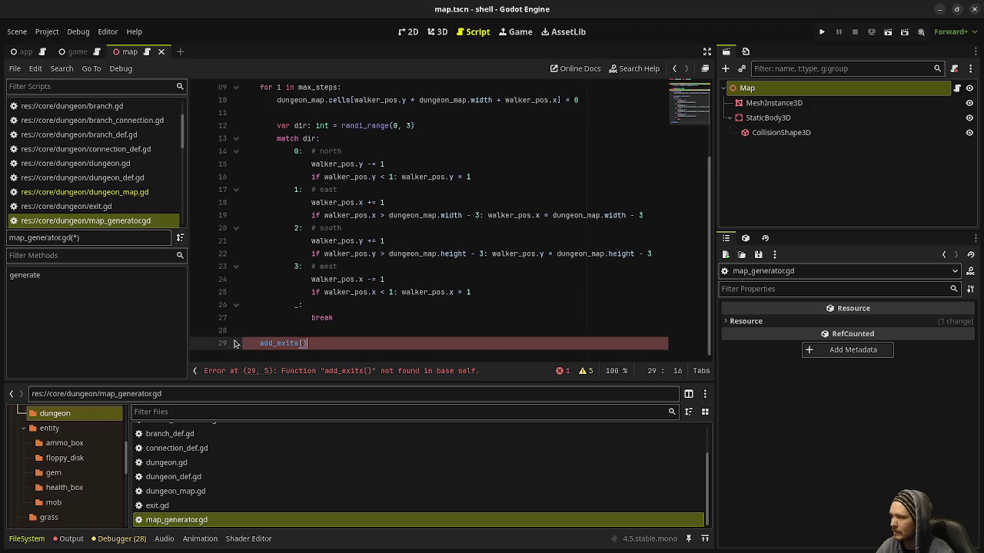
pyautogui.scroll(3, 263, 334)
pyautogui.scroll(-3, 263, 334)
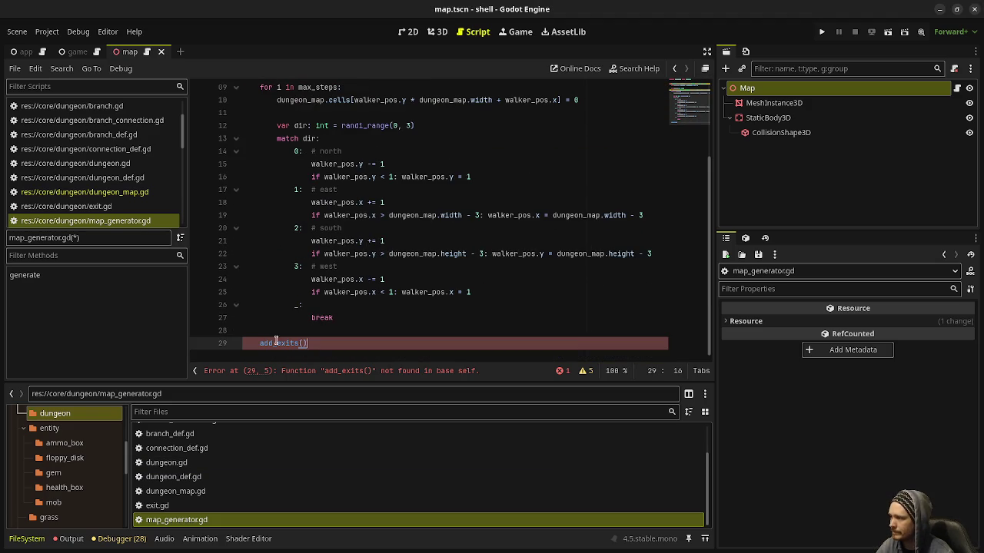
# Step: Add a blank line and begin an unindented func add_exits( declaration
pyautogui.press('Return')
pyautogui.press('Return')
pyautogui.press('Return')
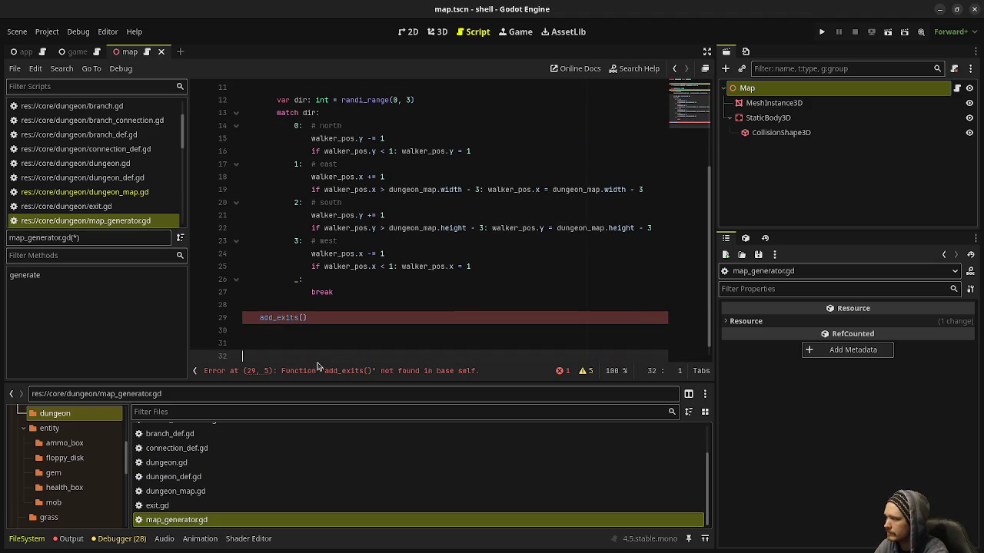
pyautogui.press('BackSpace')
pyautogui.press('BackSpace')
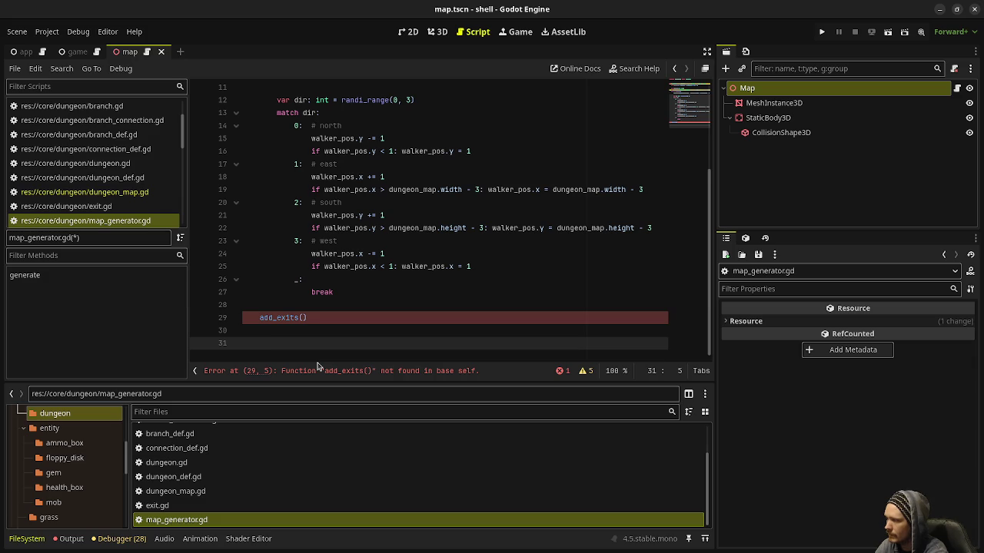
pyautogui.press('Return')
pyautogui.press('BackSpace')
pyautogui.write('func ')
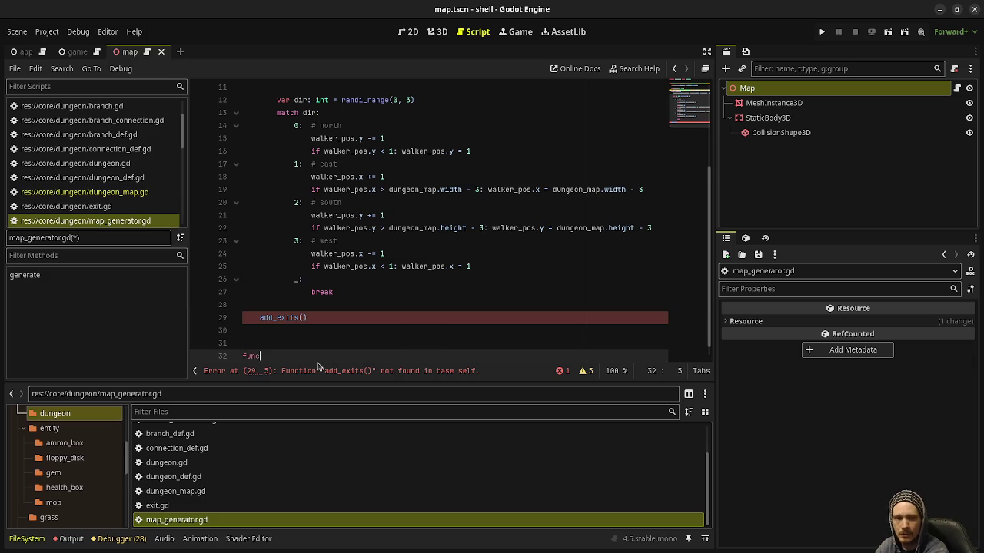
pyautogui.write('add_exits(')
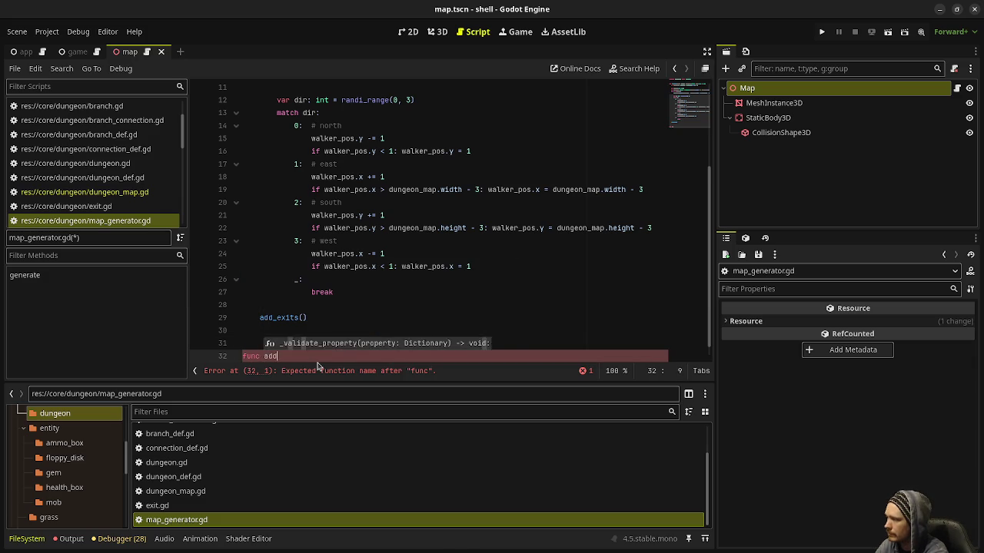
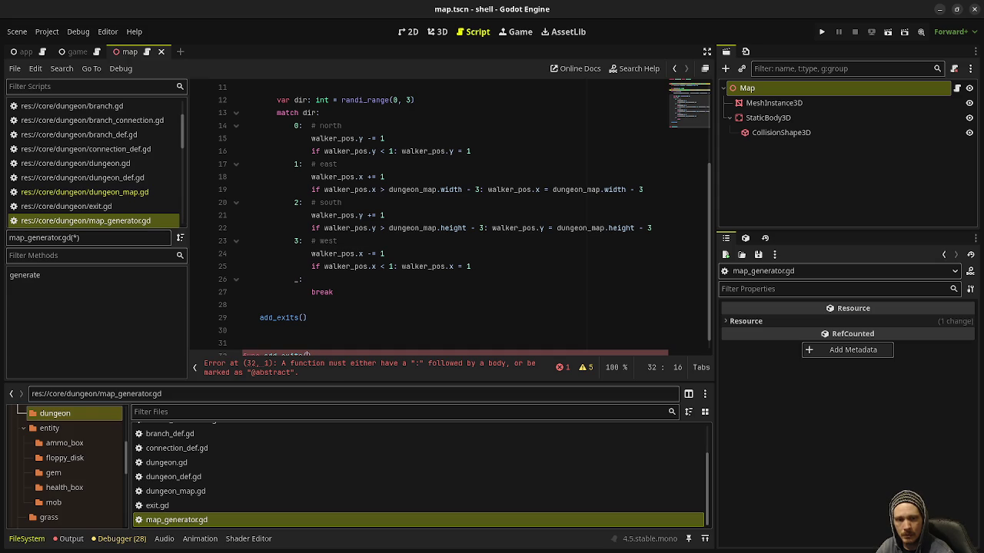
# Step: Complete the add_exits signature with dungeon_map: DungeonMap, branch_id: String and depth: int, returning void
pyautogui.scroll(-1, 325, 334)
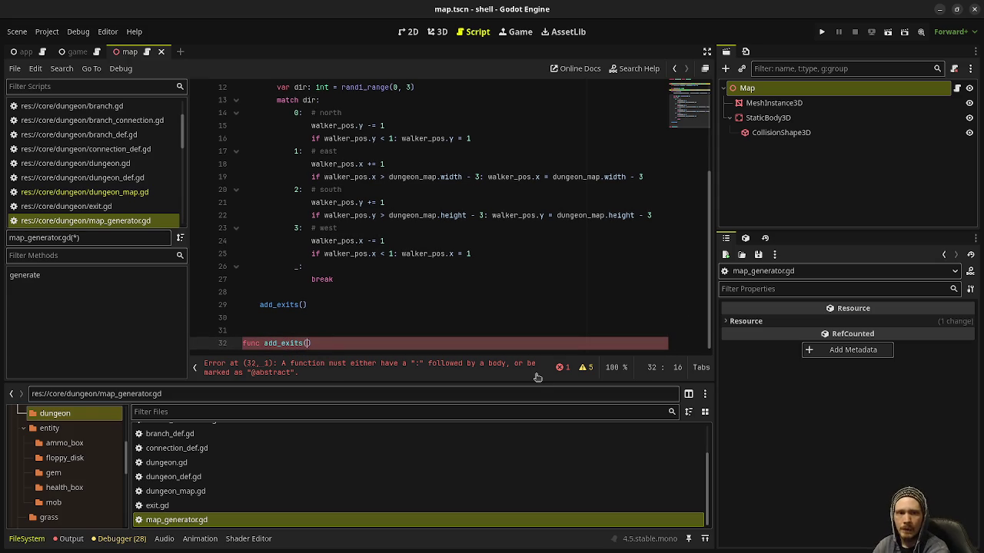
pyautogui.write('dungeon_map: D')
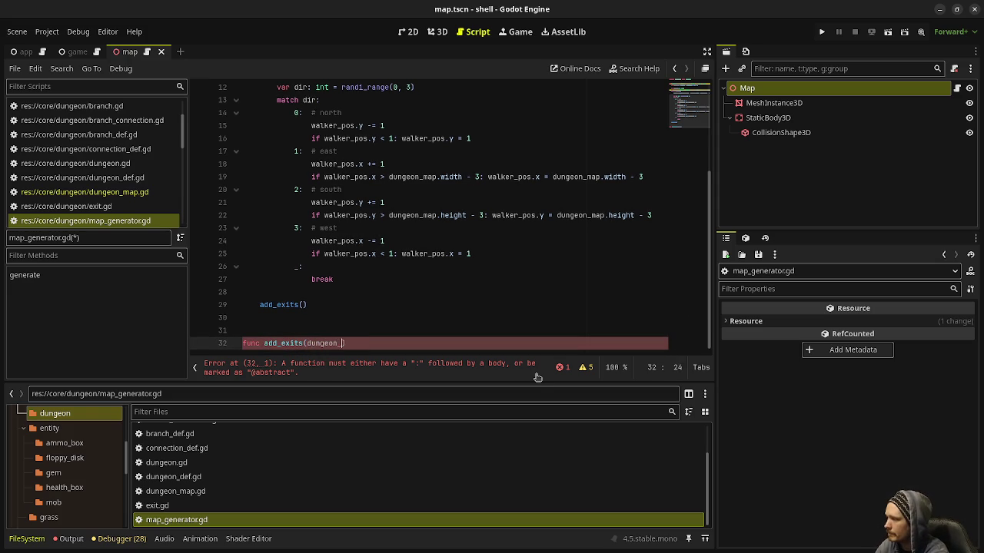
pyautogui.write('ungeonMap, ')
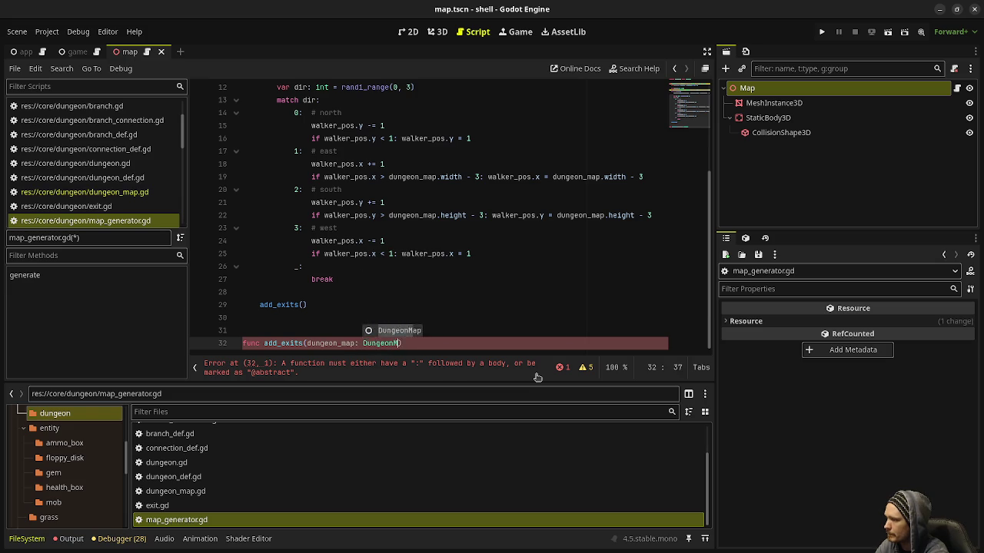
pyautogui.write('branch_id: ')
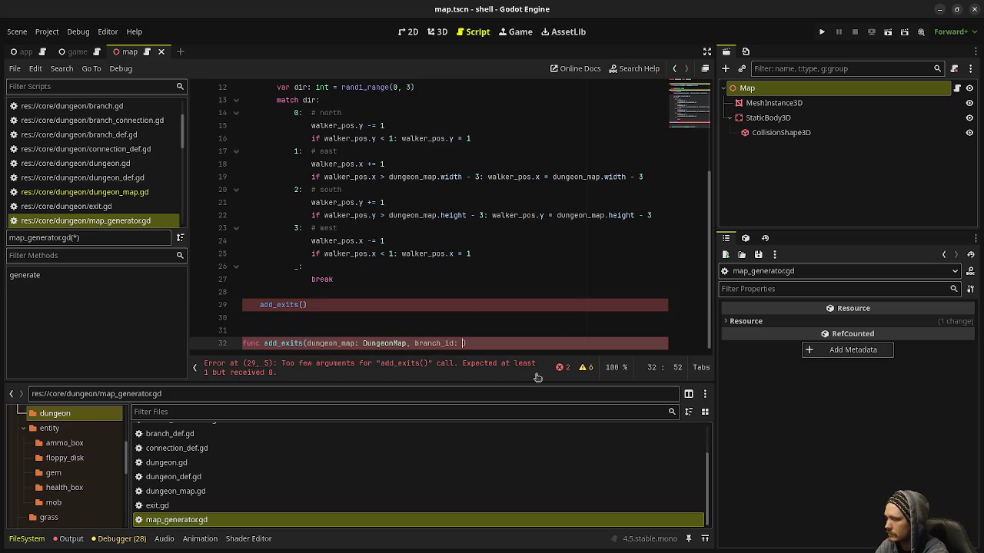
pyautogui.write('String, de')
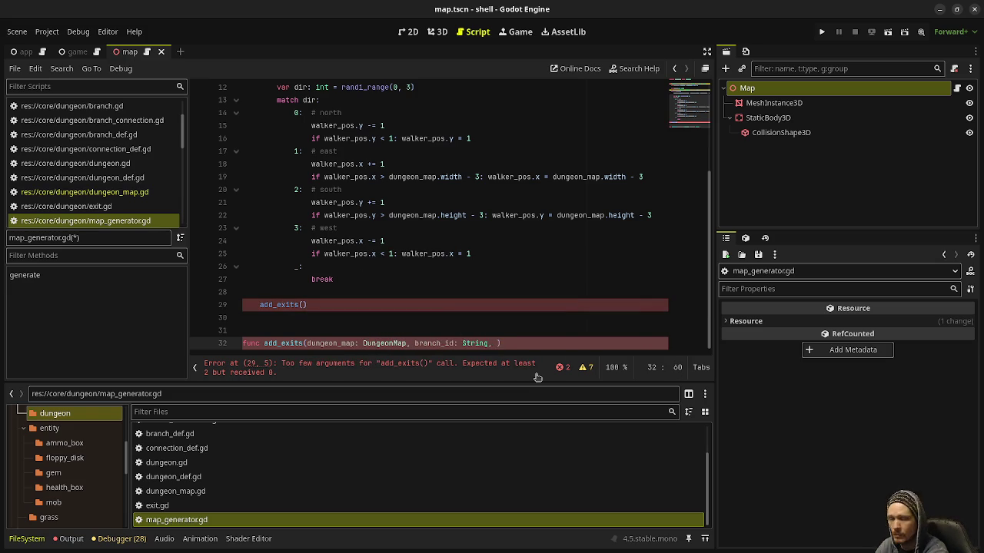
pyautogui.write('pth: int')
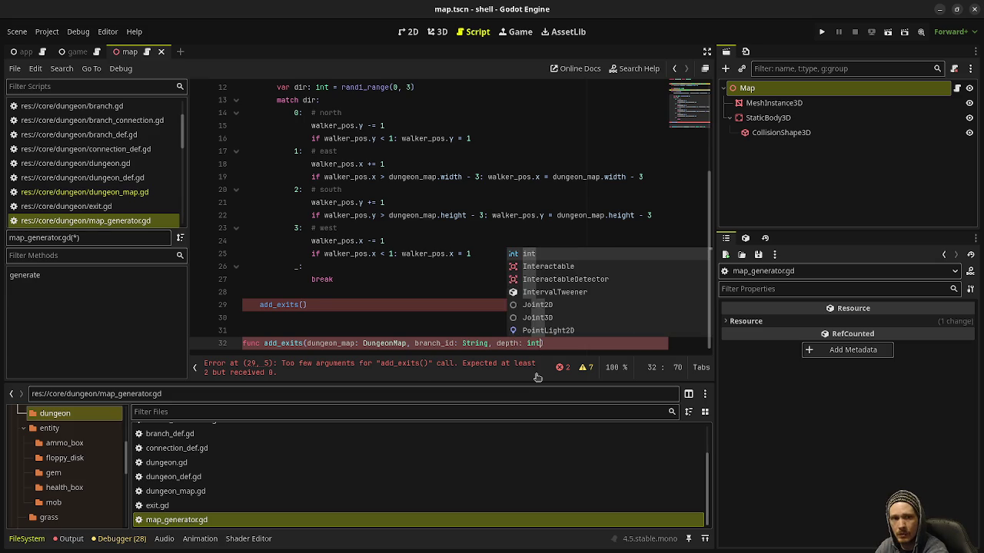
pyautogui.write(') -> void:')
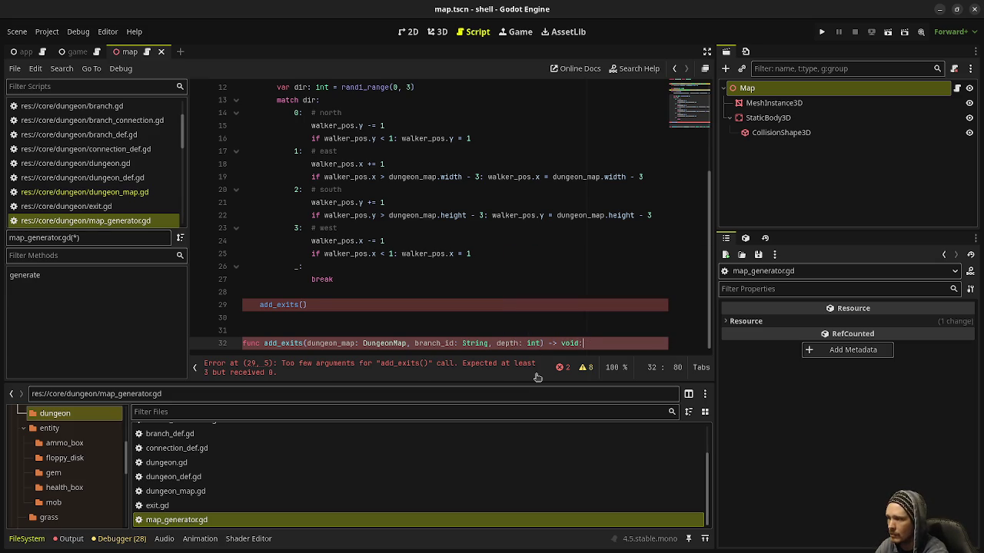
pyautogui.press('Return')
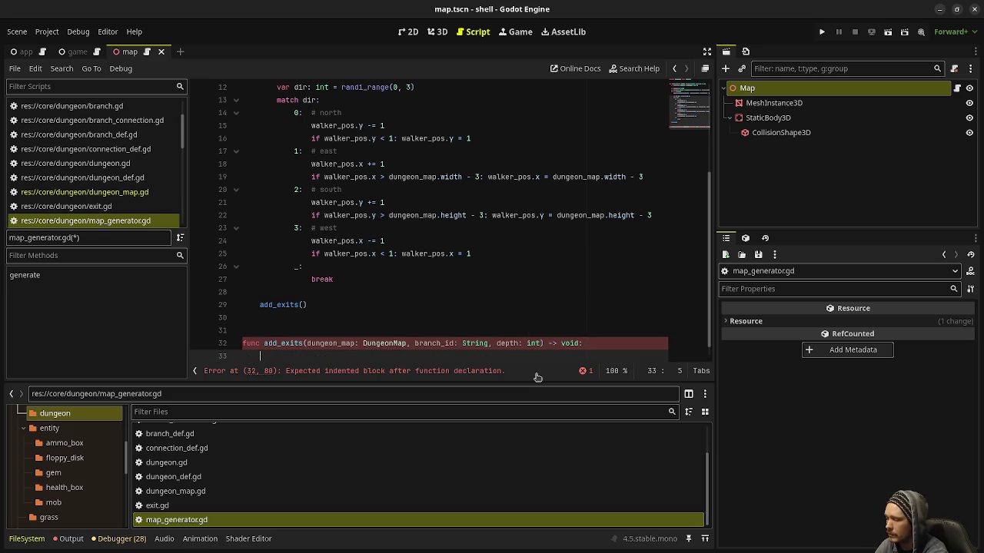
pyautogui.write('# a')
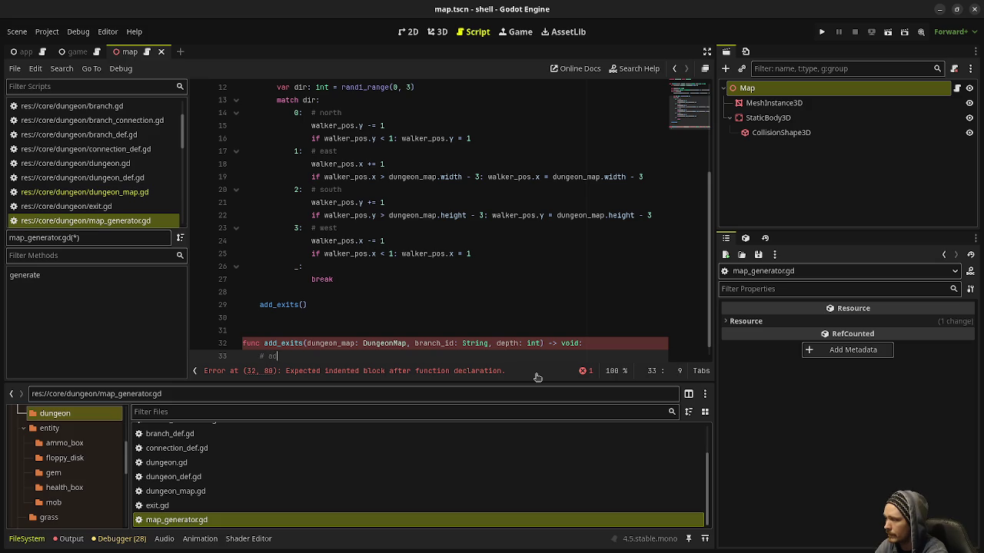
# Step: Add comments for the up, forward and backward inter-branch exits and save map_generator.gd
pyautogui.write('d up e')
pyautogui.write('xit')
pyautogui.press('Return')
pyautogui.press('Return')
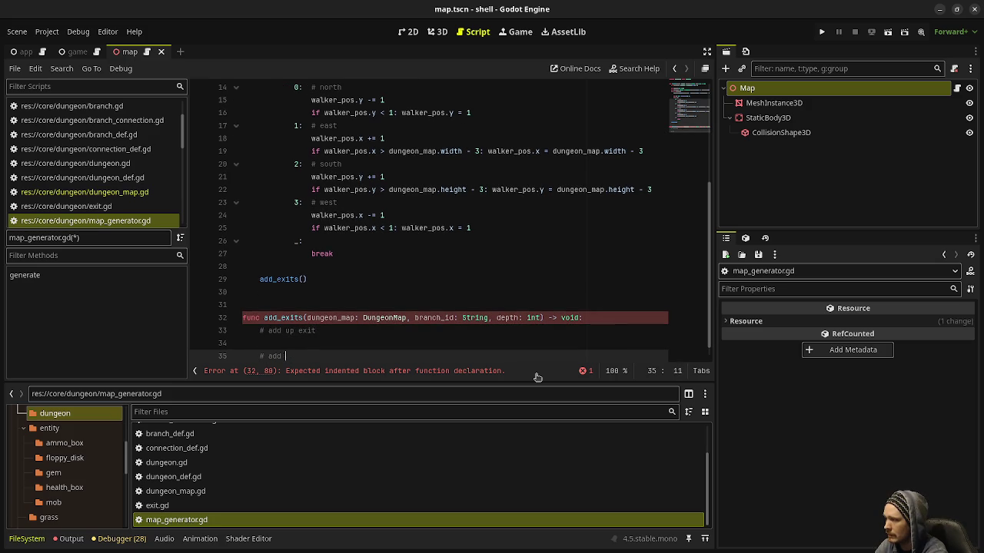
pyautogui.press('Return')
pyautogui.press('Return')
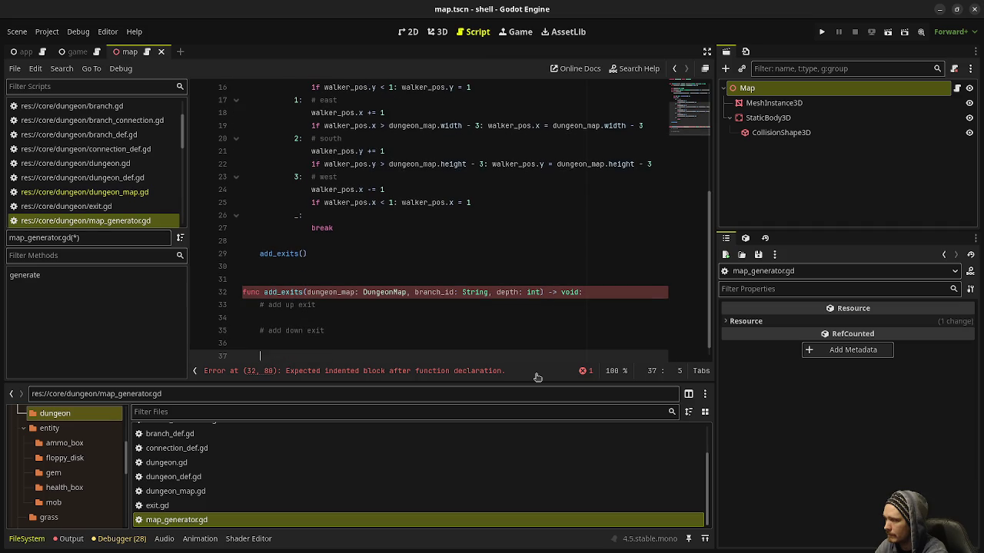
pyautogui.write('# add ')
pyautogui.write('"foward')
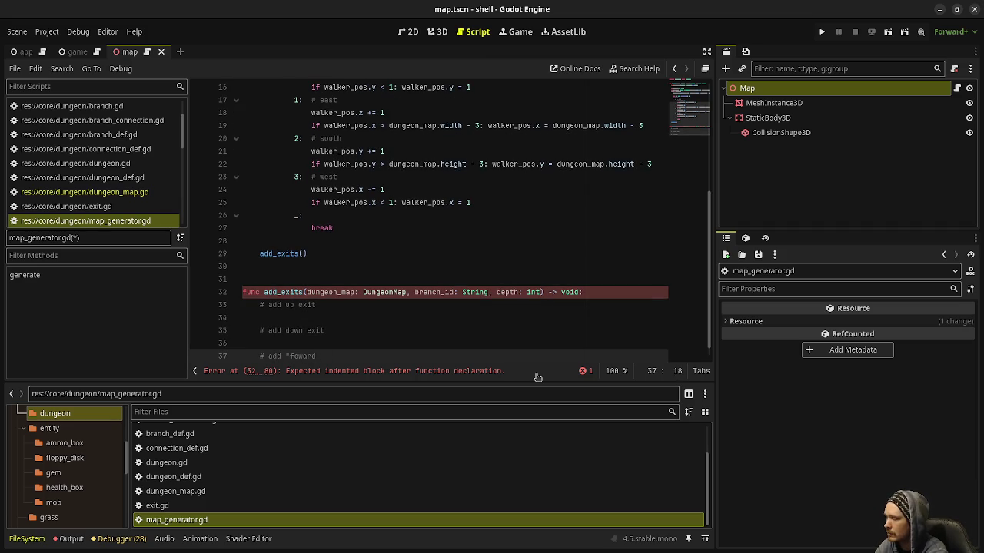
pyautogui.press('BackSpace')
pyautogui.press('BackSpace')
pyautogui.press('BackSpace')
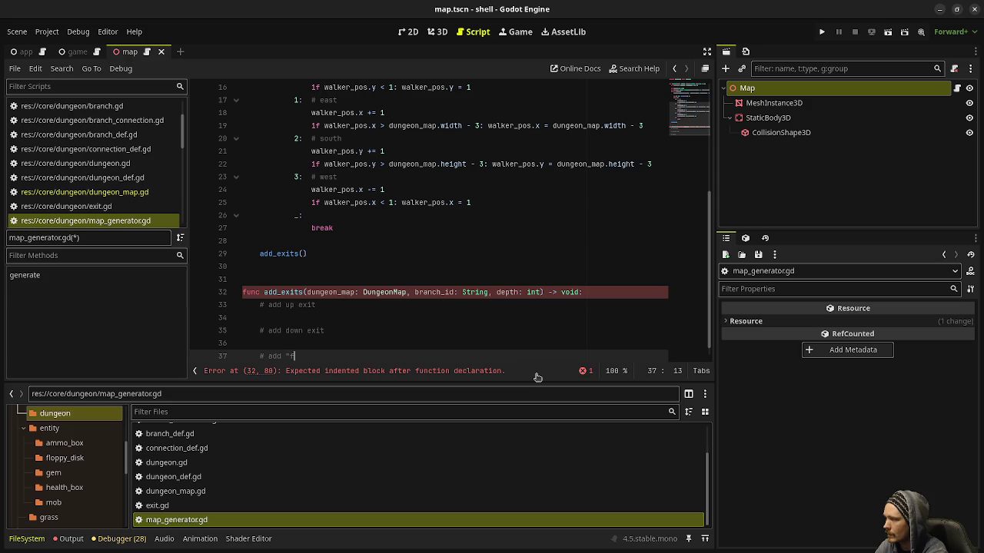
pyautogui.write('orward" i')
pyautogui.write('nter-branch ex')
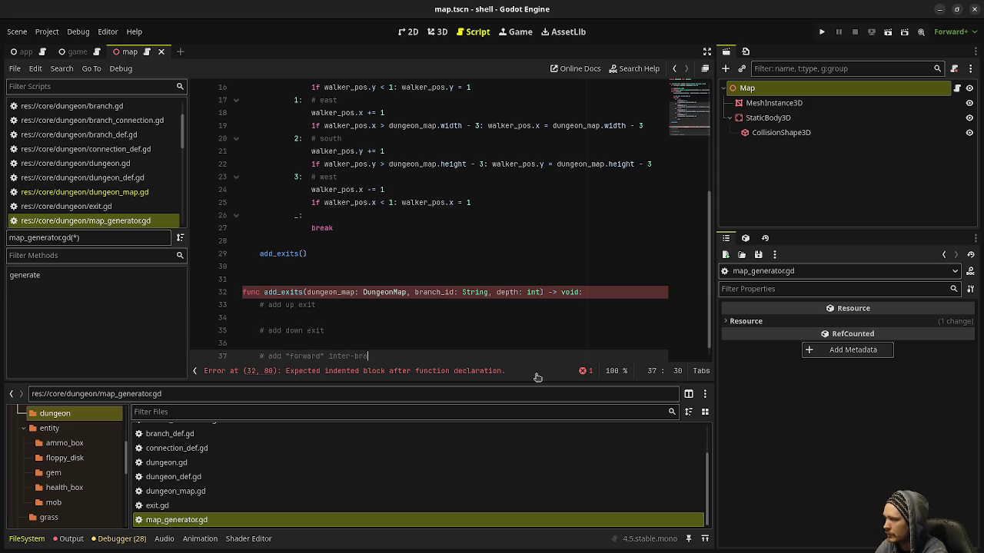
pyautogui.write('it')
pyautogui.press('Return')
pyautogui.press('Return')
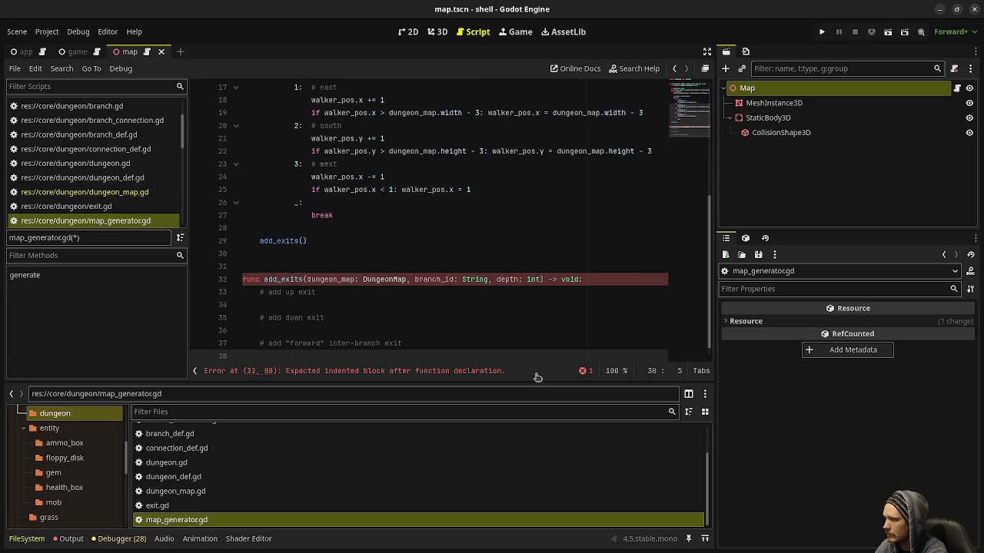
pyautogui.write('# add "backward" ')
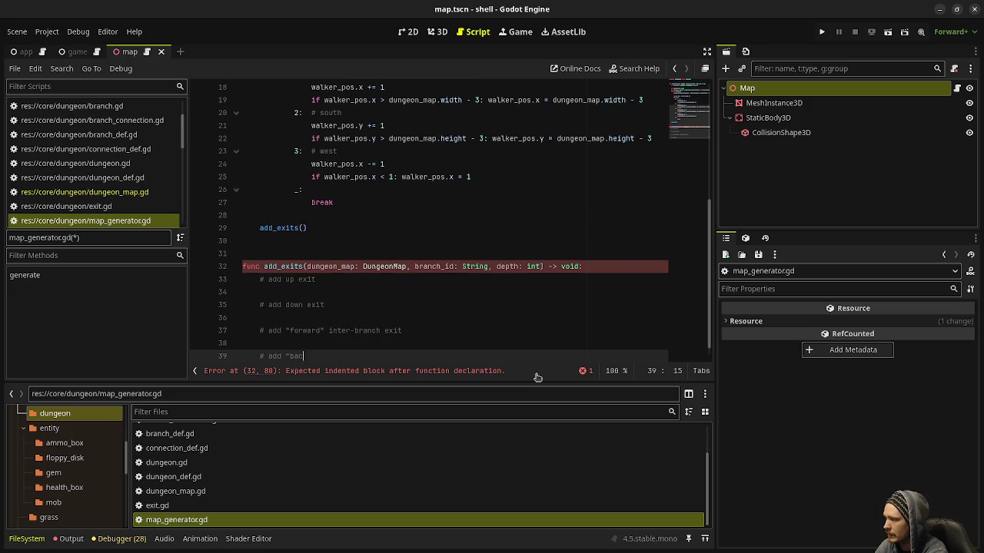
pyautogui.write('inter-branch_e')
pyautogui.write('xit')
pyautogui.hotkey('ctrl', 's')
pyautogui.click(313, 279)
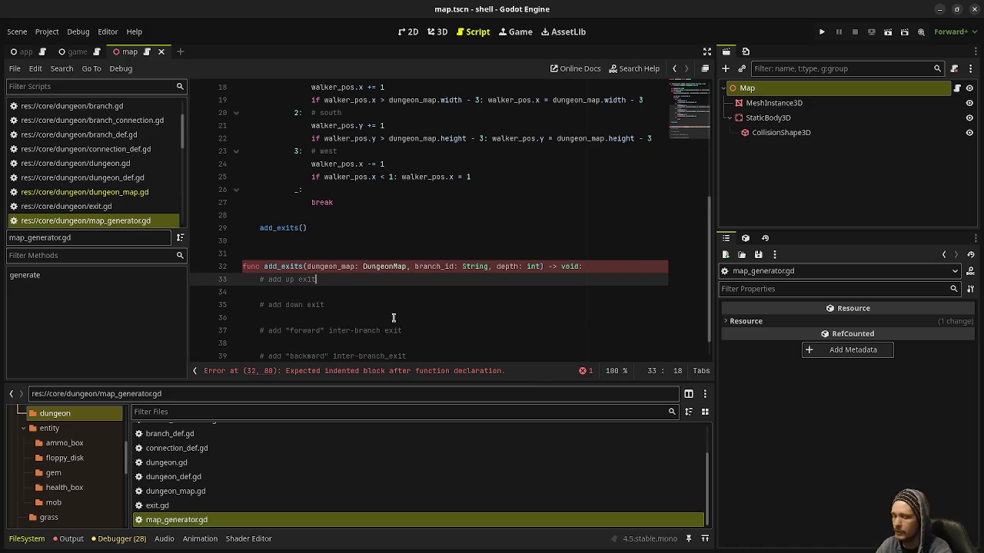
# Step: Under '# add up exit', write 'if depth > 1:' followed by dungeon_map.add_exit(Exit.new(
pyautogui.press('Return')
pyautogui.write('if dept')
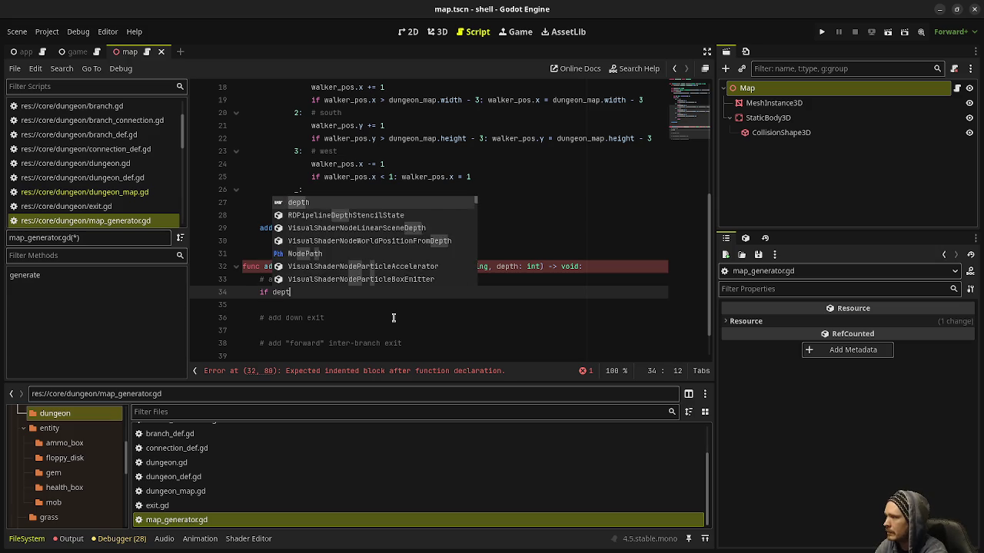
pyautogui.write('h > 1 {')
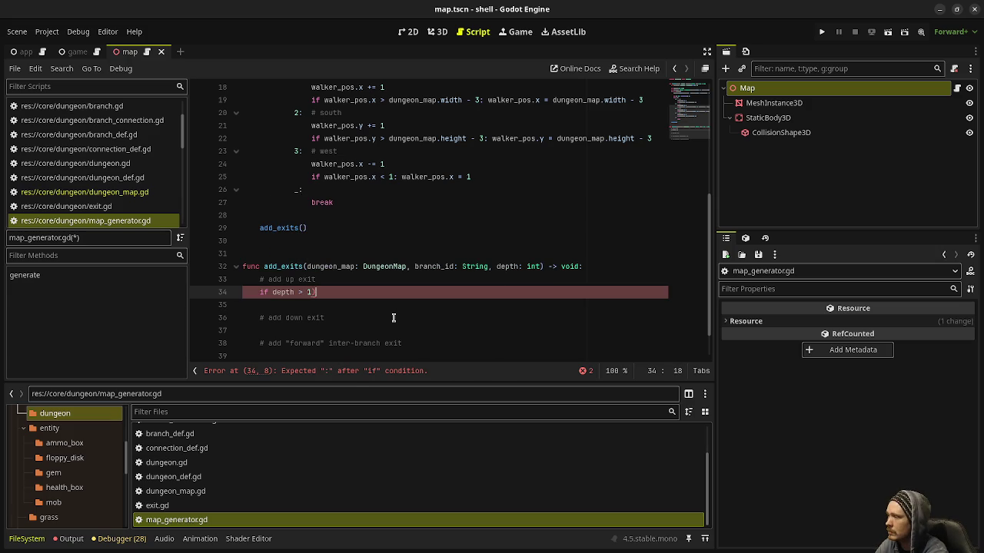
pyautogui.press('Return')
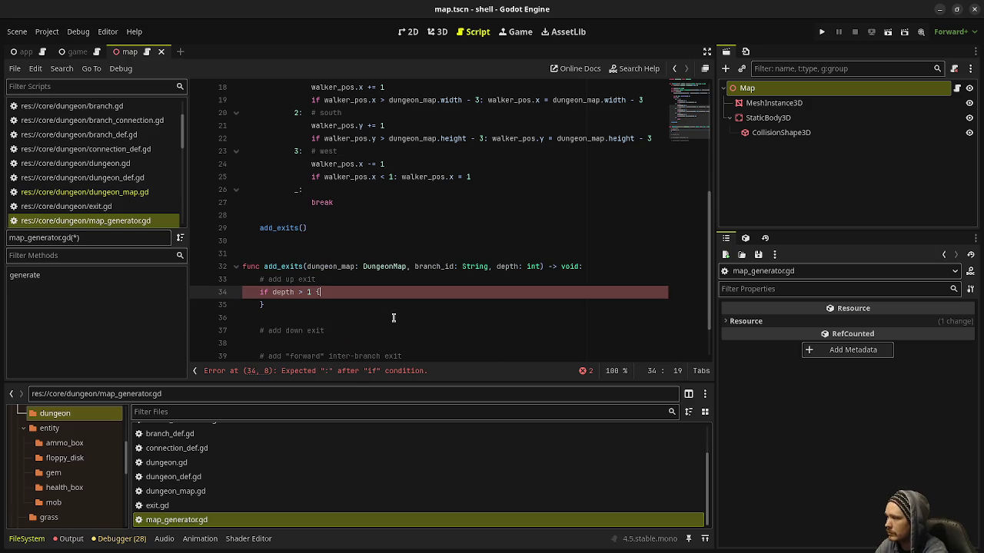
pyautogui.press('Left')
pyautogui.press('Left')
pyautogui.press('Left')
pyautogui.hotkey('ctrl', 'z')
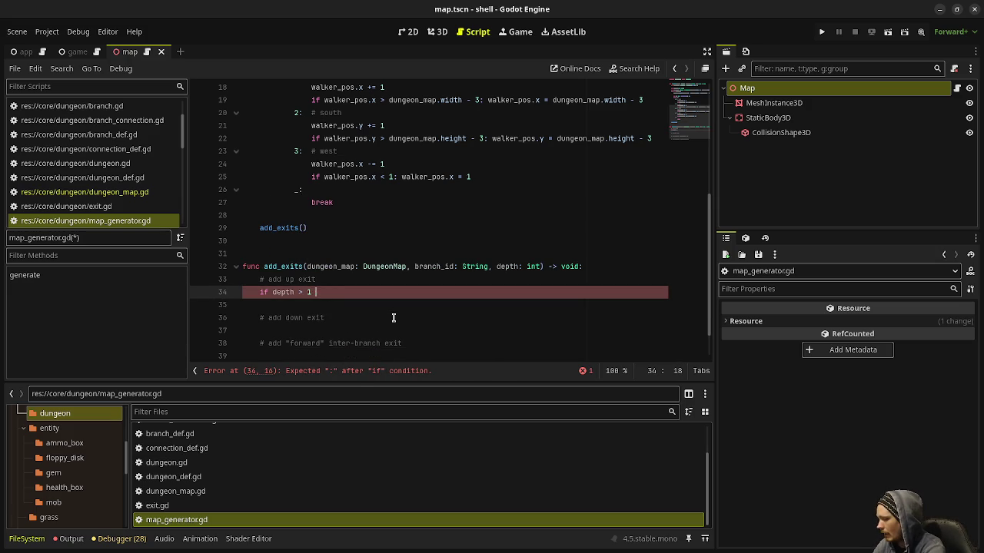
pyautogui.write(':')
pyautogui.press('Return')
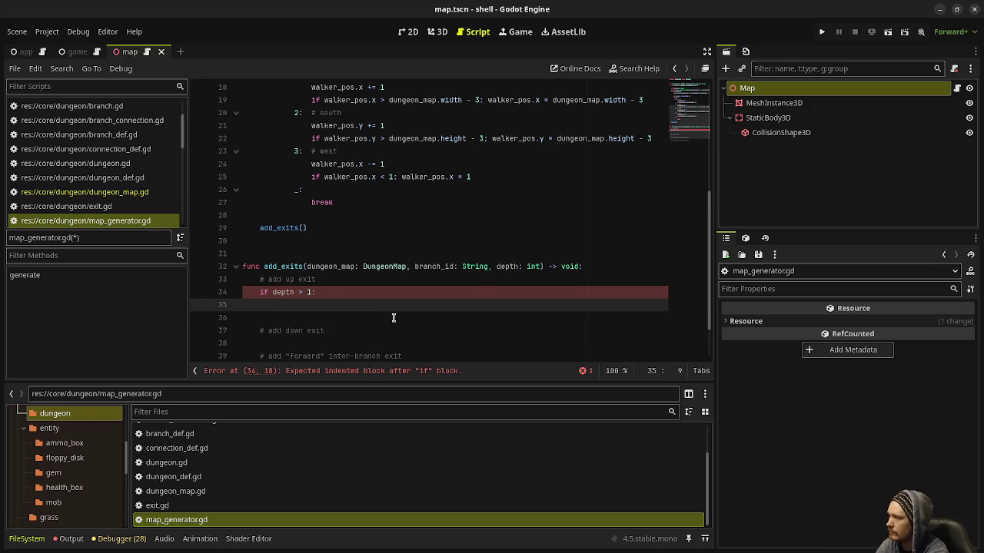
pyautogui.write('dungeon_map.add_exit')
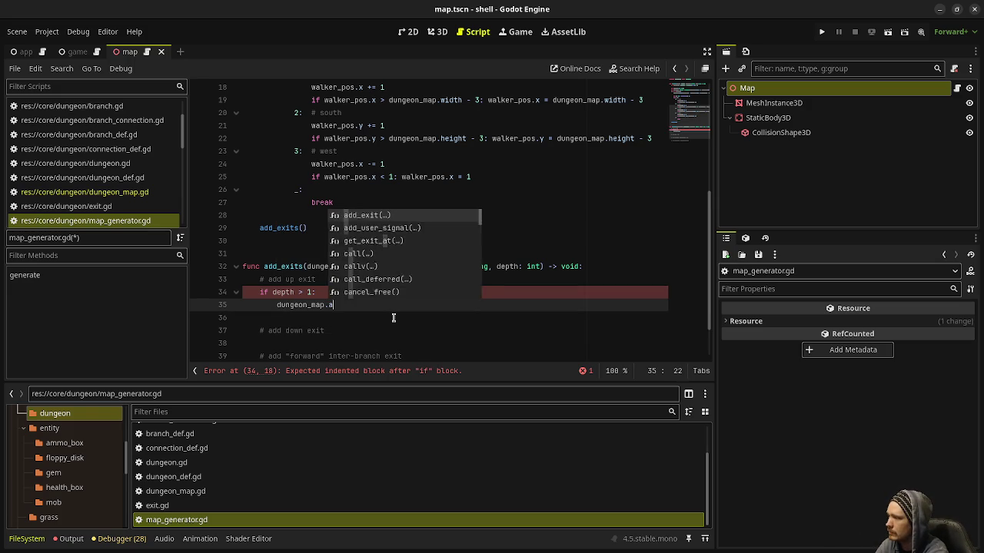
pyautogui.write('(')
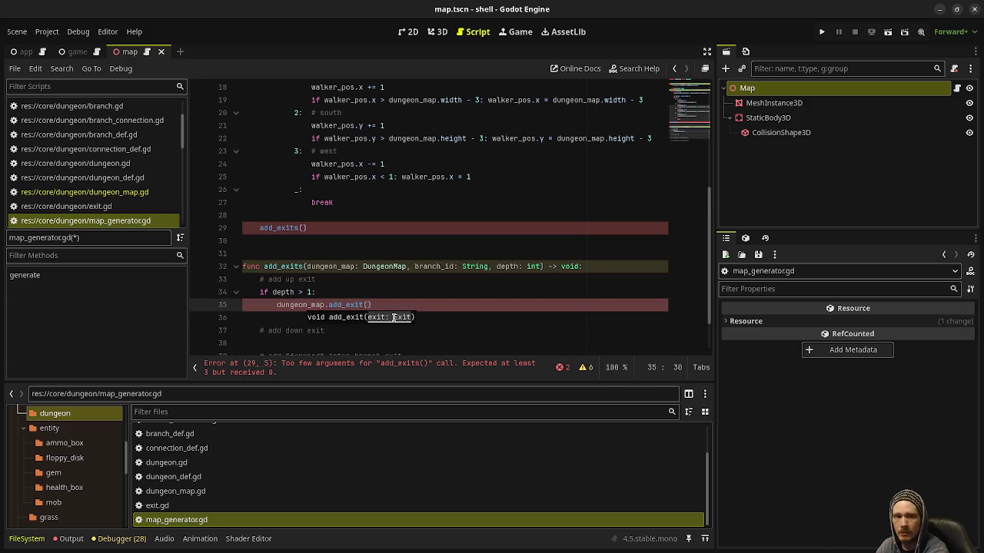
pyautogui.write('Exit.new(')
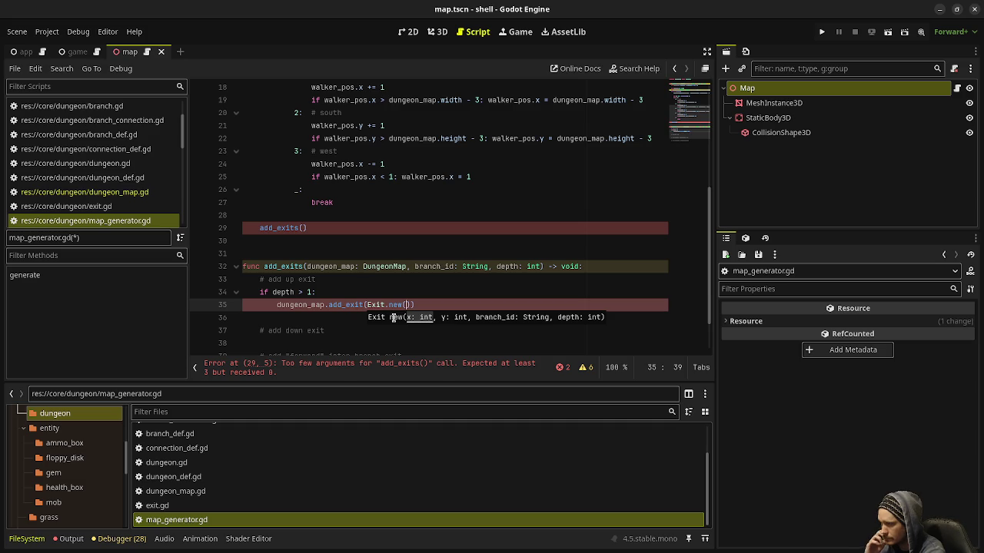
pyautogui.scroll(3, 221, 210)
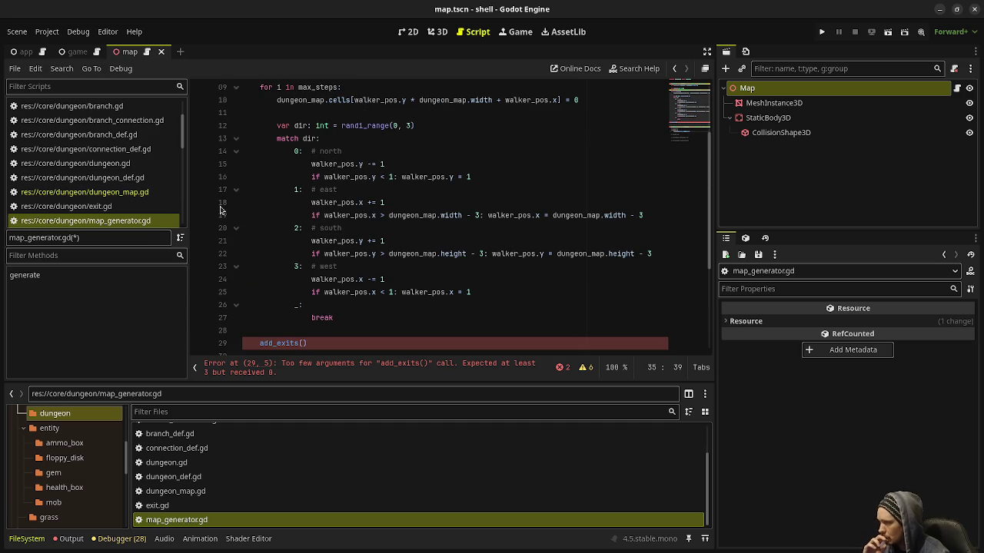
# Step: Pass 32, 32, branch_id and depth to Exit.new in the up-exit line
pyautogui.scroll(-2, 426, 281)
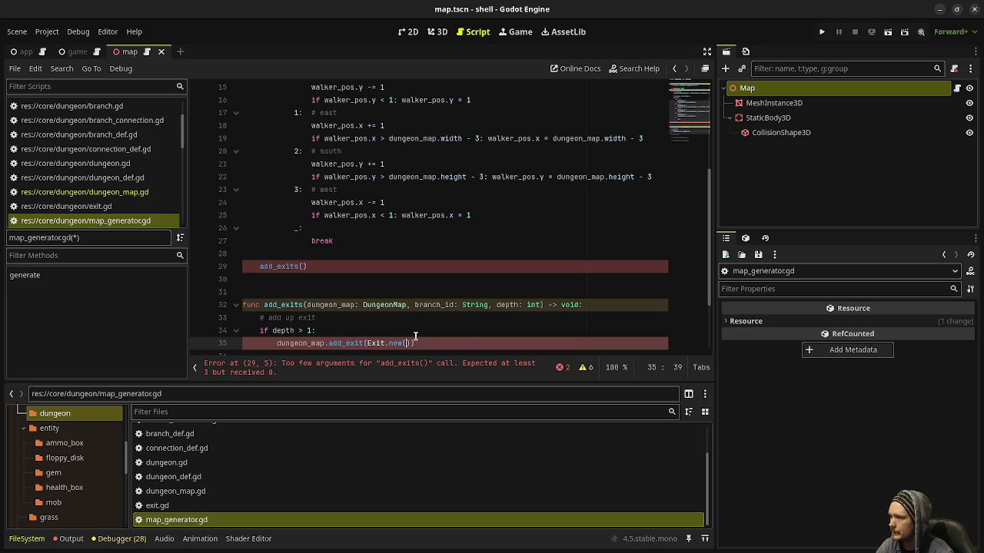
pyautogui.write('32,')
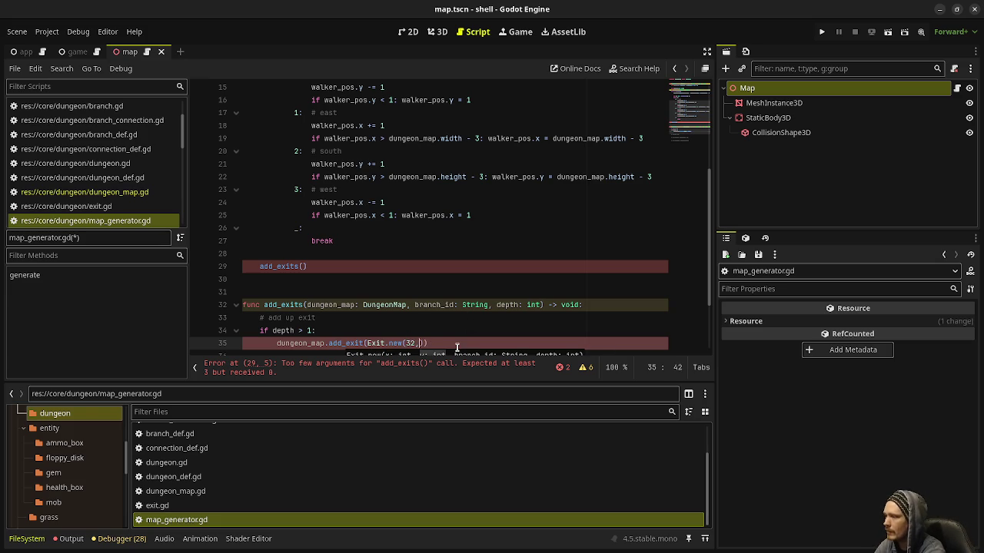
pyautogui.write(' 32)')
pyautogui.press('Left')
pyautogui.write(',')
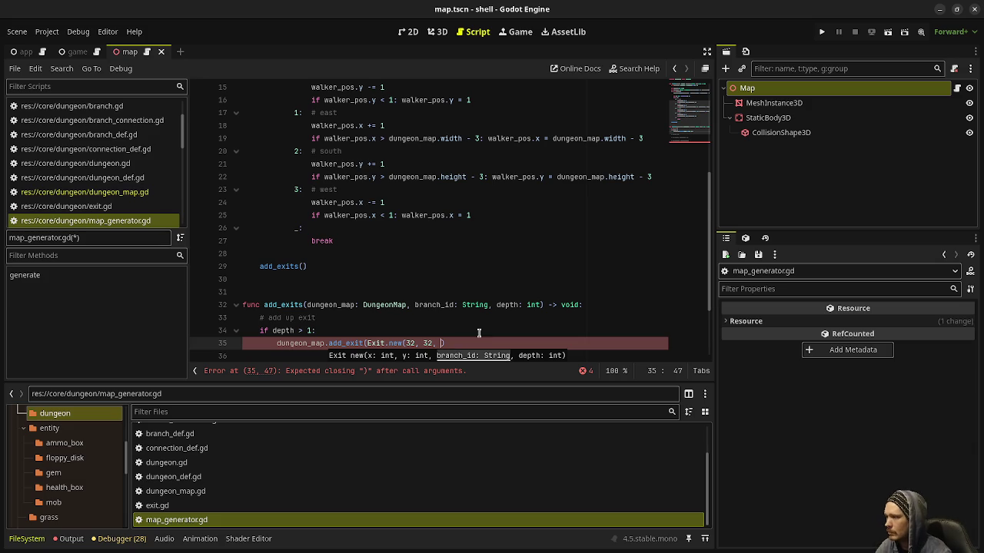
pyautogui.scroll(-2, 460, 345)
pyautogui.write('branch_id, depth)')
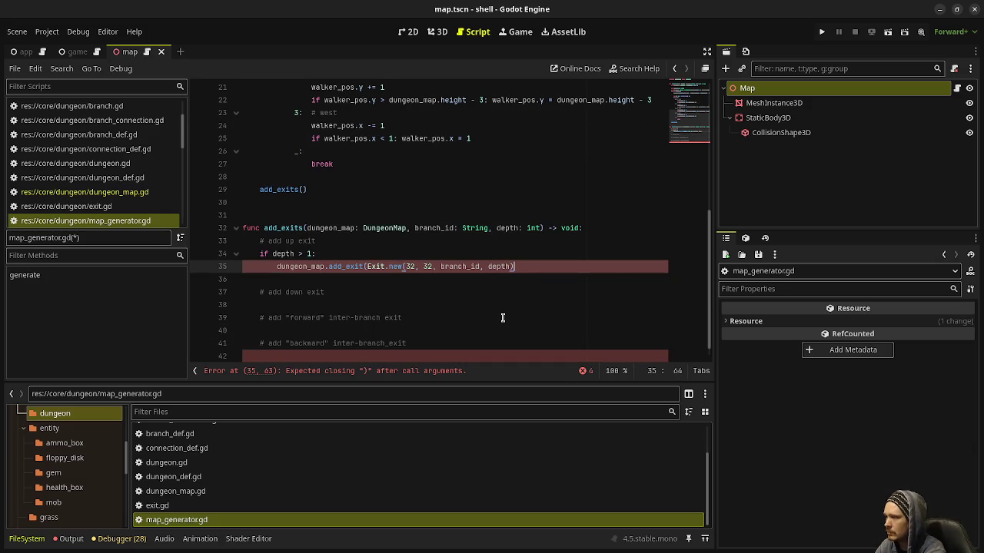
pyautogui.write(')')
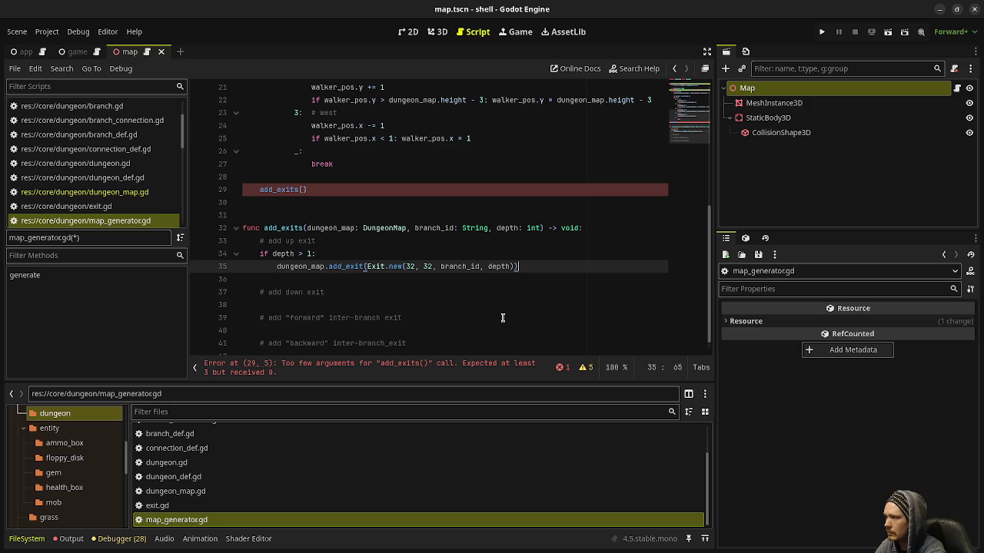
# Step: Call add_exits with dungeon_map, branch_id, depth and walker x/y, add down_x and down_y parameters, and save
pyautogui.click(310, 190)
pyautogui.press('Left')
pyautogui.write('dungeon')
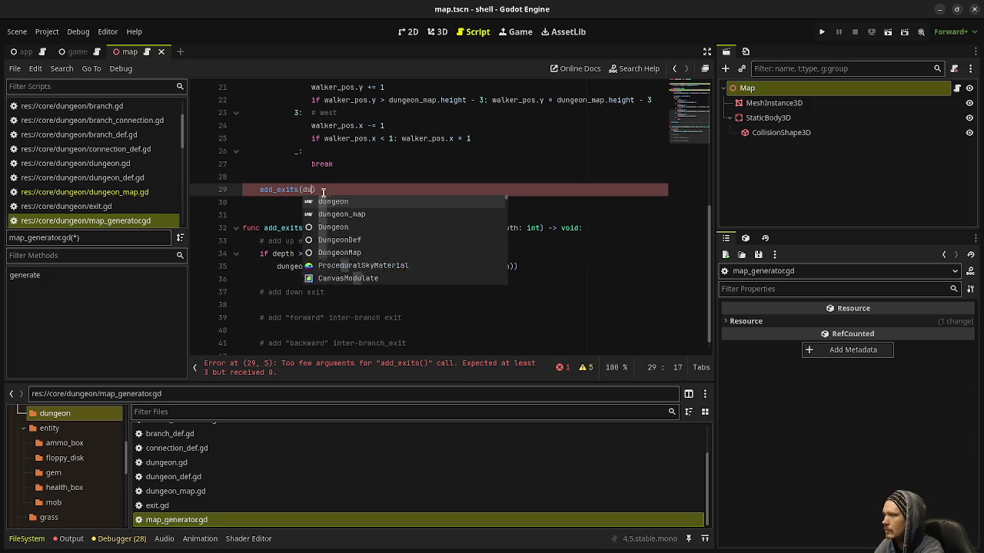
pyautogui.write('_map, ')
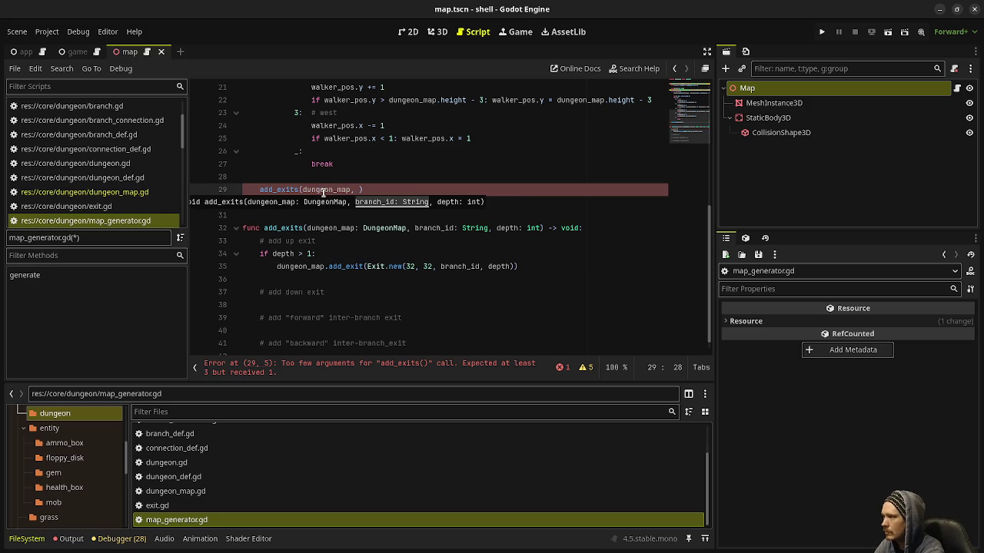
pyautogui.write('branch_id, depth, walk_pos.x, walker_pos.y')
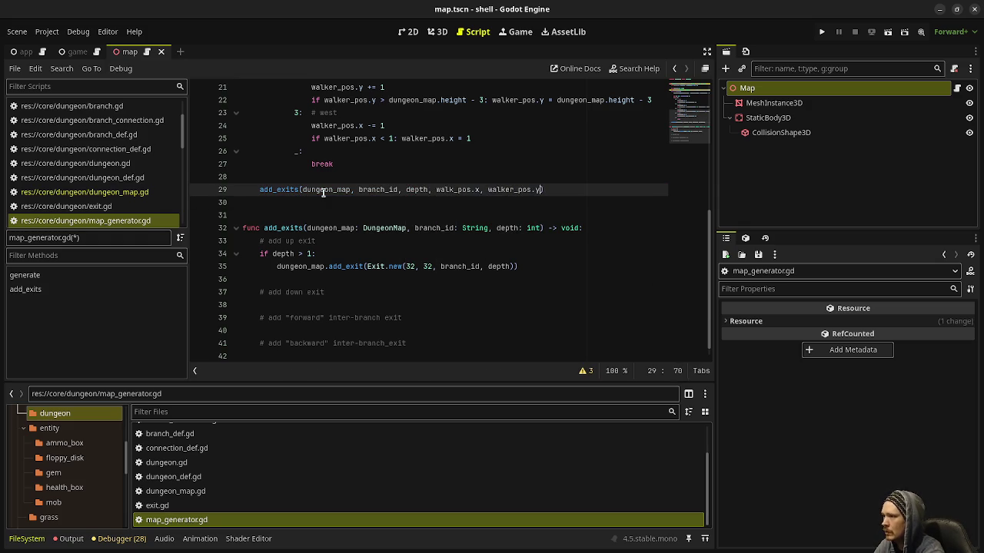
pyautogui.click(541, 228)
pyautogui.write(', down_x: int, down_y: int')
pyautogui.hotkey('ctrl', 's')
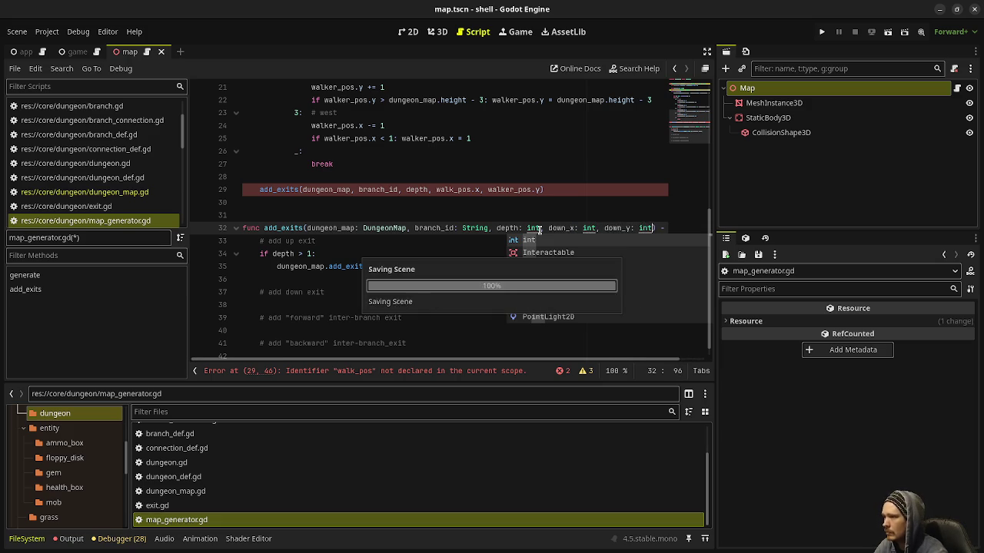
# Step: Correct walk_pos to walker_pos in the call and start a line under the down-exit comment
pyautogui.press('Down')
pyautogui.press('Down')
pyautogui.press('Down')
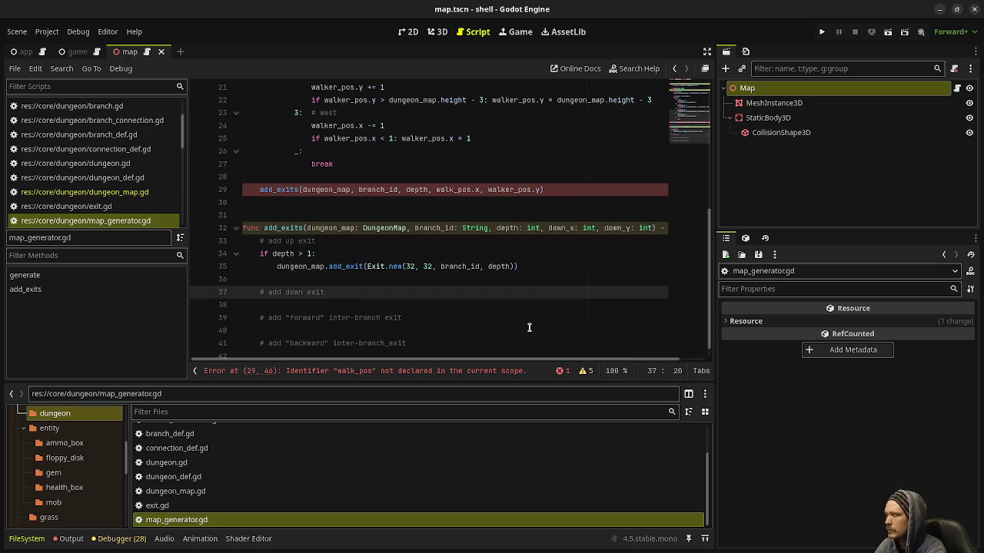
pyautogui.press('Return')
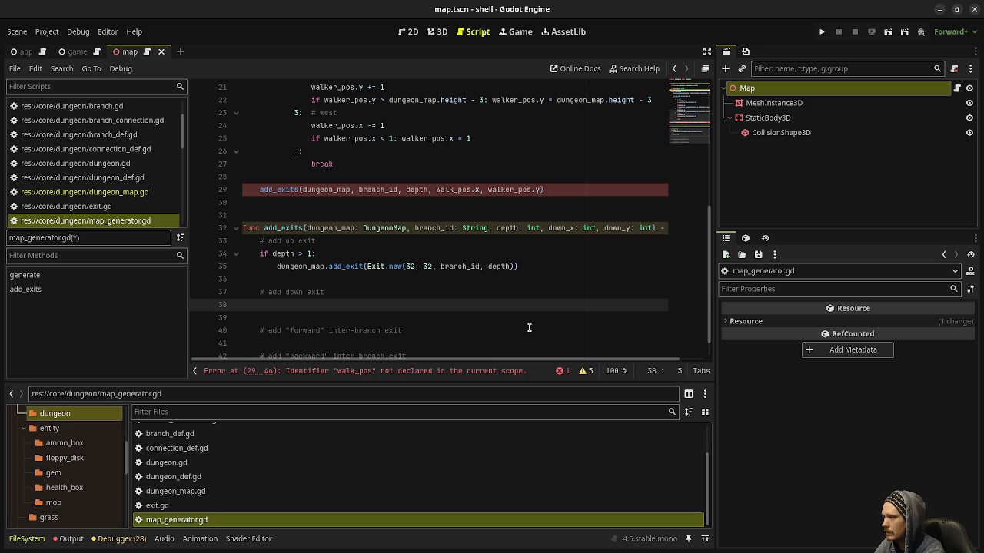
pyautogui.click(454, 190)
pyautogui.write('er')
pyautogui.click(323, 304)
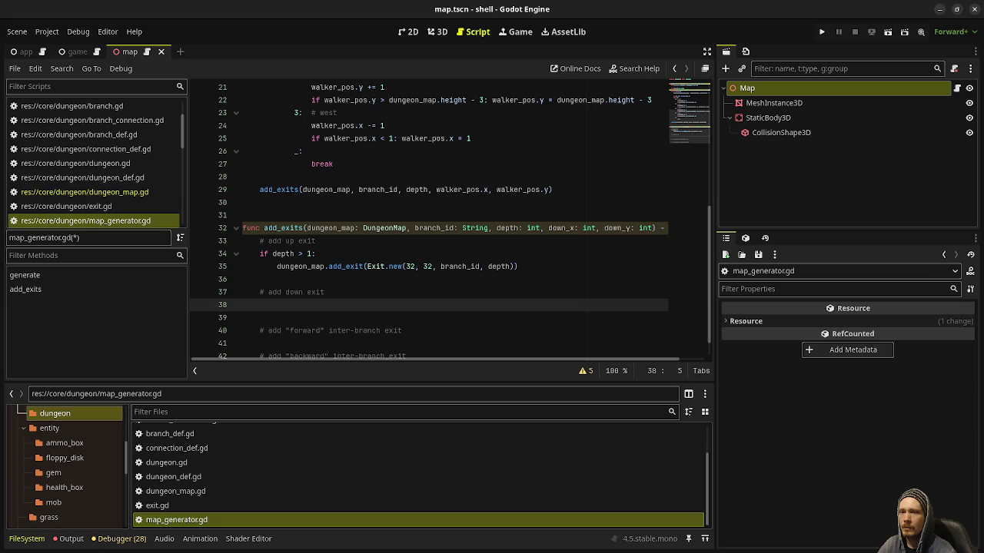
pyautogui.hotkey('alt', 'Tab')
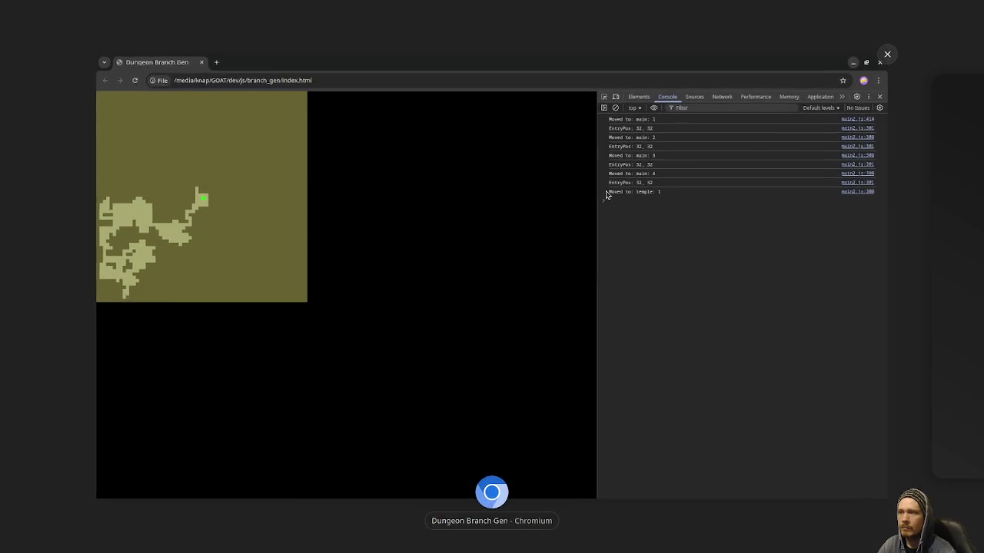
# Step: Regenerate the Dungeon Branch Gen map and copy the Dungeon Crawl Stone Soup map image from Imgur
pyautogui.click(47, 32)
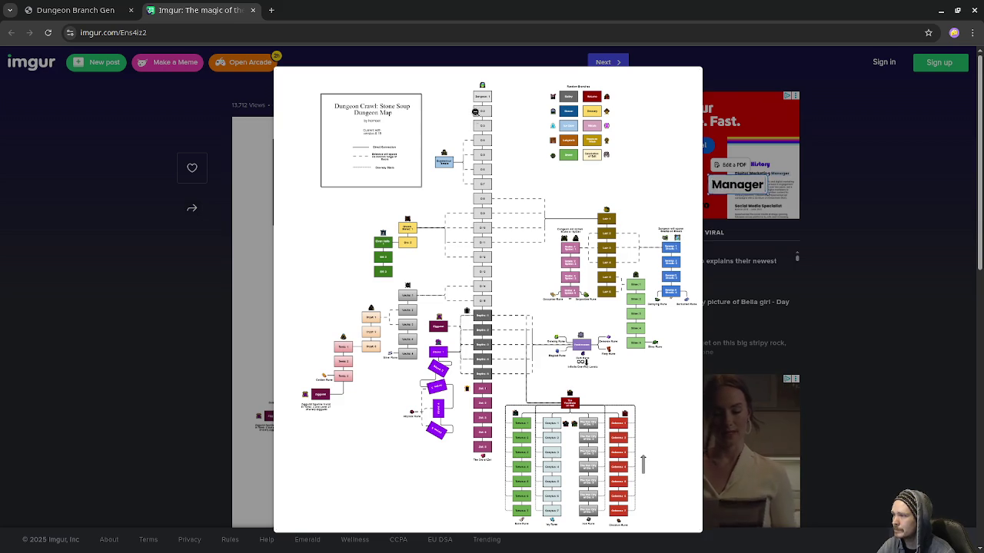
pyautogui.rightClick(484, 264)
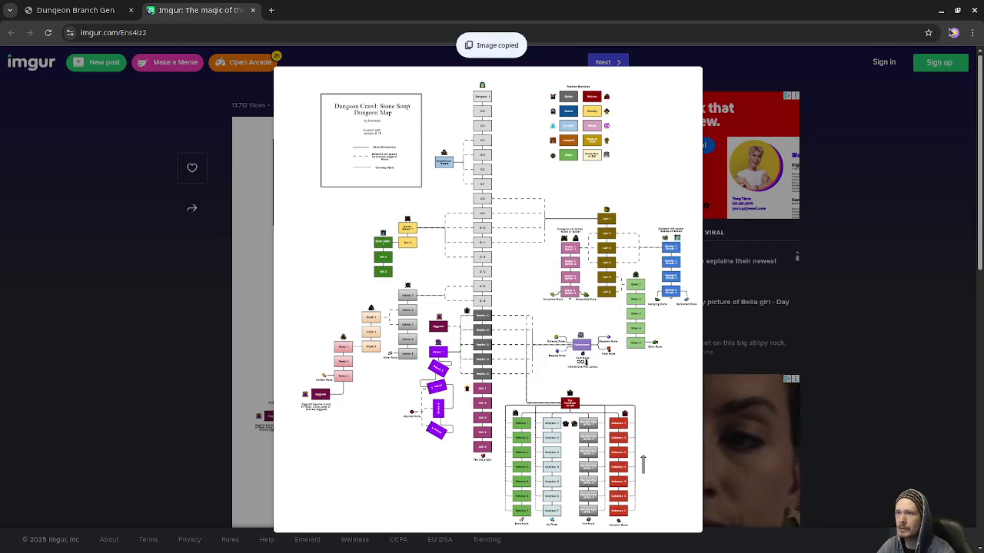
pyautogui.hotkey('alt', 'Tab')
pyautogui.click(168, 42)
# Step: Create a 2321×2526 sprite, paste the dungeon map into it, and maximize Aseprite
pyautogui.click(180, 63)
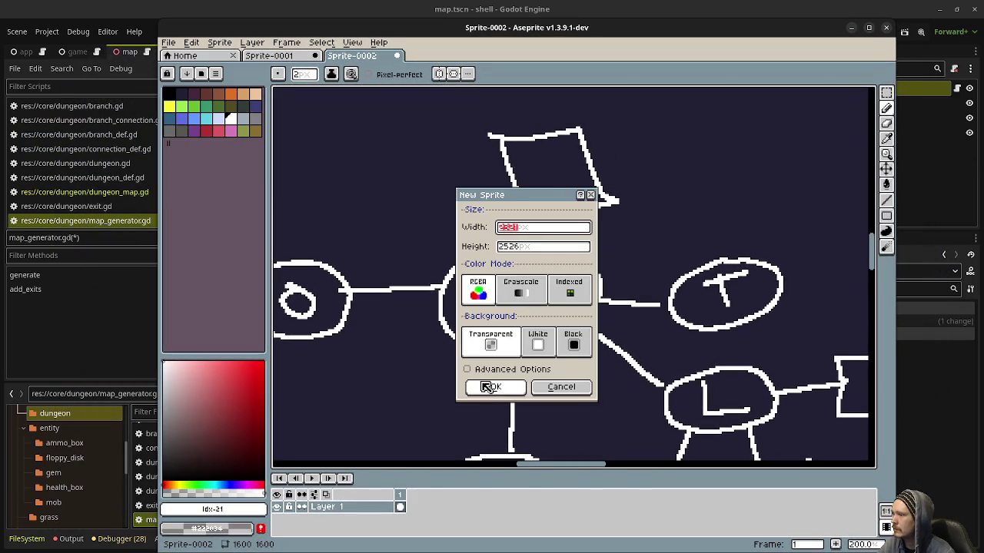
pyautogui.click(496, 387)
pyautogui.press('v')
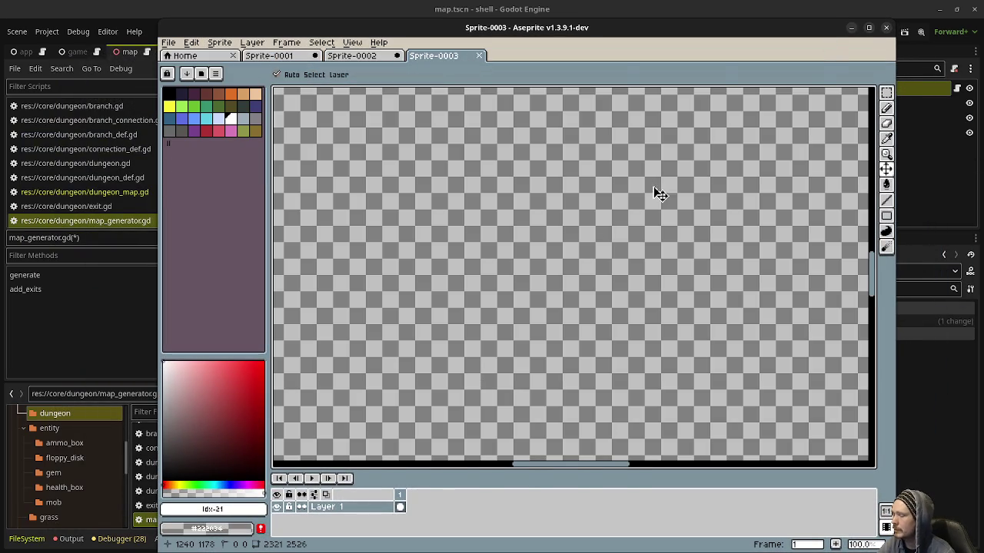
pyautogui.hotkey('ctrl', 'v')
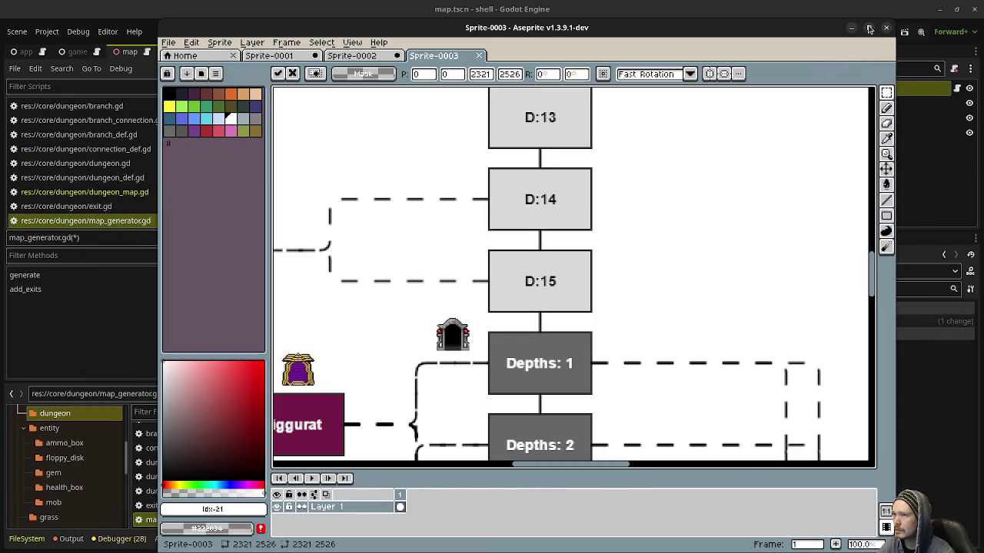
pyautogui.click(869, 28)
# Step: Scroll and pan around the pasted map to inspect the Depths, Zot and Abyss levels
pyautogui.scroll(-4, 558, 290)
pyautogui.scroll(2, 546, 259)
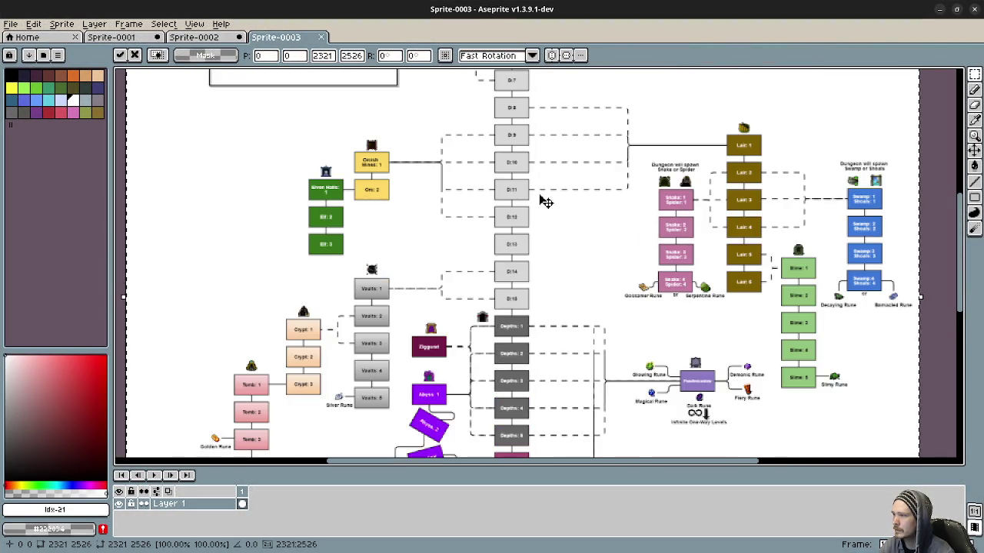
pyautogui.scroll(2, 516, 323)
pyautogui.scroll(4, 548, 318)
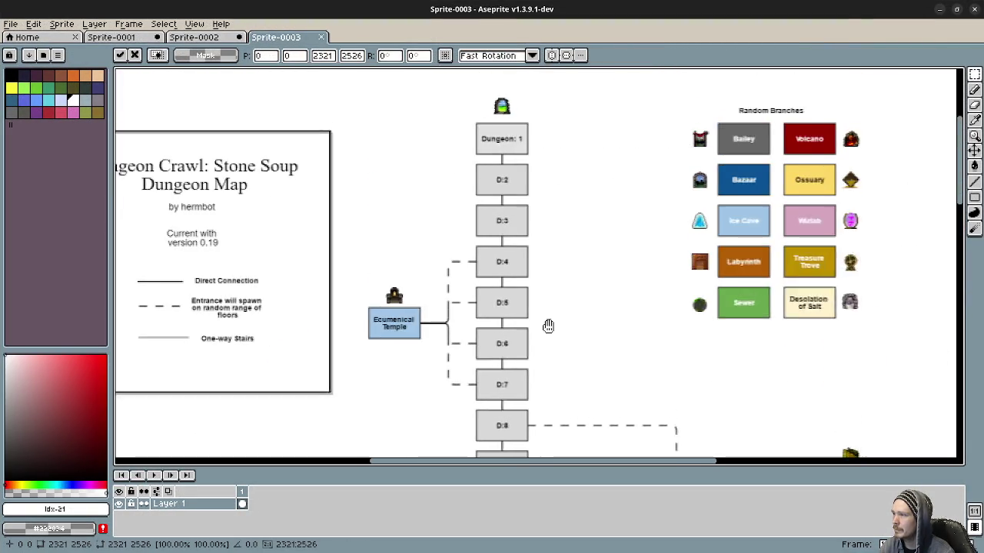
pyautogui.scroll(-2, 561, 269)
pyautogui.scroll(-3, 589, 231)
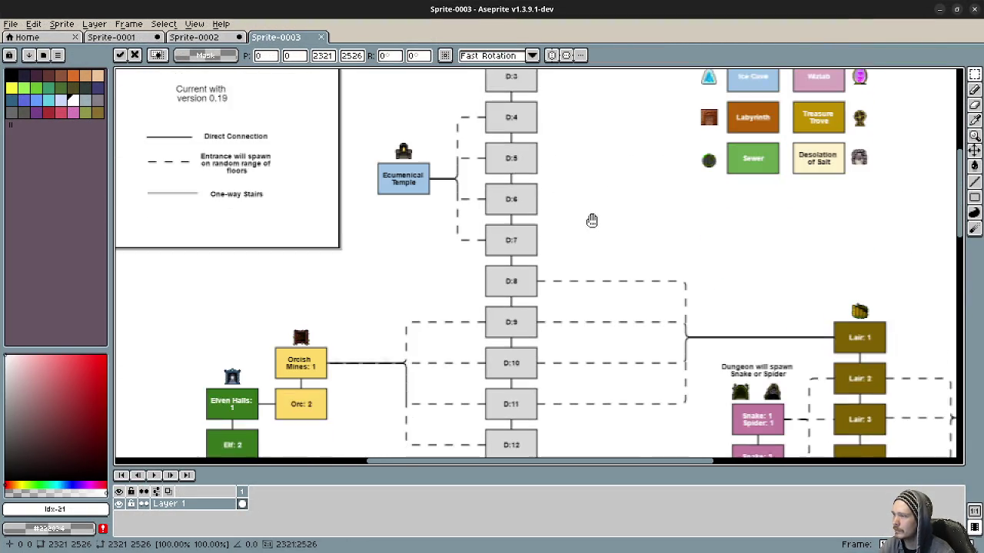
pyautogui.scroll(-2, 601, 219)
pyautogui.scroll(5, 607, 292)
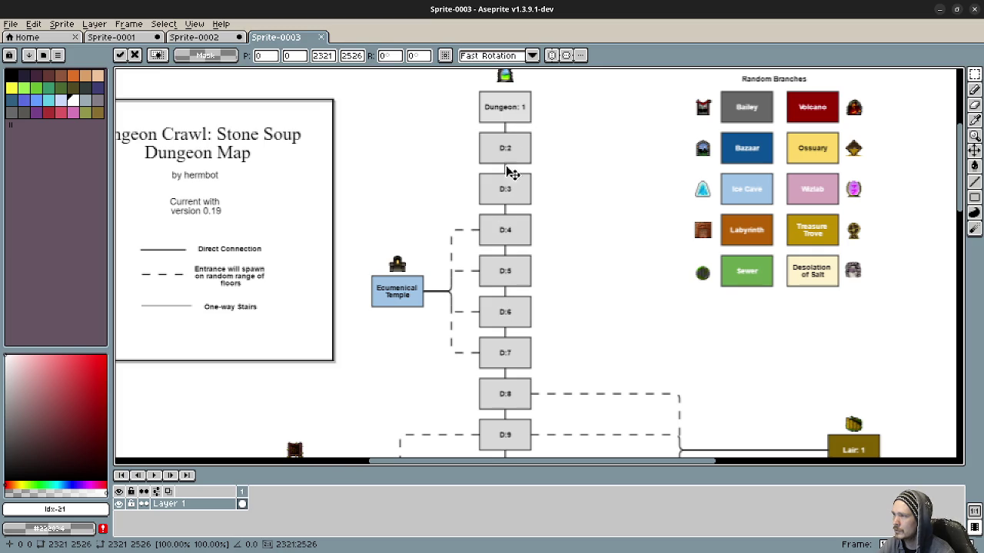
pyautogui.scroll(-8, 516, 321)
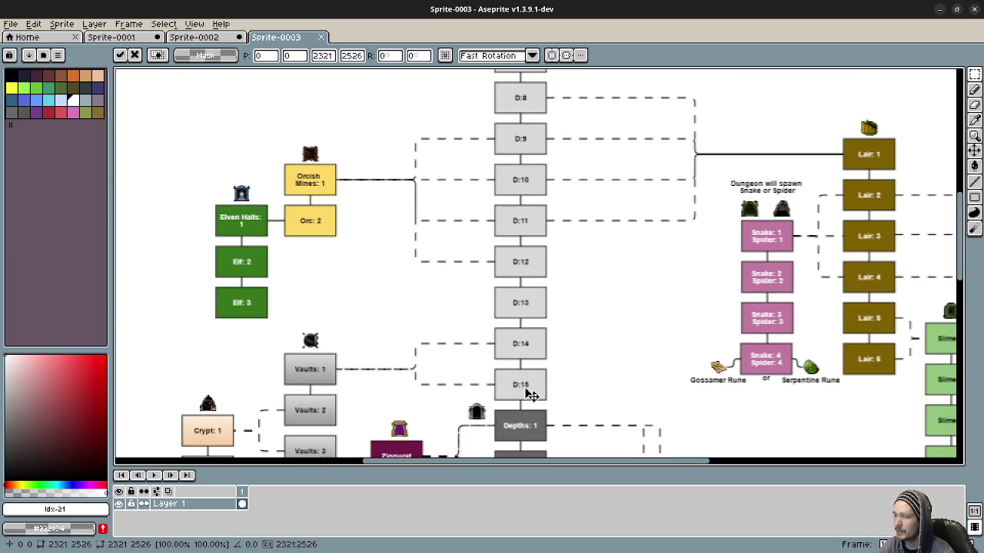
pyautogui.moveTo(531, 394); pyautogui.dragTo(536, 175)
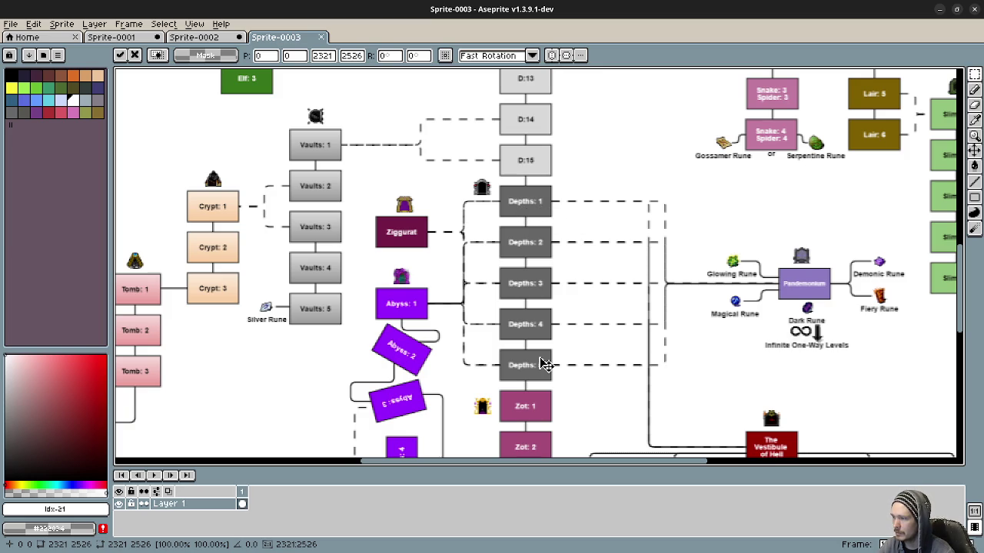
pyautogui.scroll(-5, 538, 361)
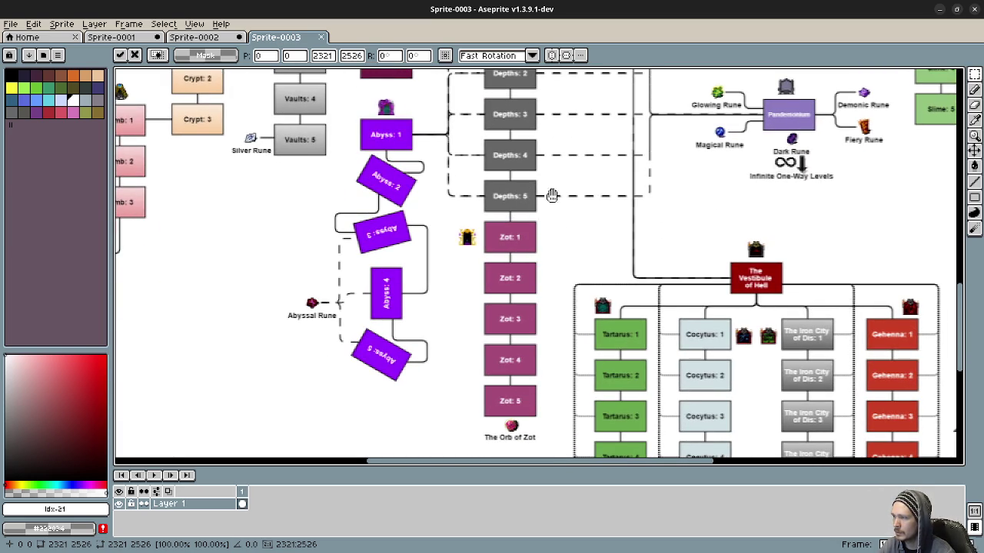
pyautogui.scroll(7, 539, 177)
pyautogui.scroll(-2, 542, 231)
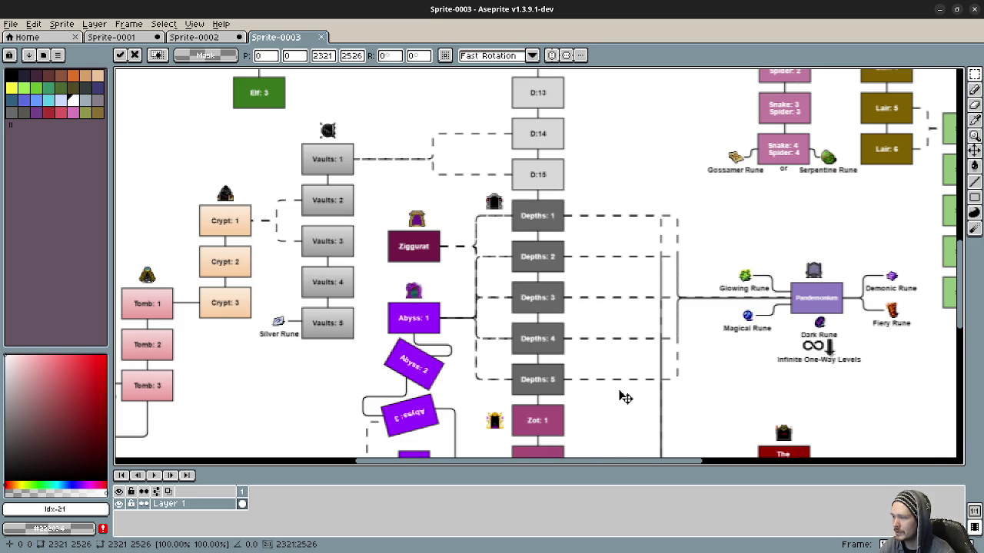
pyautogui.scroll(-2, 538, 376)
pyautogui.scroll(12, 558, 235)
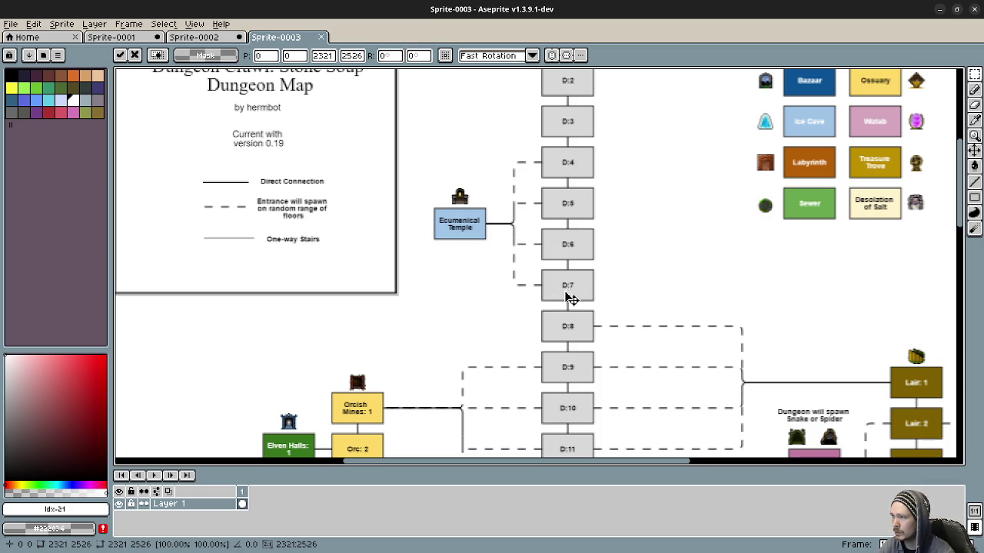
pyautogui.scroll(3, 604, 216)
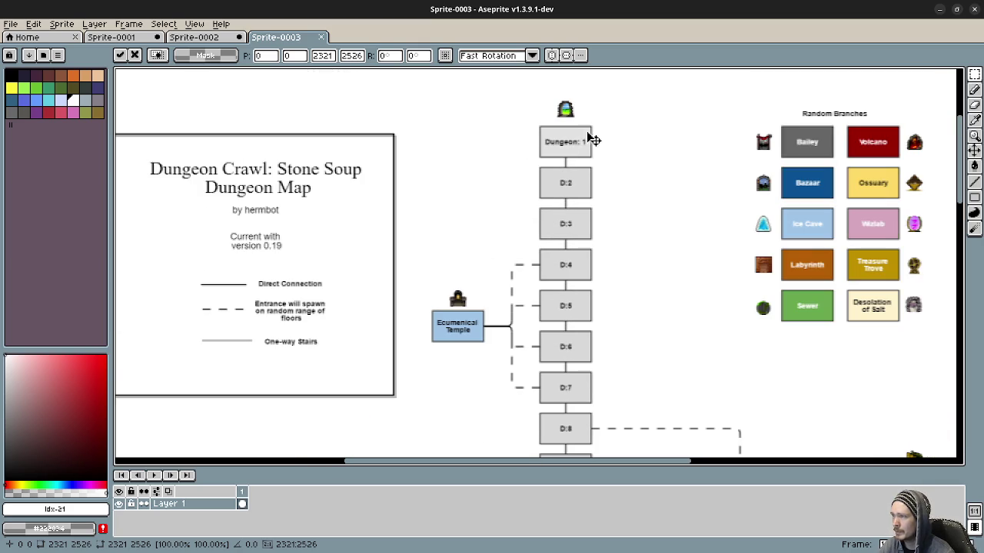
# Step: Look over the Swamp and Shoals branch, then minimize Aseprite to bring Godot back
pyautogui.scroll(-6, 632, 327)
pyautogui.hscroll(2, 626, 233)
pyautogui.moveTo(592, 192)
pyautogui.mouseDown()
pyautogui.moveTo(511, 180)
pyautogui.moveTo(439, 184)
pyautogui.mouseUp()
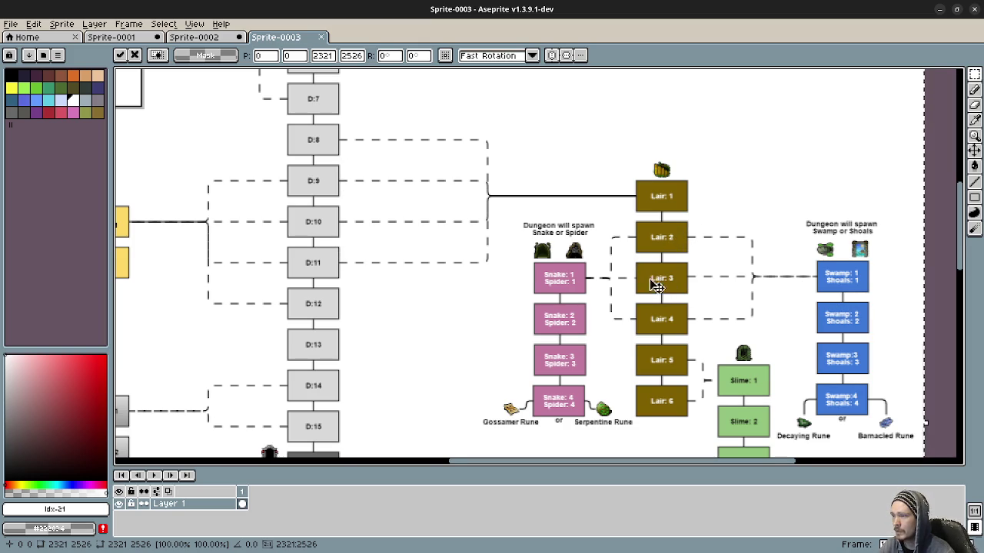
pyautogui.scroll(-1, 641, 277)
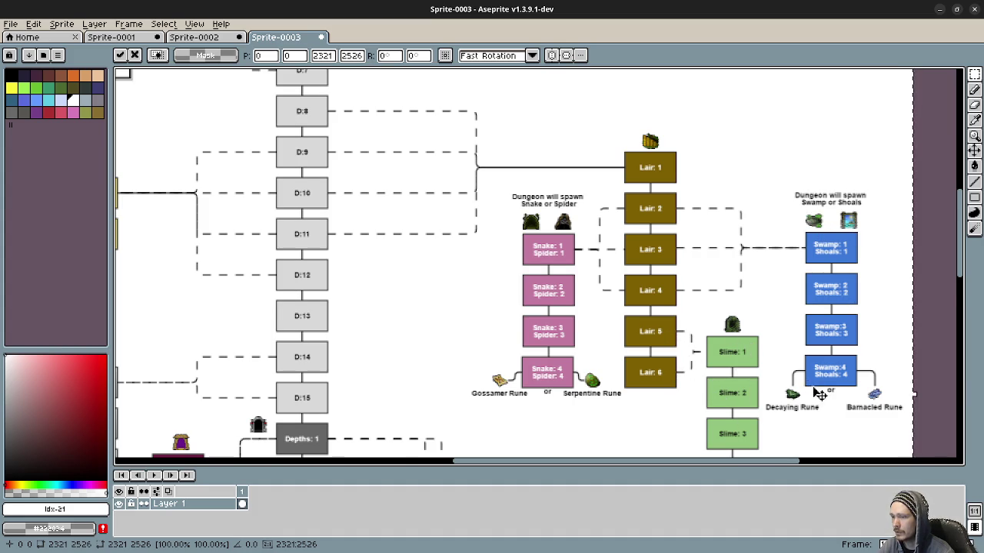
pyautogui.scroll(-3, 768, 338)
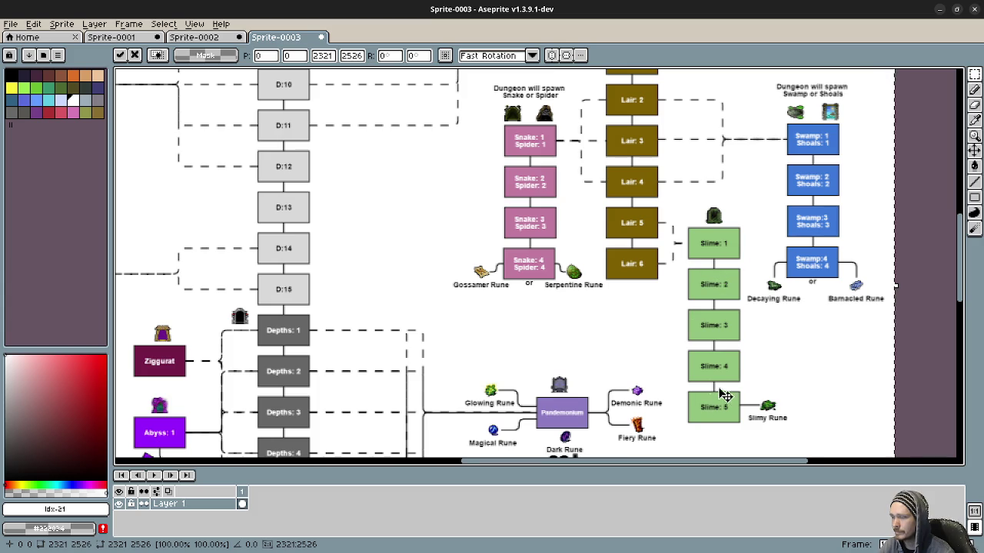
pyautogui.hscroll(-5, 520, 289)
pyautogui.hscroll(-2, 519, 289)
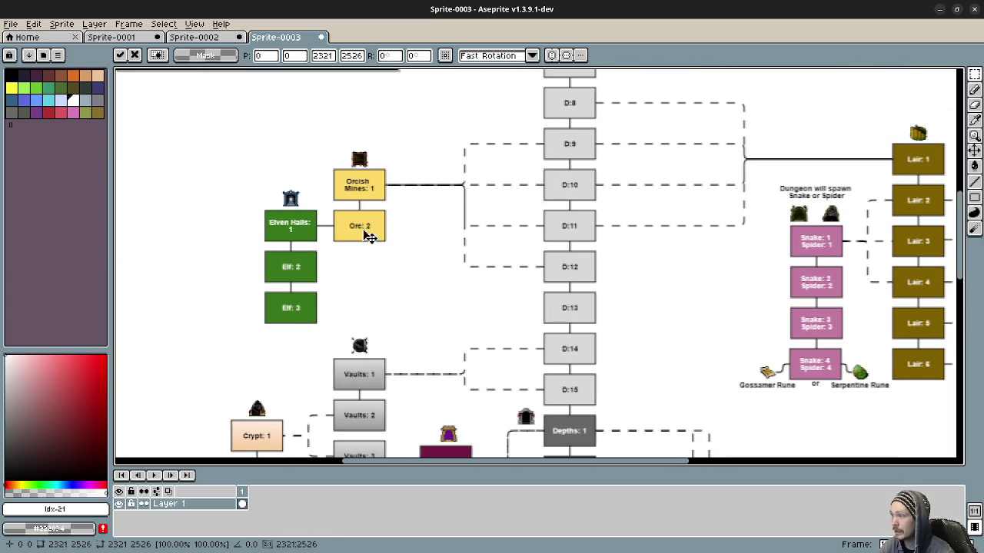
pyautogui.scroll(5, 451, 287)
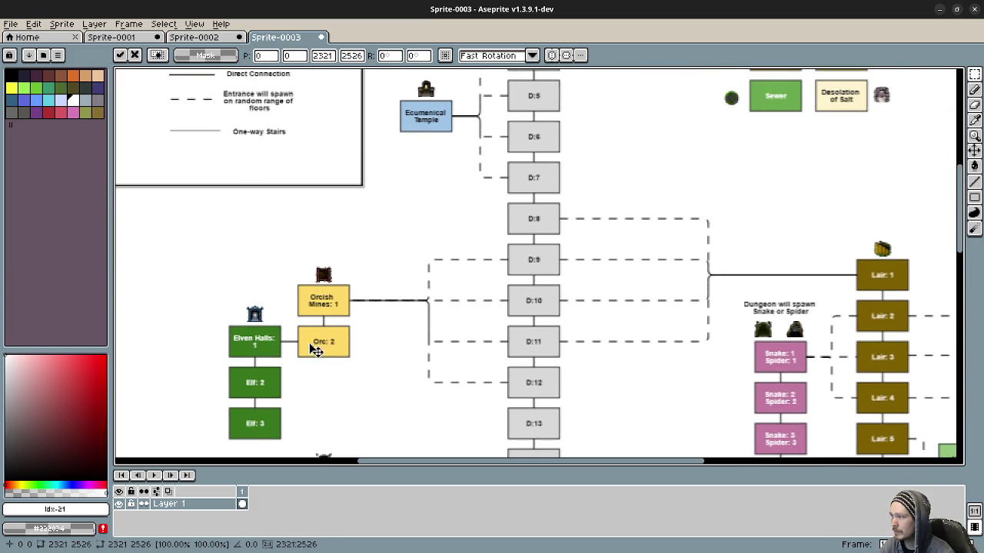
pyautogui.click(940, 12)
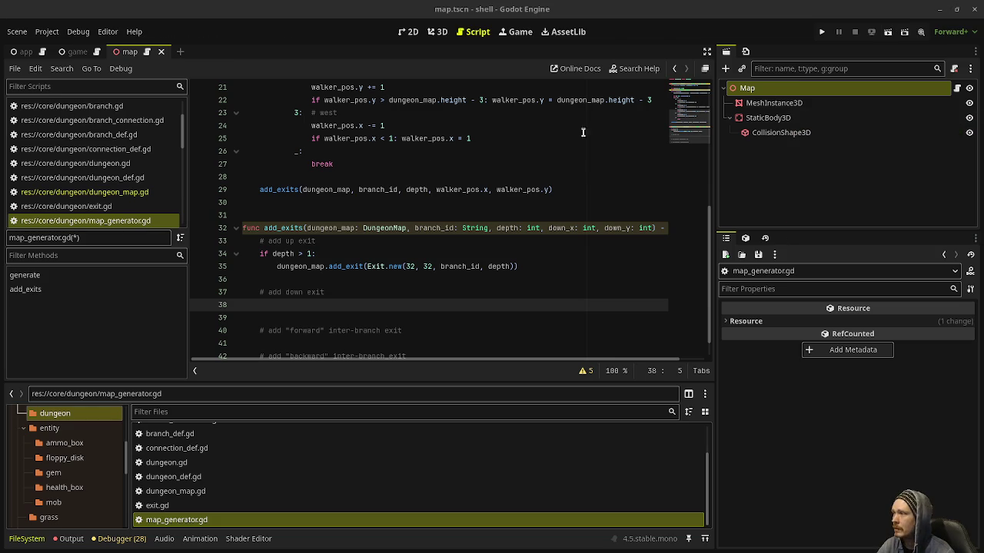
# Step: Switch to the branch_gen Files window and open index.html in Chromium
pyautogui.press('super')
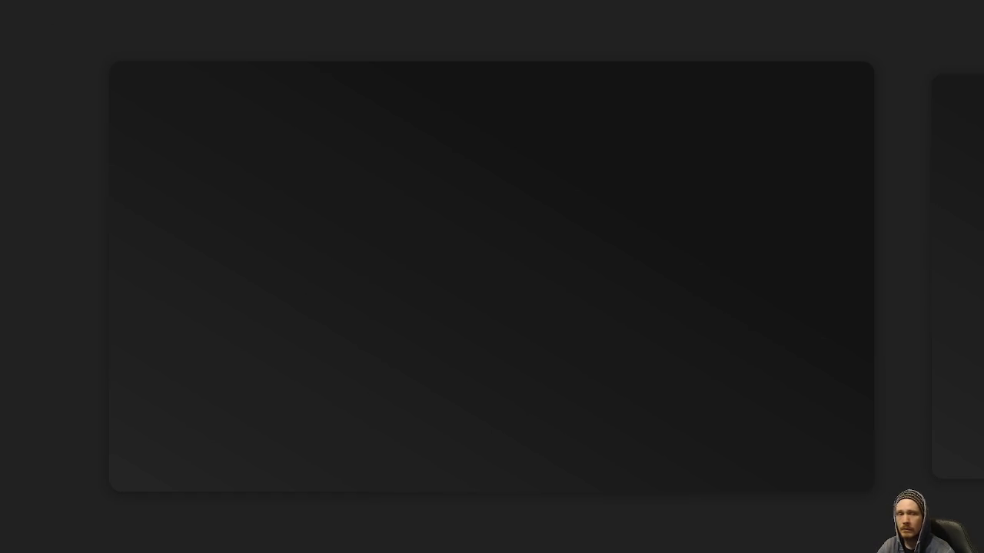
pyautogui.press('super')
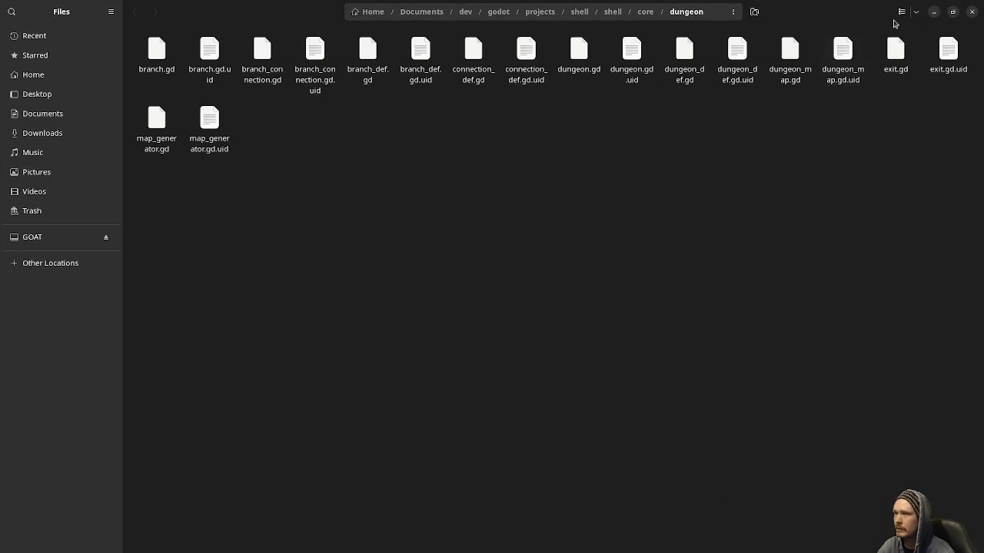
pyautogui.press('super')
pyautogui.click(238, 253)
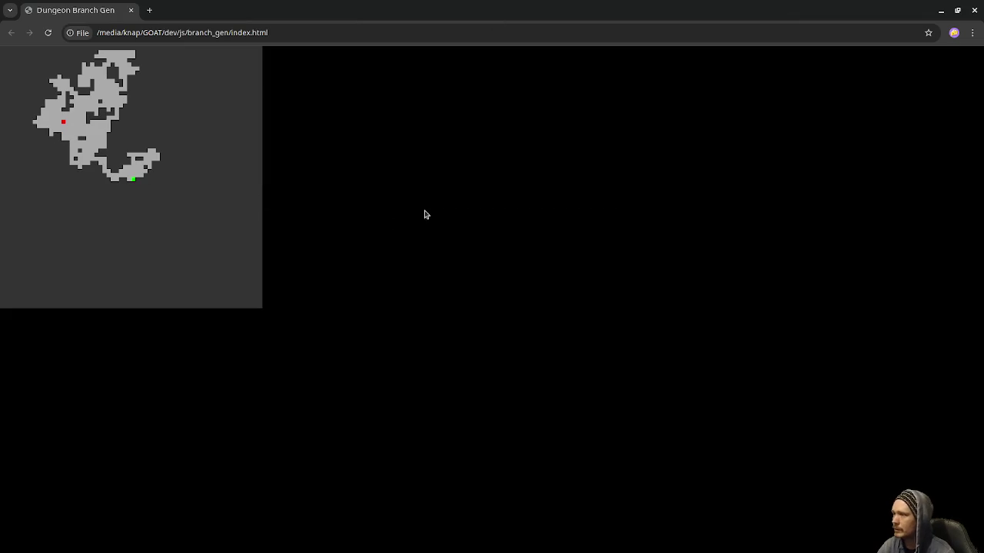
pyautogui.rightClick(424, 215)
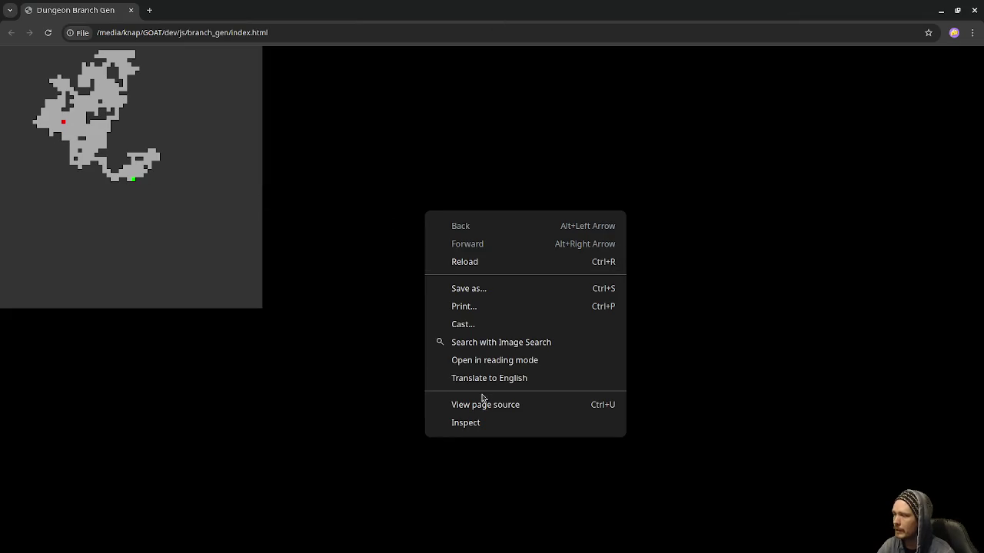
# Step: Open the developer Console beside the page and reload to regenerate the dungeon
pyautogui.click(486, 421)
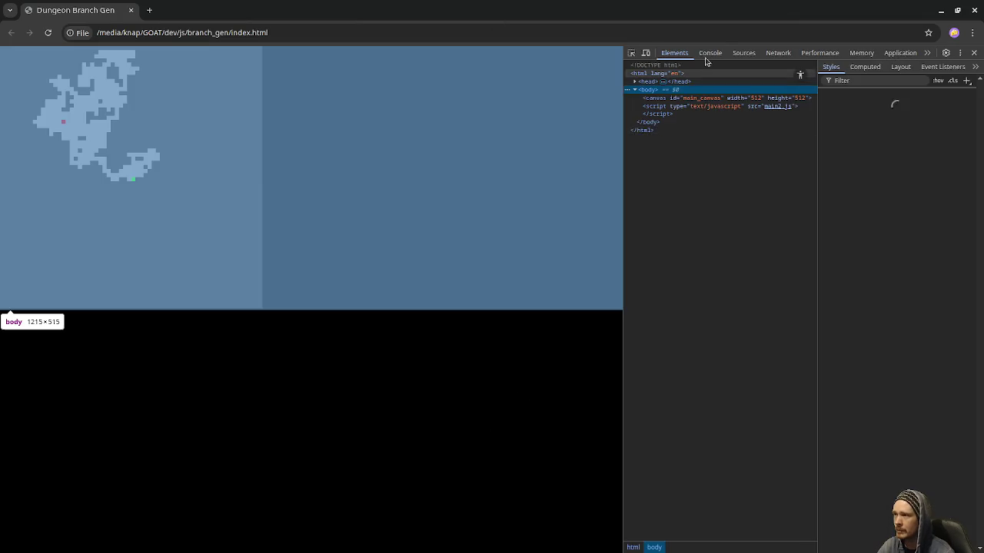
pyautogui.click(708, 54)
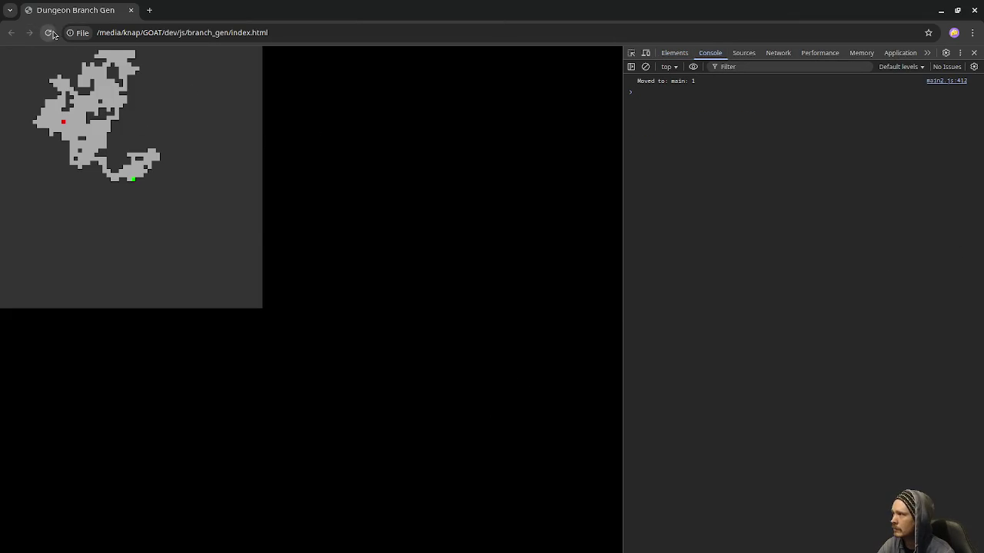
pyautogui.click(51, 33)
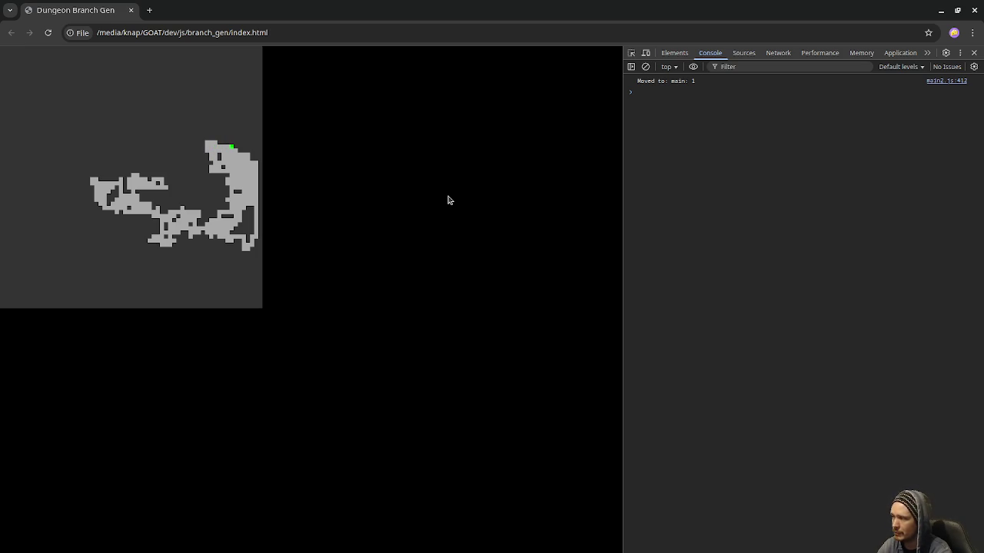
# Step: Move between main levels 1 and 2, then descend through main levels 3, 4 and 5
pyautogui.press('Up')
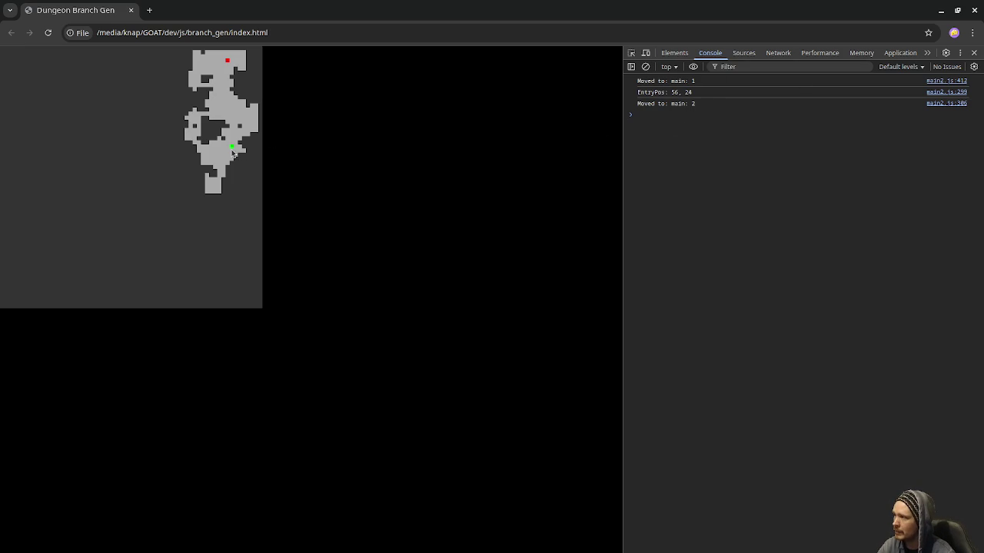
pyautogui.press('Down')
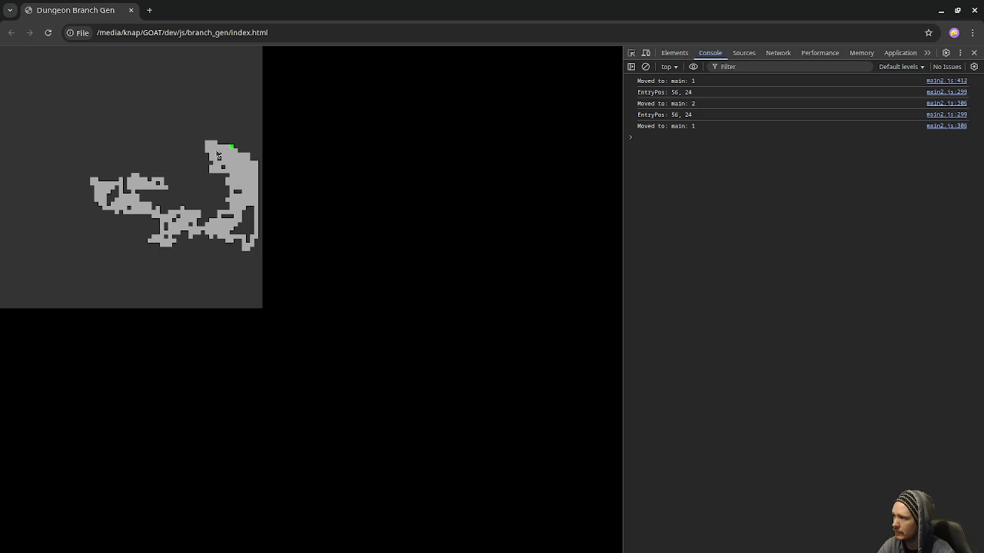
pyautogui.press('Down')
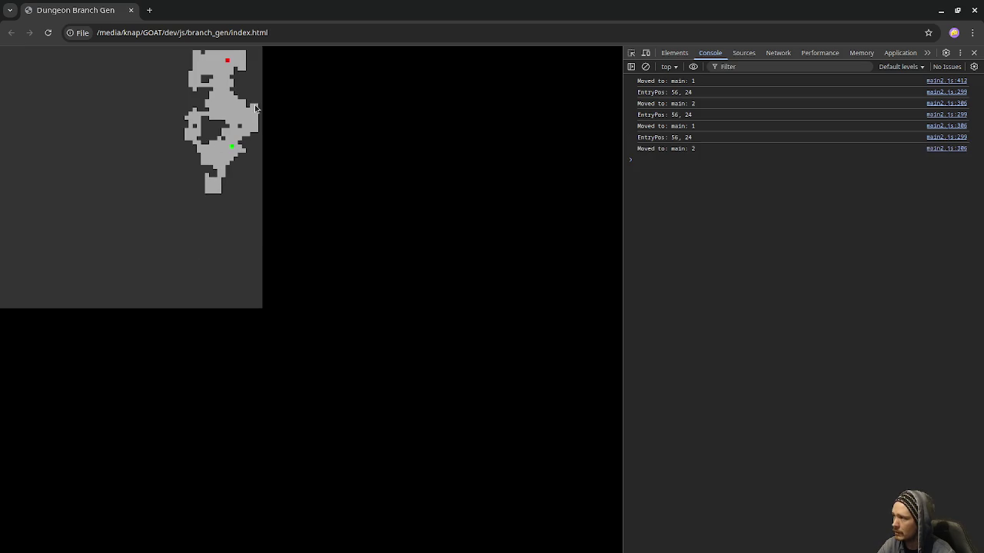
pyautogui.press('Down')
pyautogui.press('Down')
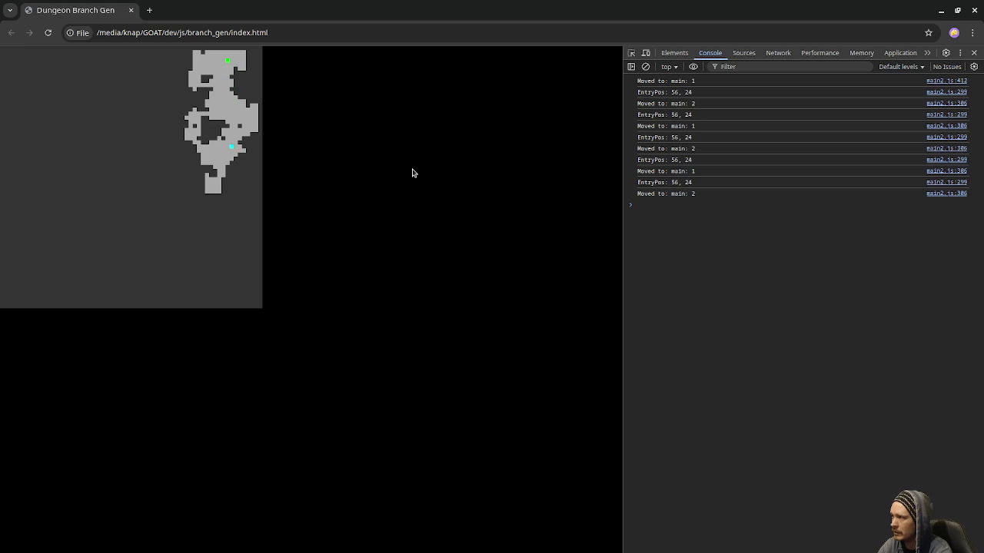
pyautogui.press('space')
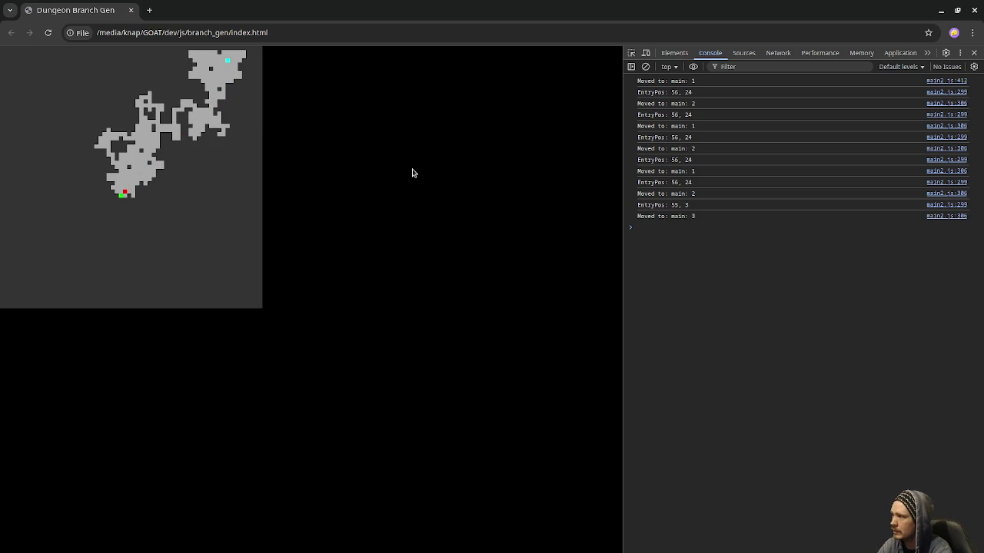
pyautogui.press('space')
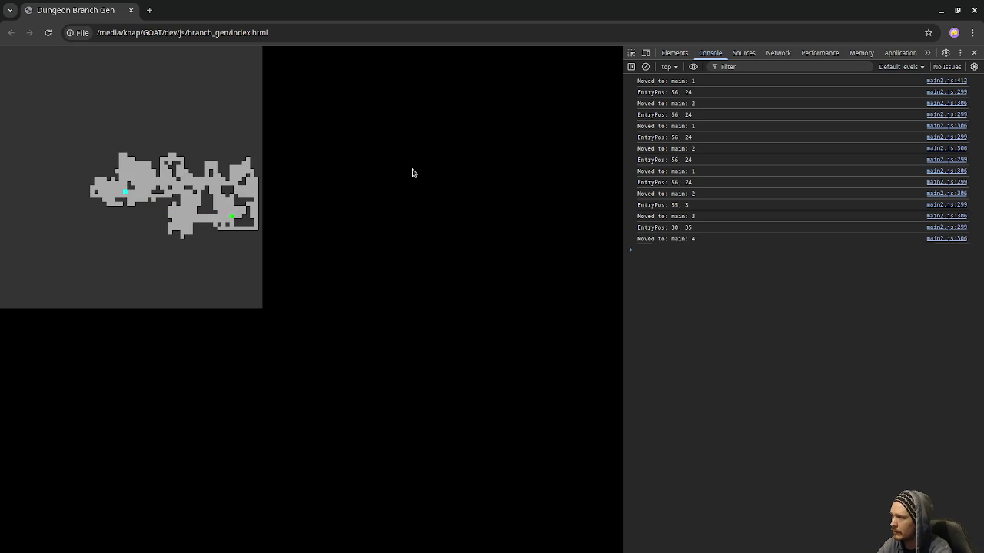
pyautogui.press('space')
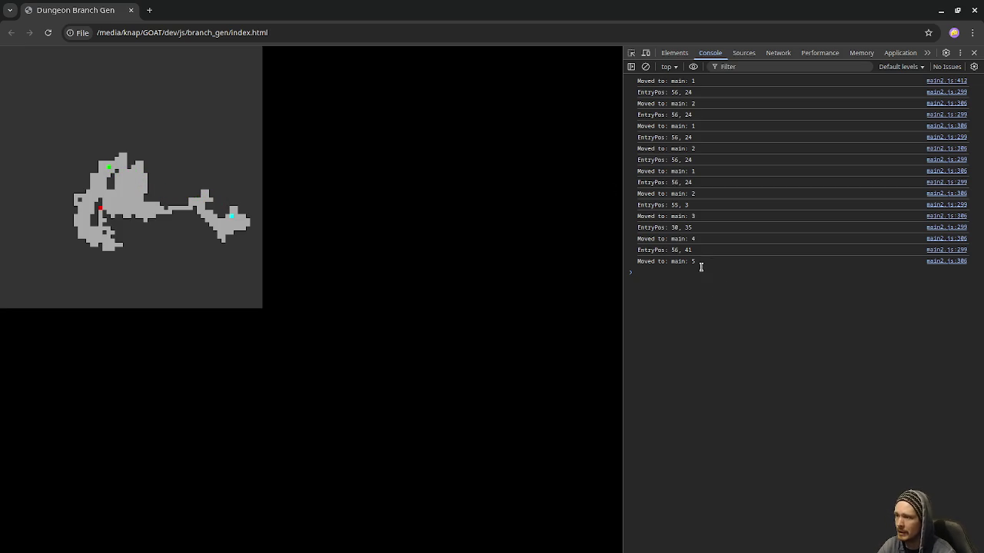
# Step: Visit temple 1, descend from main level 5 to main level 9, and zoom the page to 110%
pyautogui.press('space')
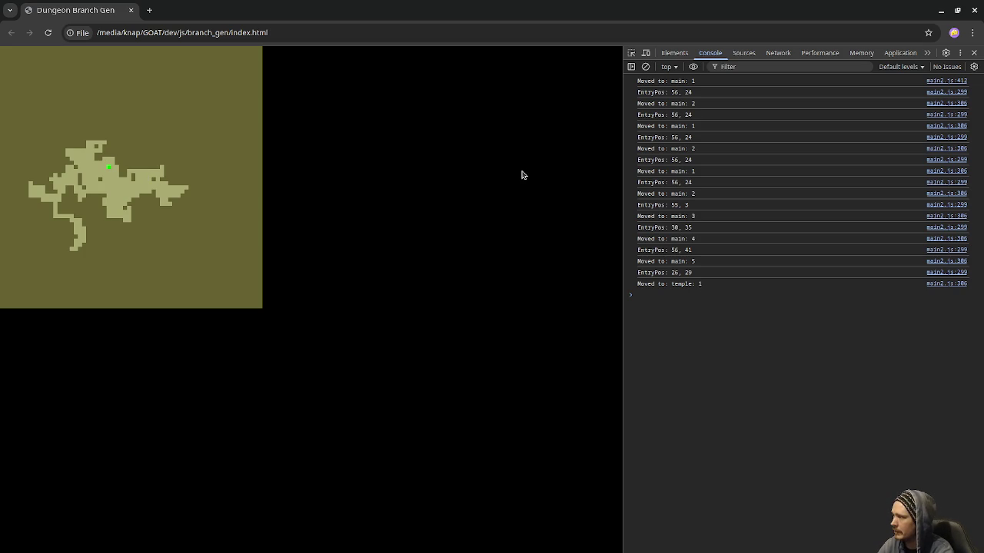
pyautogui.press('space')
pyautogui.press('Down')
pyautogui.press('Down')
pyautogui.press('Down')
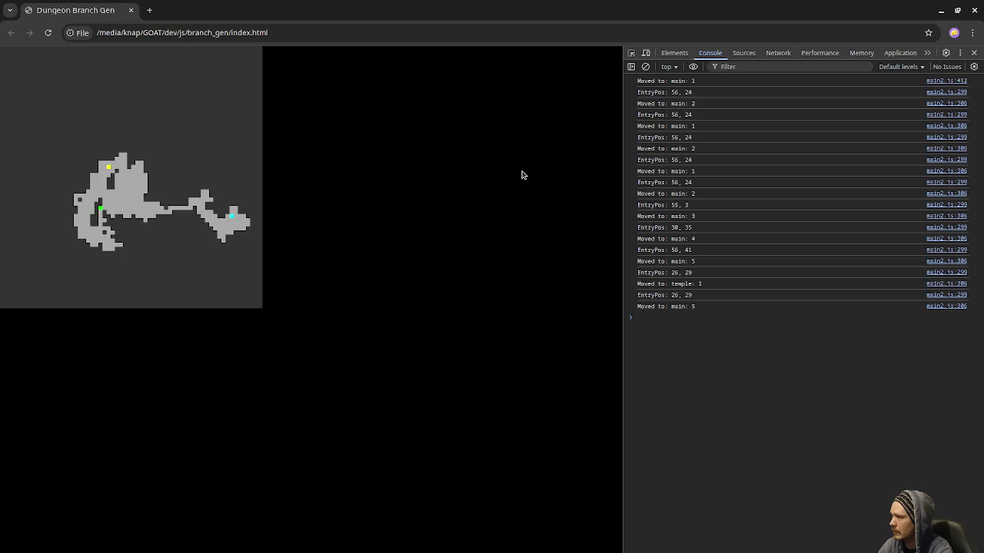
pyautogui.press('space')
pyautogui.press('Left')
pyautogui.press('Left')
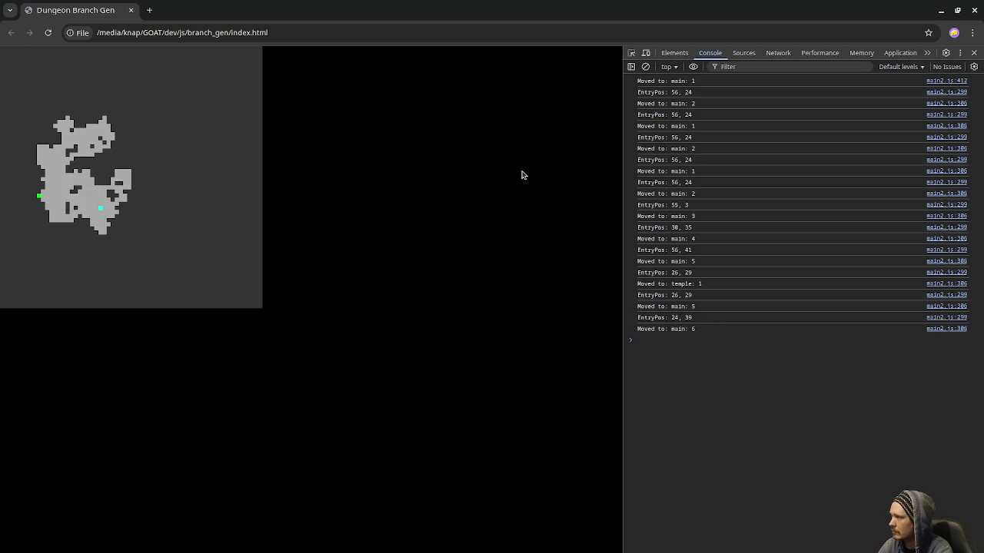
pyautogui.press('space')
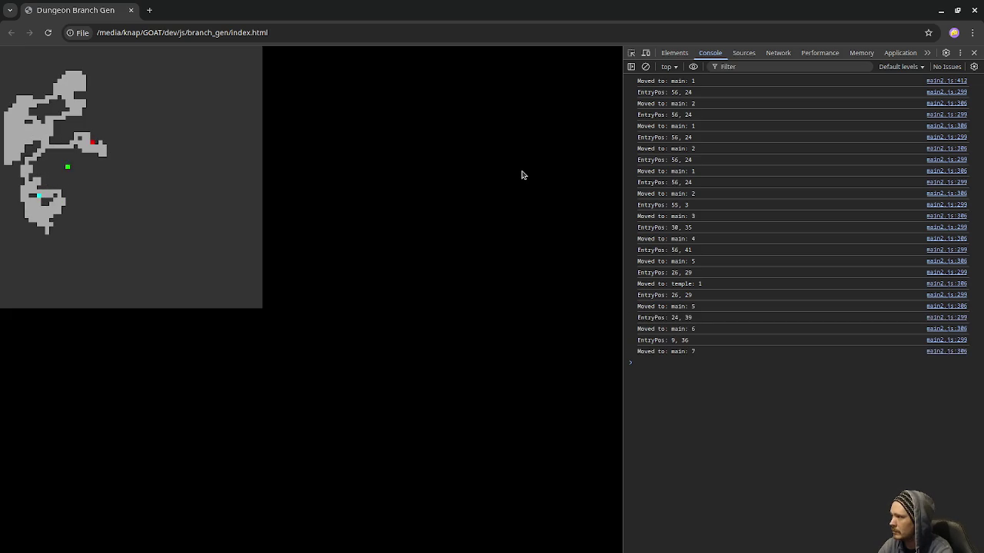
pyautogui.press('space')
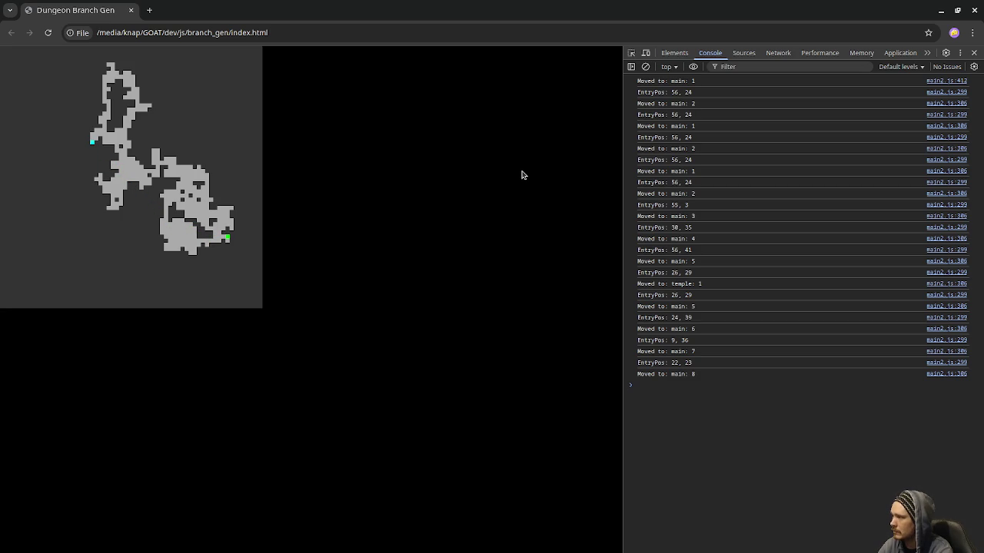
pyautogui.press('space')
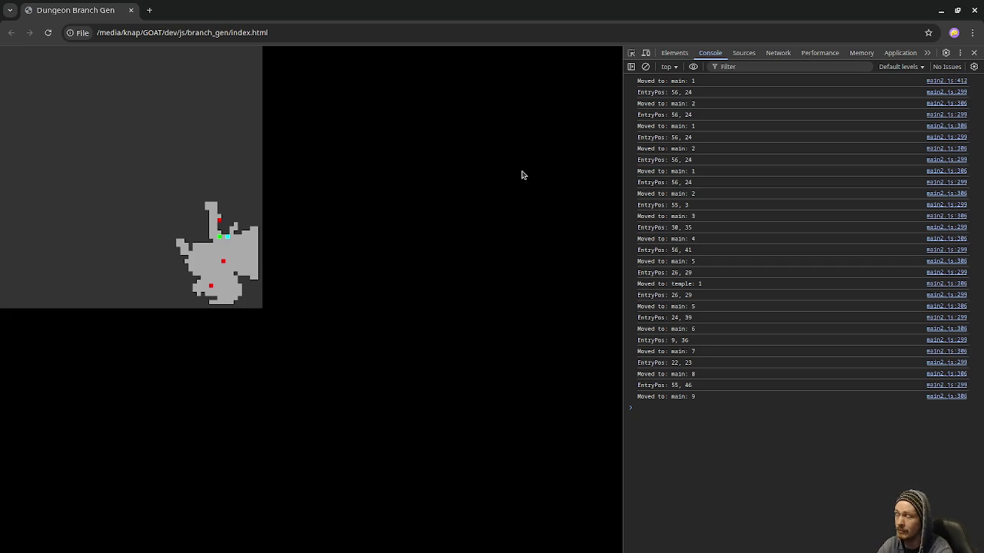
pyautogui.hotkey('ctrl', '+')
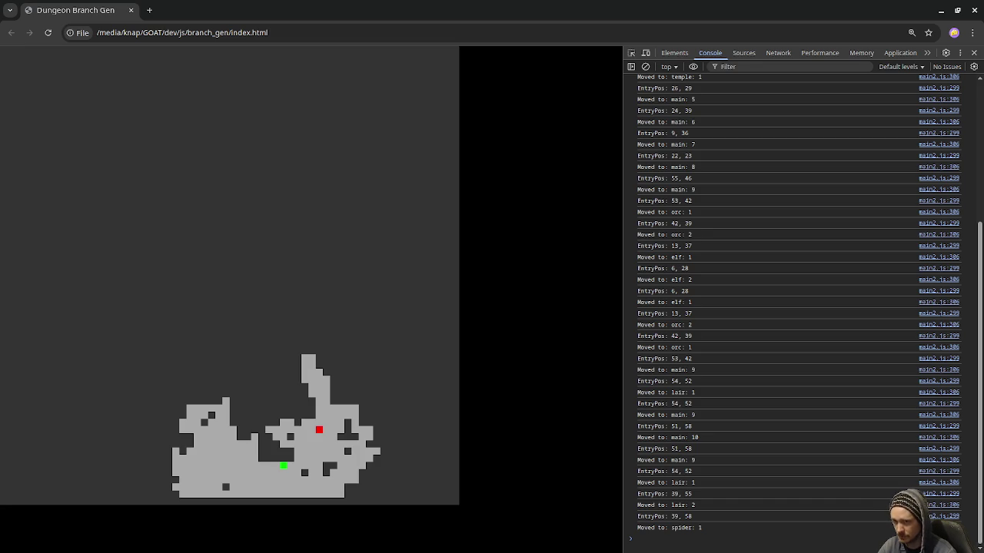
# Step: After reaching spider 1, bring up the overview of open windows
pyautogui.press('super')
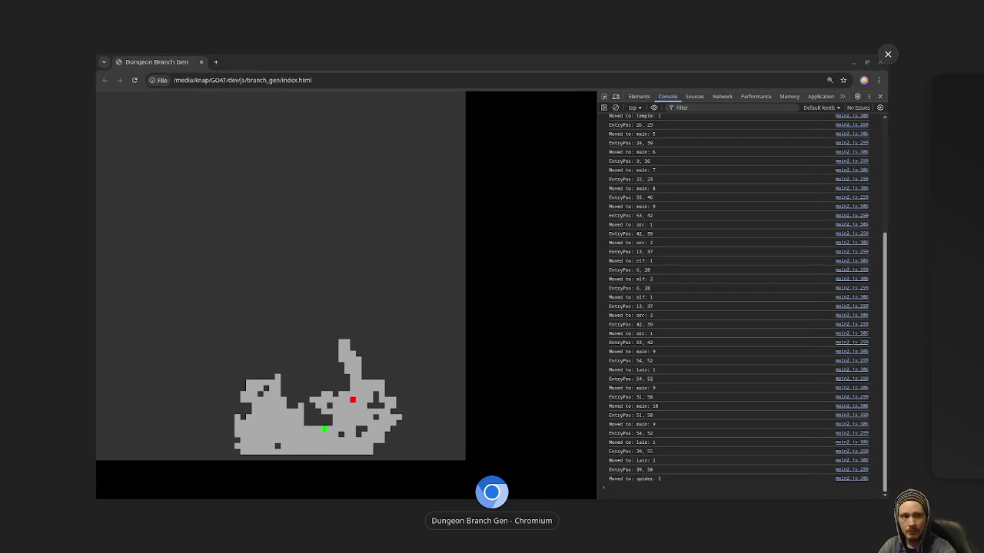
# Step: Check the Aseprite branch diagram's Lair, Snake and Swamp branches, then return to the dungeon page
pyautogui.press('super')
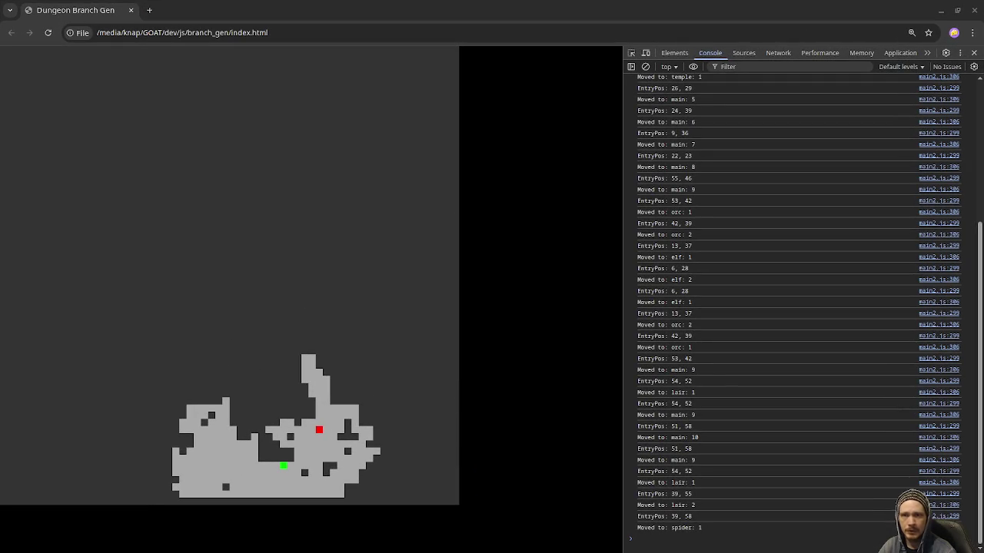
pyautogui.hotkey('alt', 'Tab')
pyautogui.moveTo(681, 332); pyautogui.dragTo(387, 254)
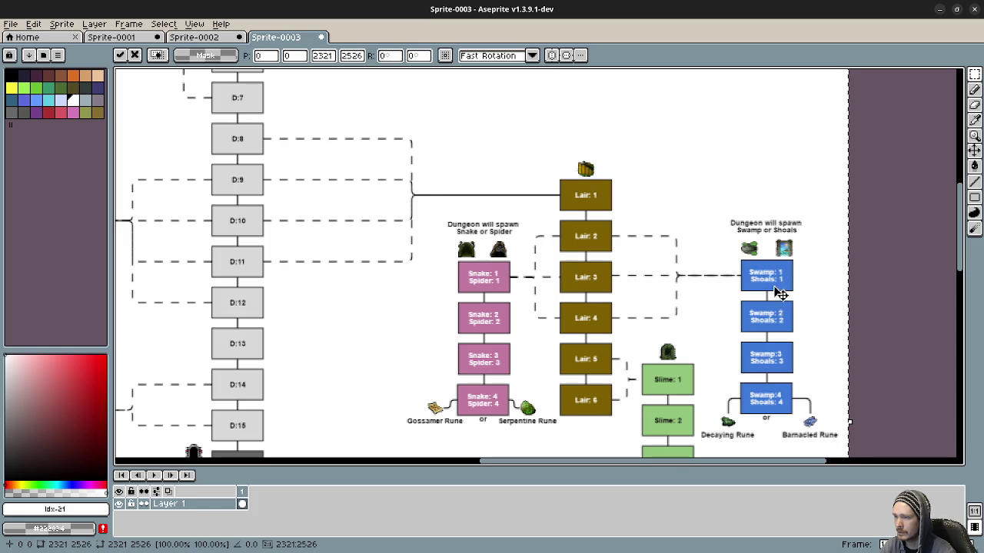
pyautogui.click(941, 13)
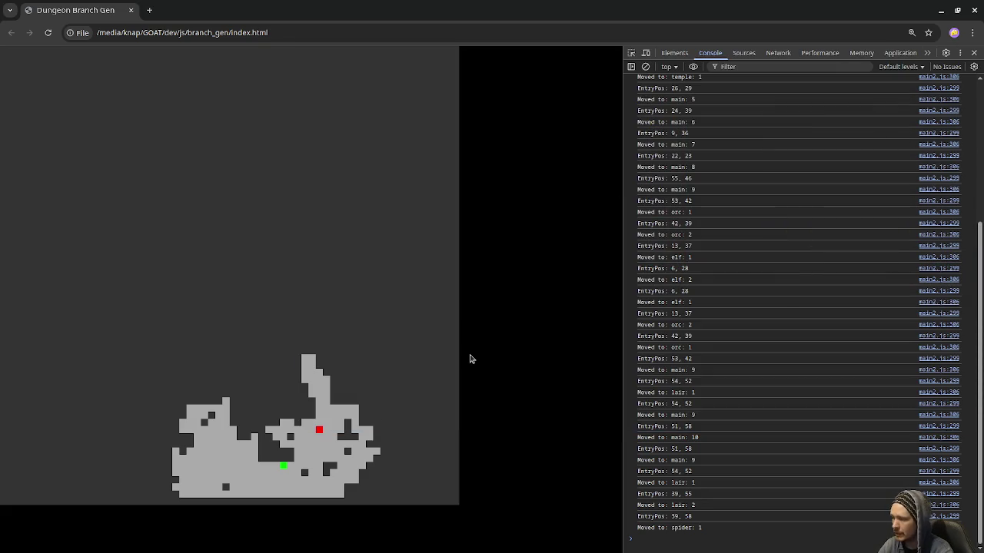
# Step: Climb to Lair 2, walk its corridors, and descend to the Shoals 1 cave level
pyautogui.hotkey('shift', ',')
pyautogui.press('Left')
pyautogui.press('Left')
pyautogui.press('Left')
pyautogui.press('Left')
pyautogui.press('Left')
pyautogui.press('Left')
pyautogui.press('Left')
pyautogui.press('Left')
pyautogui.press('Up')
pyautogui.press('Up')
pyautogui.press('Up')
pyautogui.press('Left')
pyautogui.press('Left')
pyautogui.press('Left')
pyautogui.press('Up')
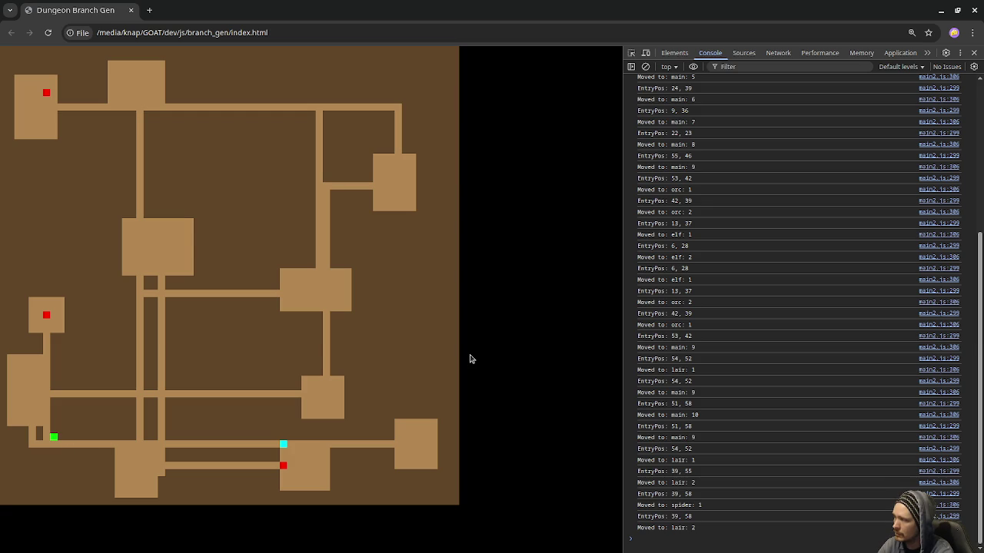
pyautogui.press('Left')
pyautogui.press('Up')
pyautogui.press('Up')
pyautogui.press('Up')
pyautogui.press('Up')
pyautogui.press('Up')
pyautogui.press('Up')
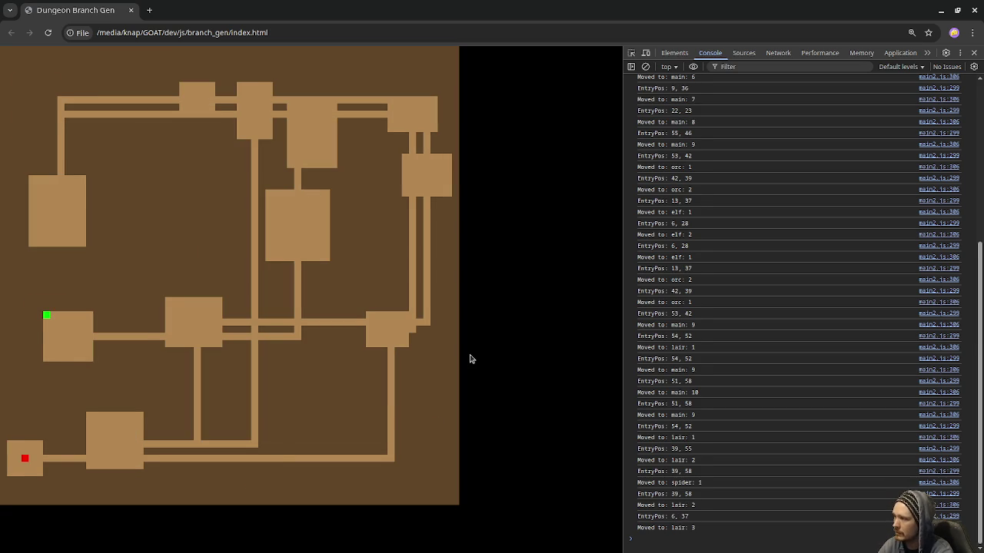
pyautogui.press('Down')
pyautogui.press('Down')
pyautogui.press('Down')
pyautogui.press('Down')
pyautogui.press('Down')
pyautogui.press('Right')
pyautogui.press('Right')
pyautogui.press('Right')
pyautogui.press('Right')
pyautogui.press('Right')
pyautogui.press('Right')
pyautogui.press('Up')
pyautogui.press('Up')
pyautogui.press('Up')
pyautogui.press('Up')
pyautogui.press('Up')
pyautogui.press('Up')
pyautogui.press('Up')
pyautogui.press('Up')
pyautogui.press('Up')
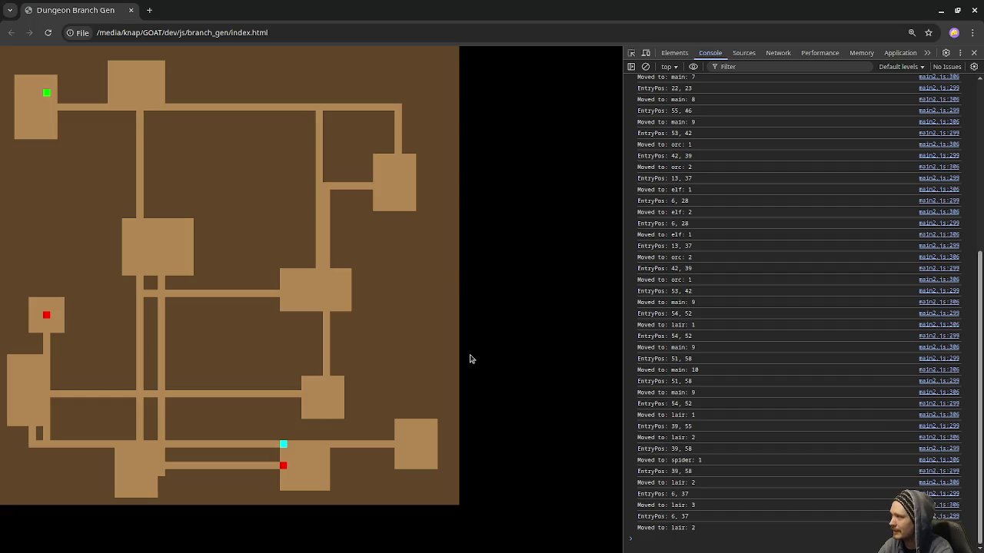
pyautogui.press('Up')
pyautogui.press('Down')
pyautogui.press('Down')
pyautogui.press('Down')
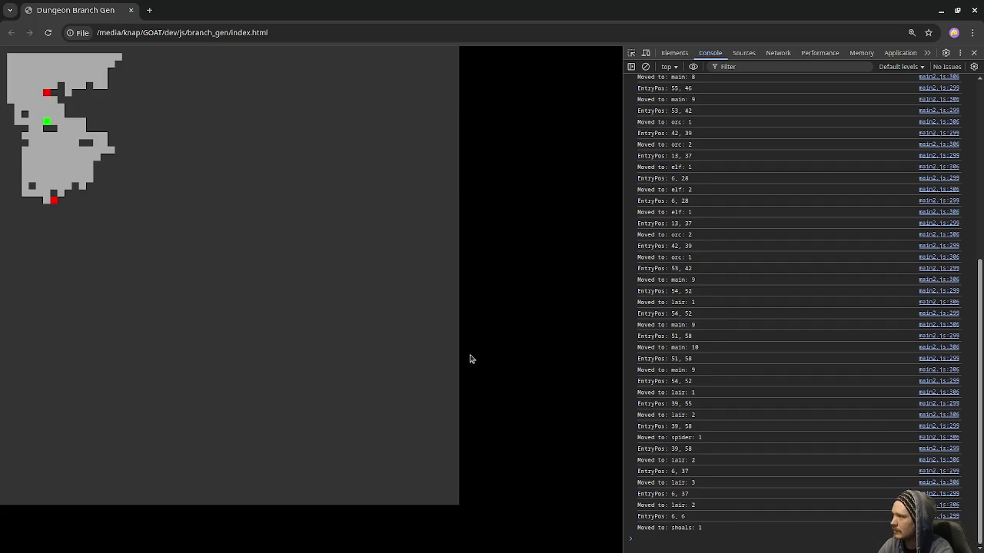
# Step: Return up to Lair 2, then minimize the browser to show the branch_gen folder
pyautogui.press('Up')
pyautogui.press('Up')
pyautogui.press('Up')
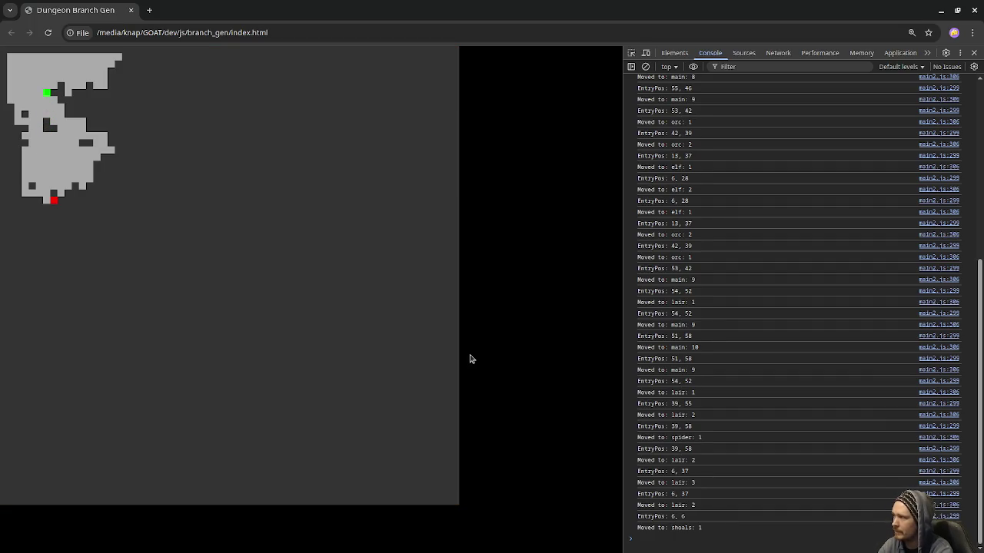
pyautogui.hotkey('shift', ',')
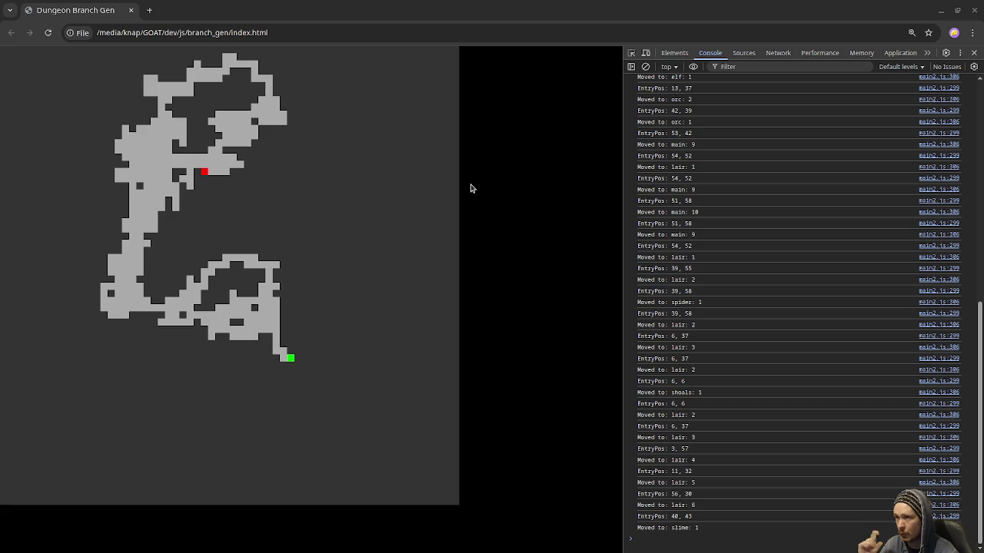
pyautogui.click(943, 14)
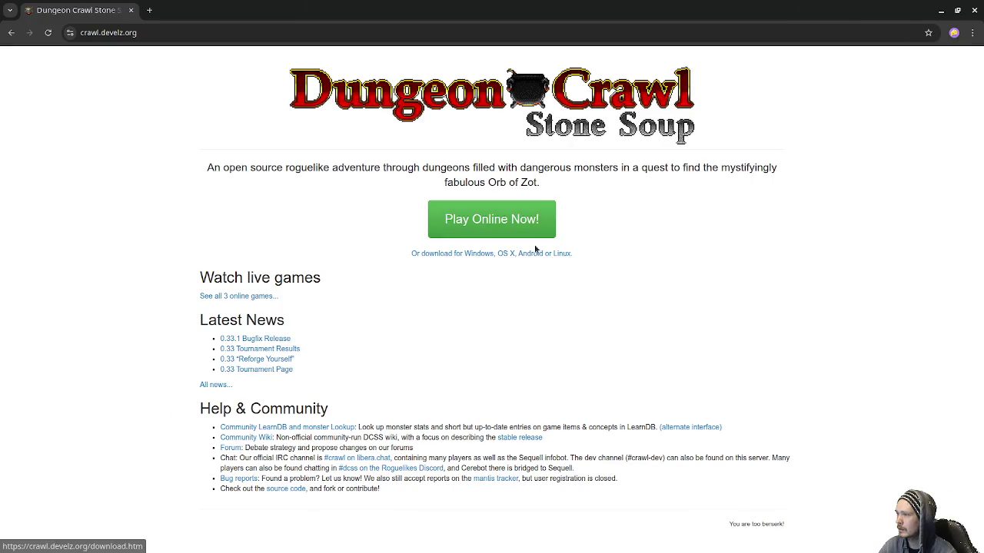
# Step: Open Crawl's Play Online page, choose the Arizona server crawl.akrasiac.org, and enter account login details
pyautogui.click(495, 225)
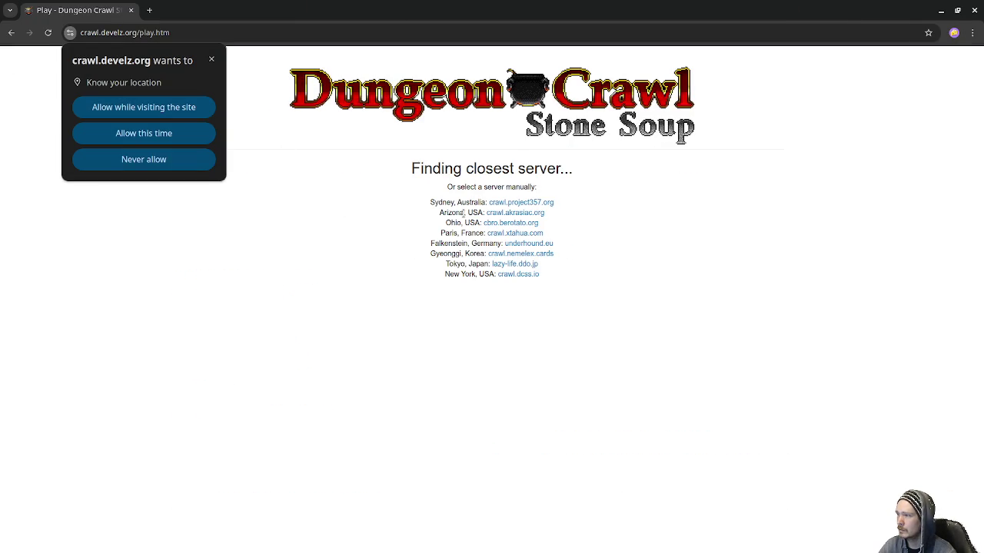
pyautogui.click(509, 216)
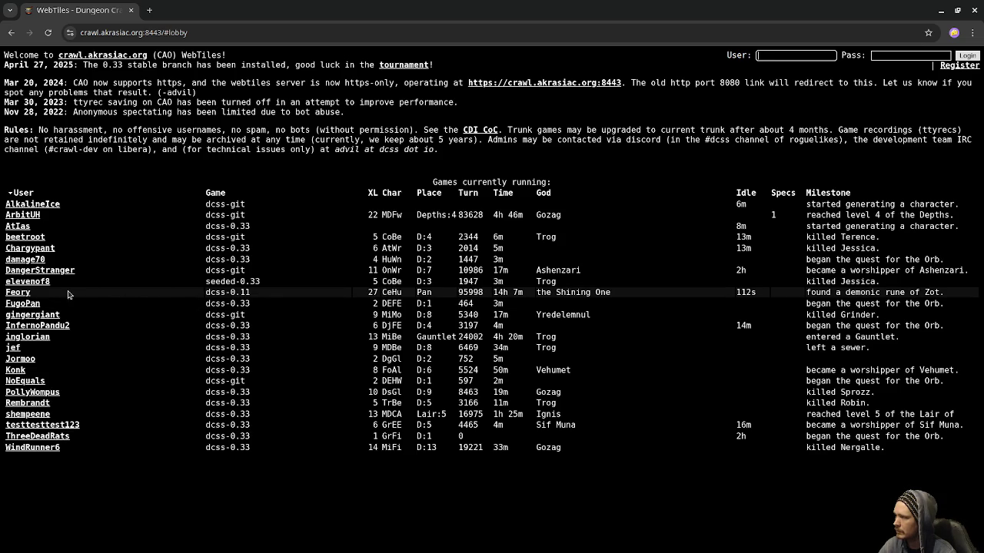
pyautogui.click(11, 297)
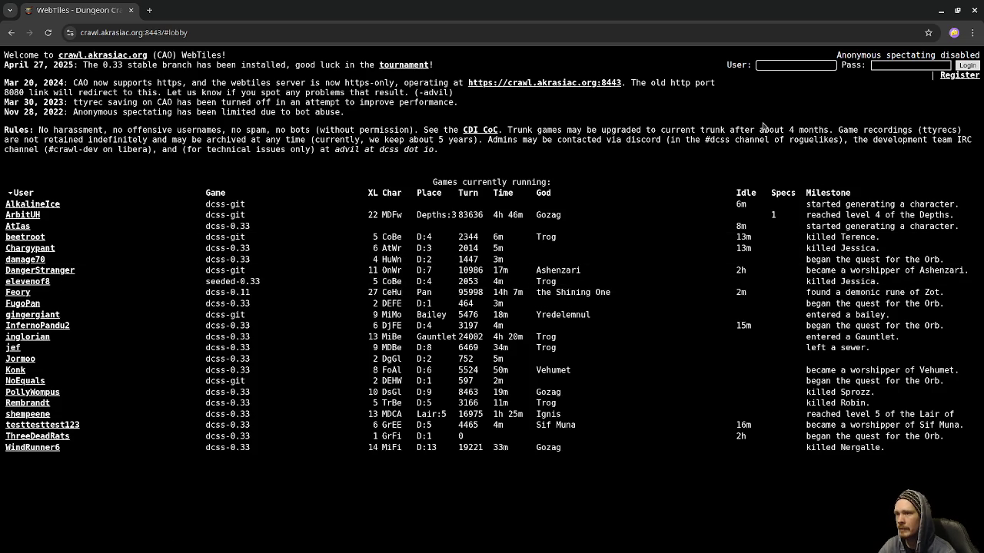
pyautogui.click(872, 64)
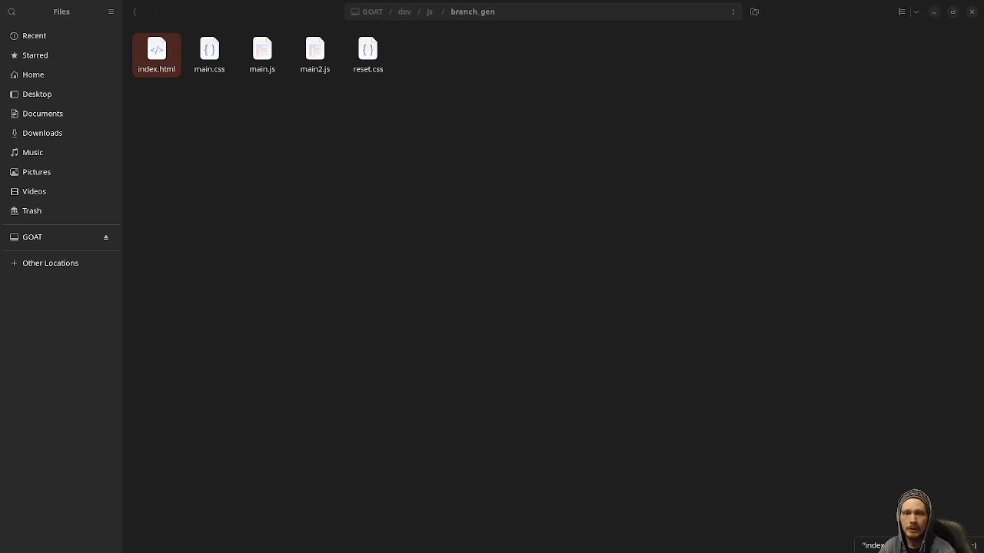
# Step: Go back to the server list, decline saving the password, and bring Aseprite forward
pyautogui.hotkey('alt', 'Tab')
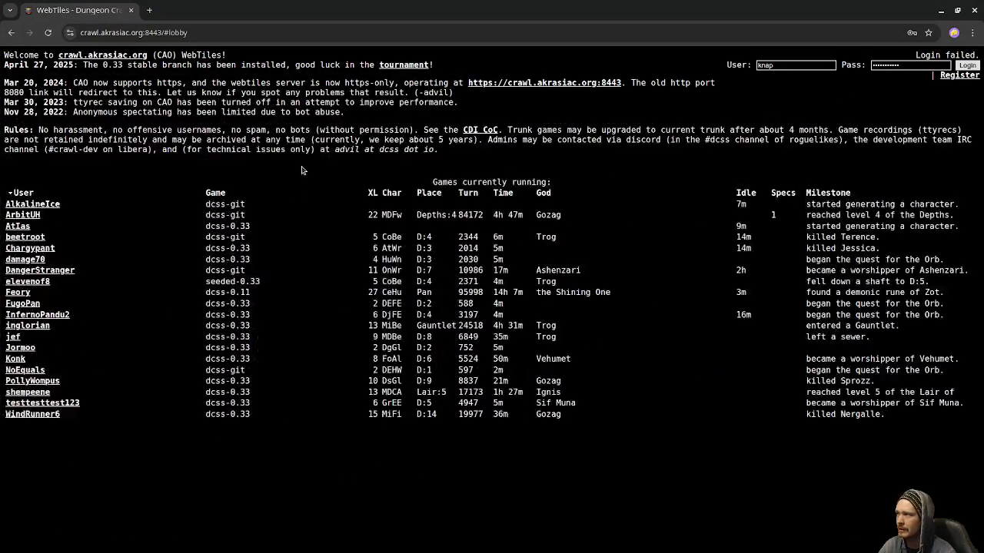
pyautogui.click(11, 33)
pyautogui.click(218, 31)
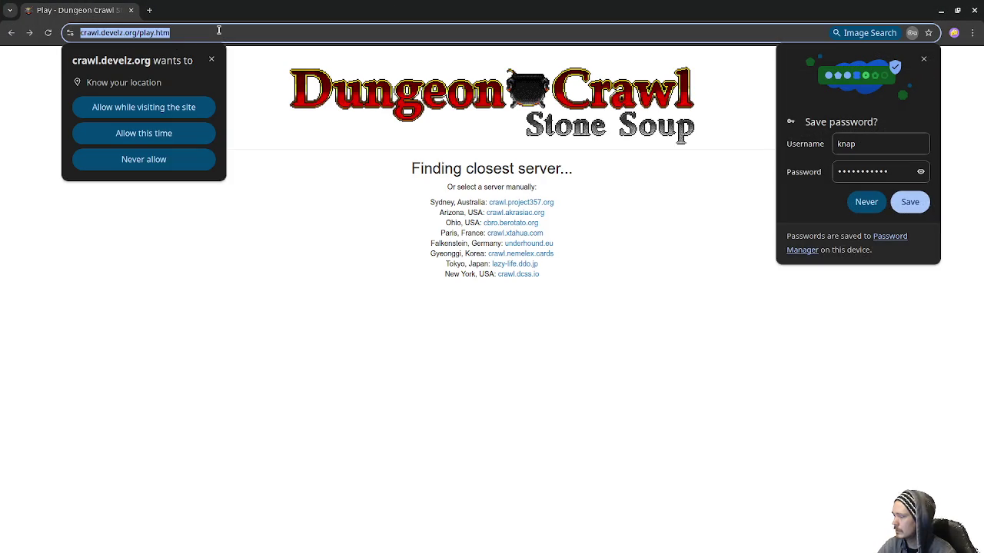
pyautogui.press('Escape')
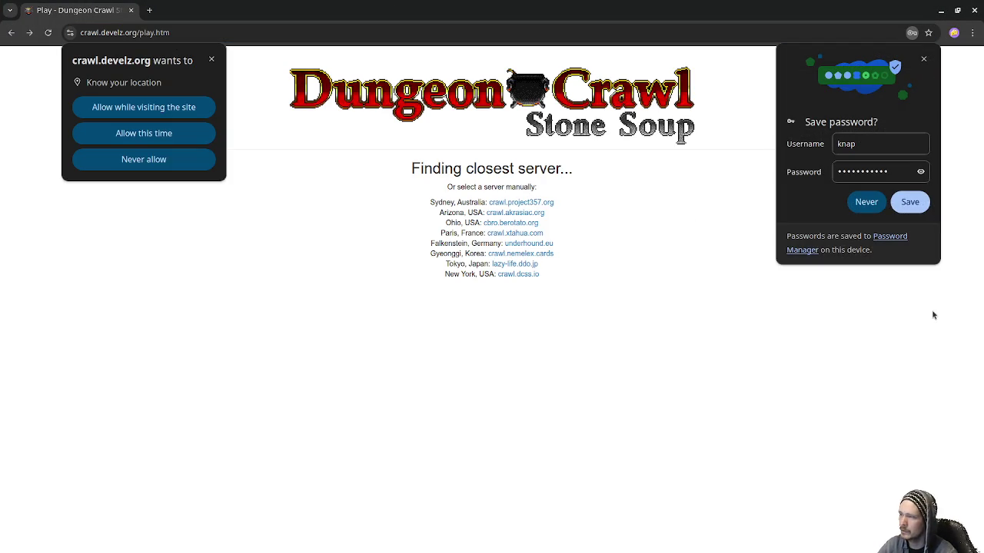
pyautogui.click(924, 58)
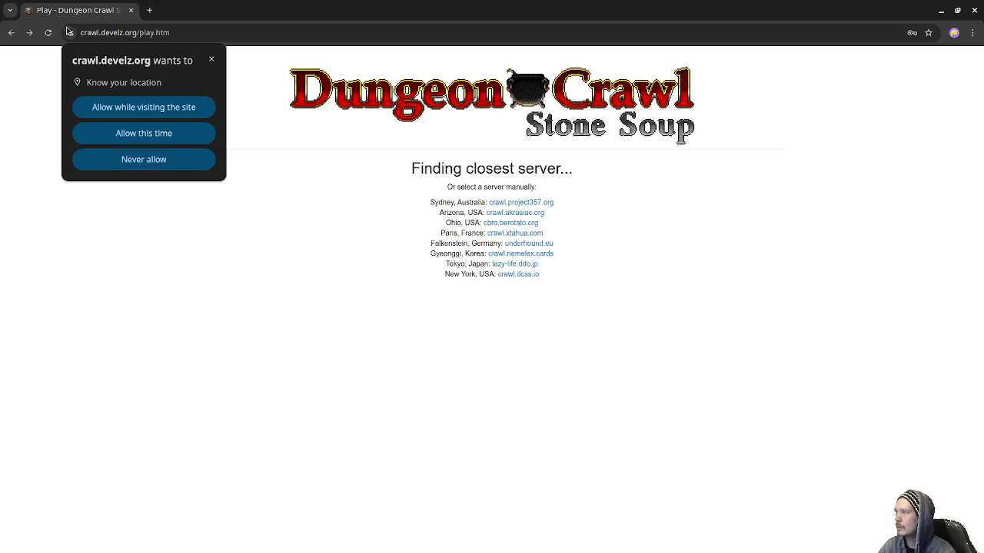
pyautogui.hotkey('alt', 'Tab')
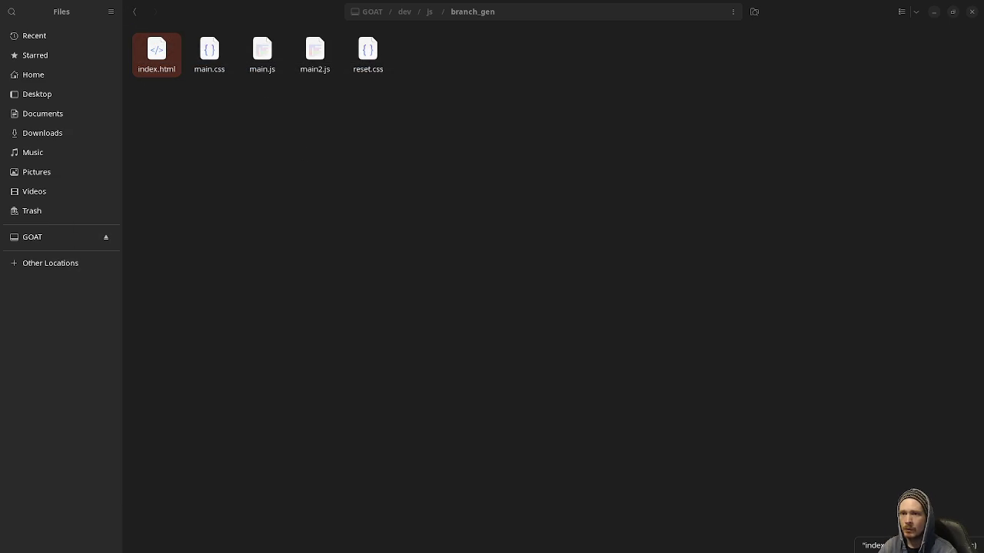
pyautogui.hotkey('alt', 'Tab')
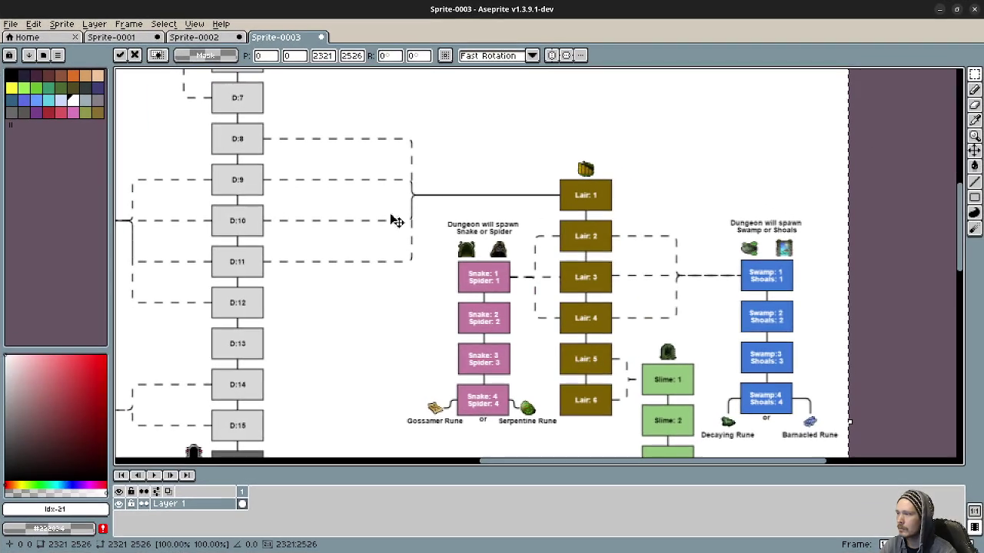
# Step: Zoom and pan the Dungeon Crawl branch map from its title box downward, then minimize Aseprite
pyautogui.scroll(-2, 422, 277)
pyautogui.scroll(3, 422, 278)
pyautogui.hscroll(-3, 422, 277)
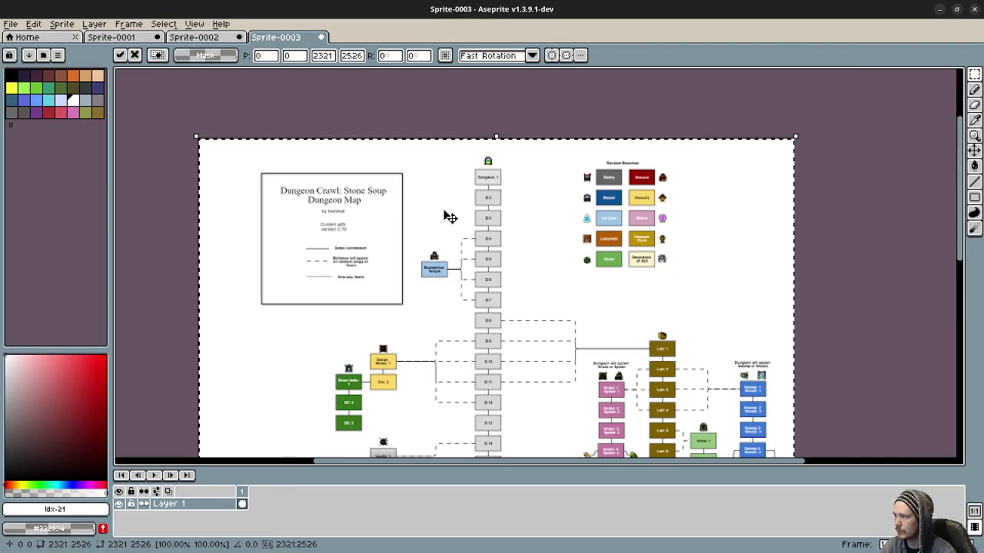
pyautogui.scroll(-5, 484, 200)
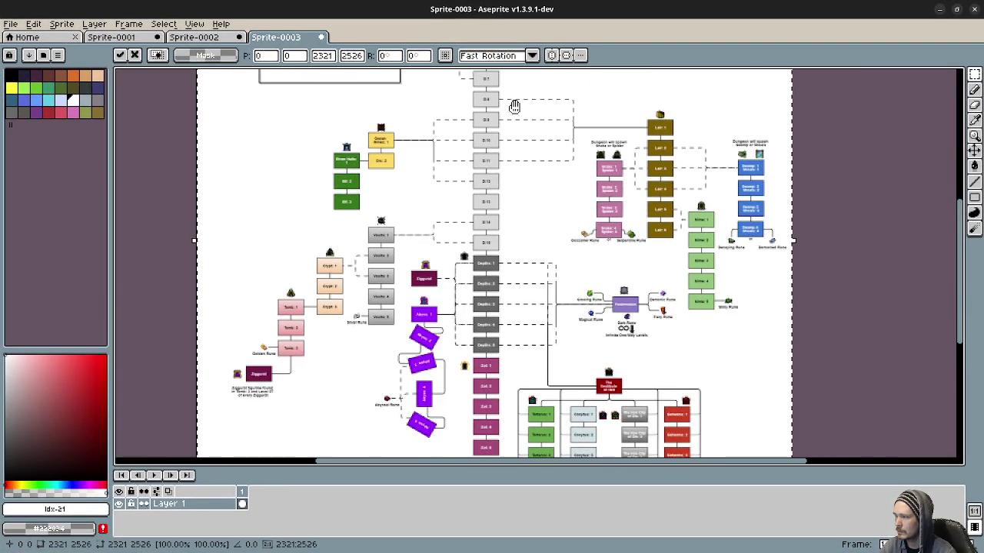
pyautogui.moveTo(518, 183)
pyautogui.mouseDown()
pyautogui.moveTo(545, 309)
pyautogui.moveTo(527, 373)
pyautogui.mouseUp()
pyautogui.moveTo(563, 246)
pyautogui.mouseDown()
pyautogui.moveTo(567, 255)
pyautogui.moveTo(515, 267)
pyautogui.mouseUp()
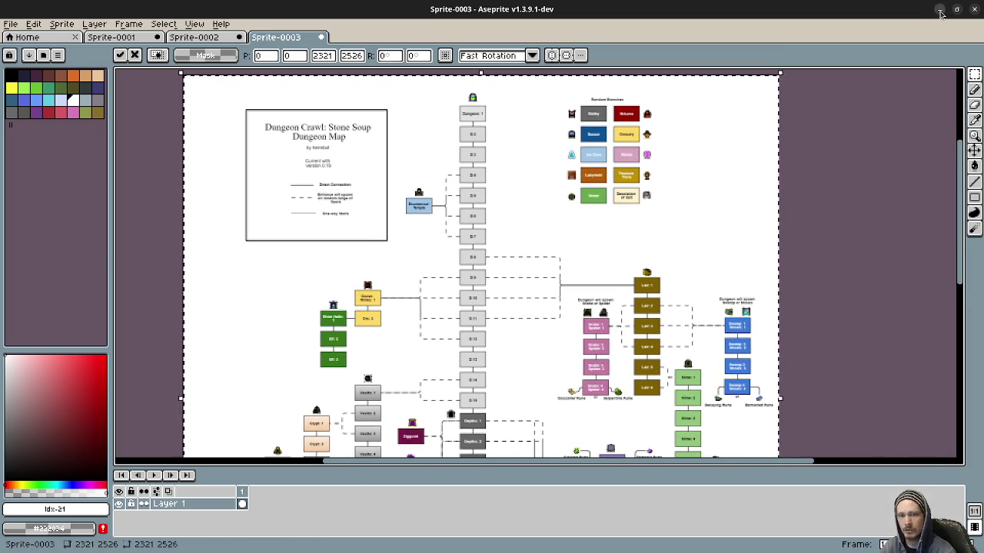
pyautogui.click(941, 13)
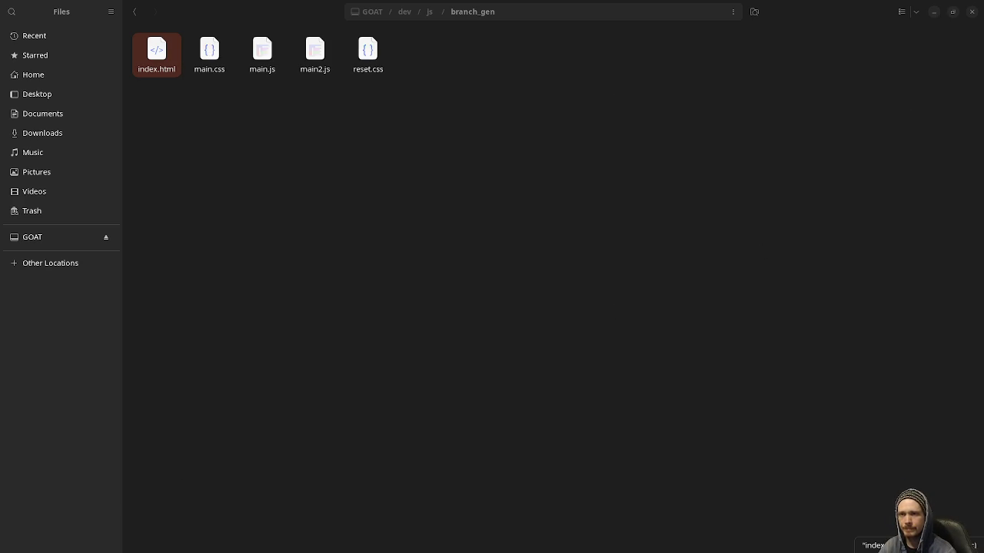
# Step: In map_generator.gd, type 'var branch: Branch = dungeon_map' on line 38 under '# add down exit'
pyautogui.hotkey('alt', 'Tab')
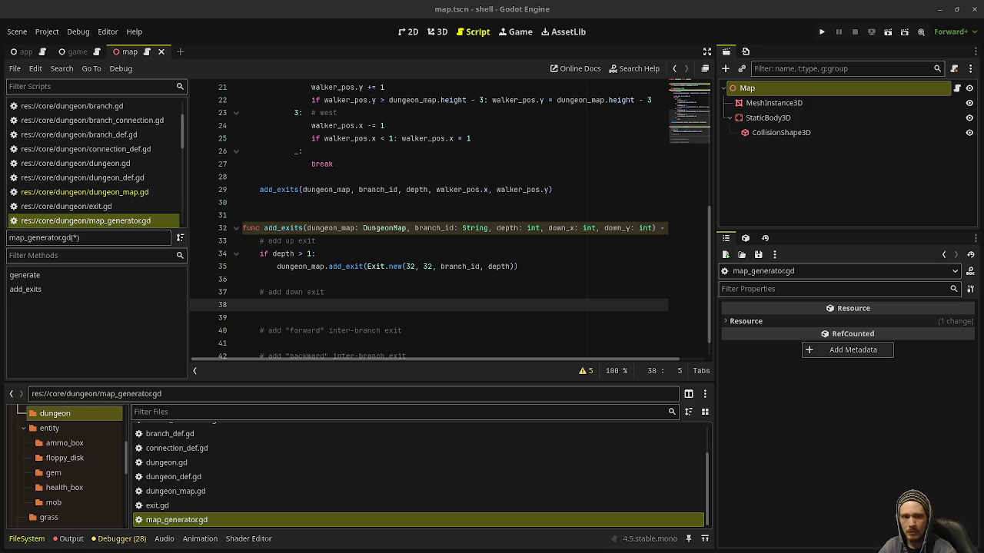
pyautogui.click(308, 300)
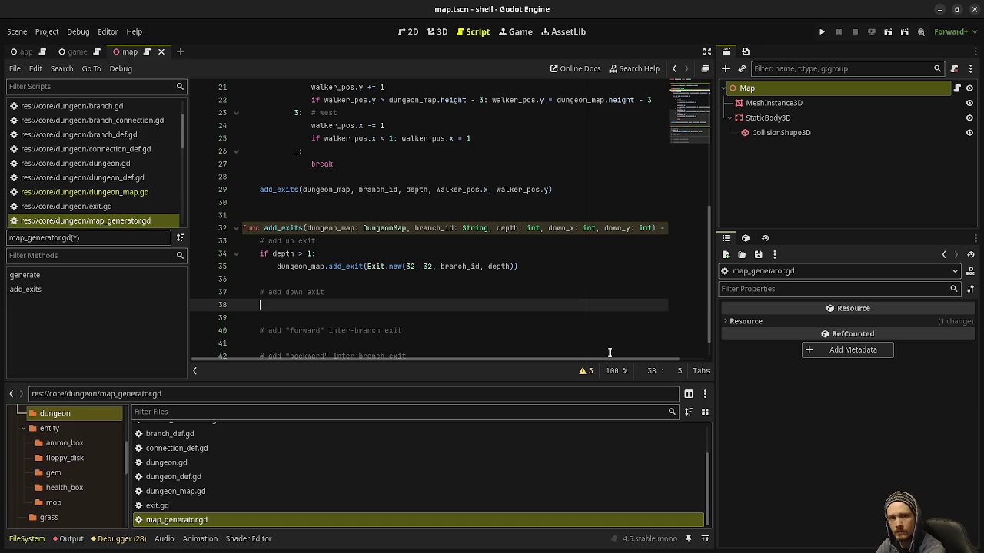
pyautogui.write('var ')
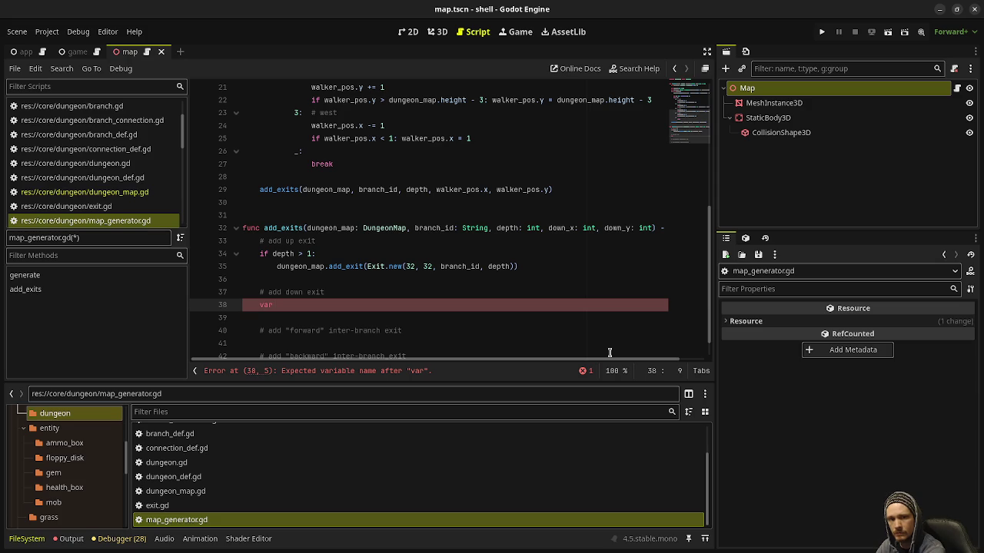
pyautogui.write('branc')
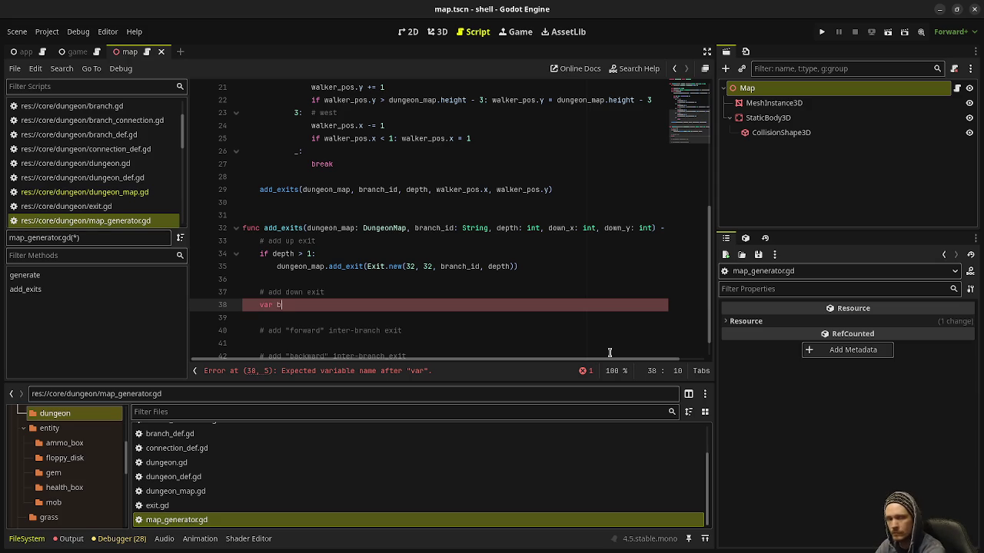
pyautogui.write('h: B')
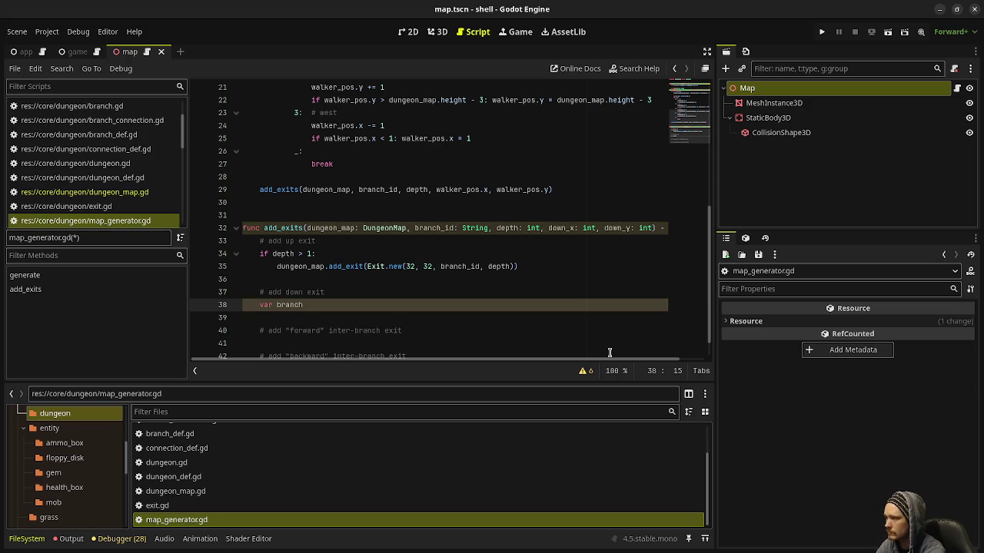
pyautogui.write('ranch = dungeo')
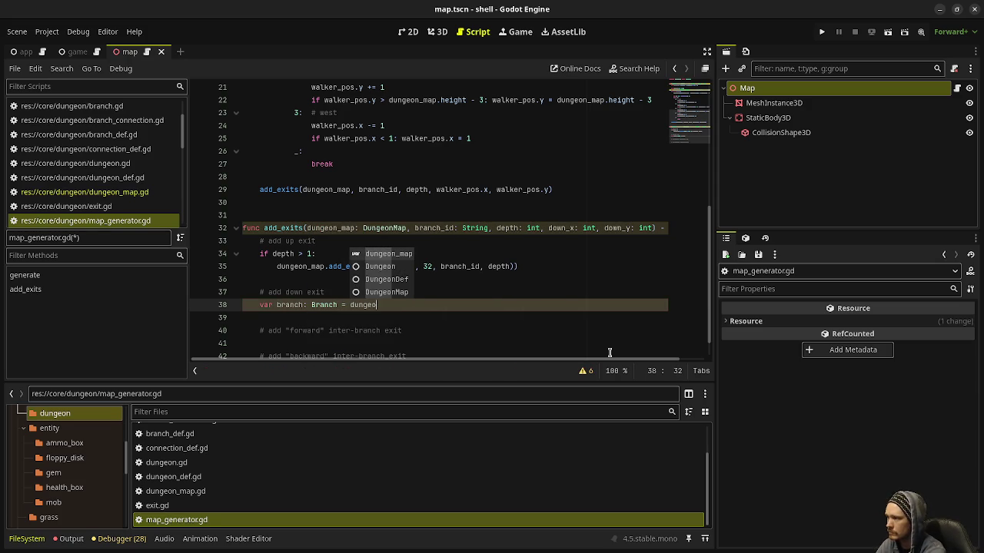
pyautogui.write('n_map.')
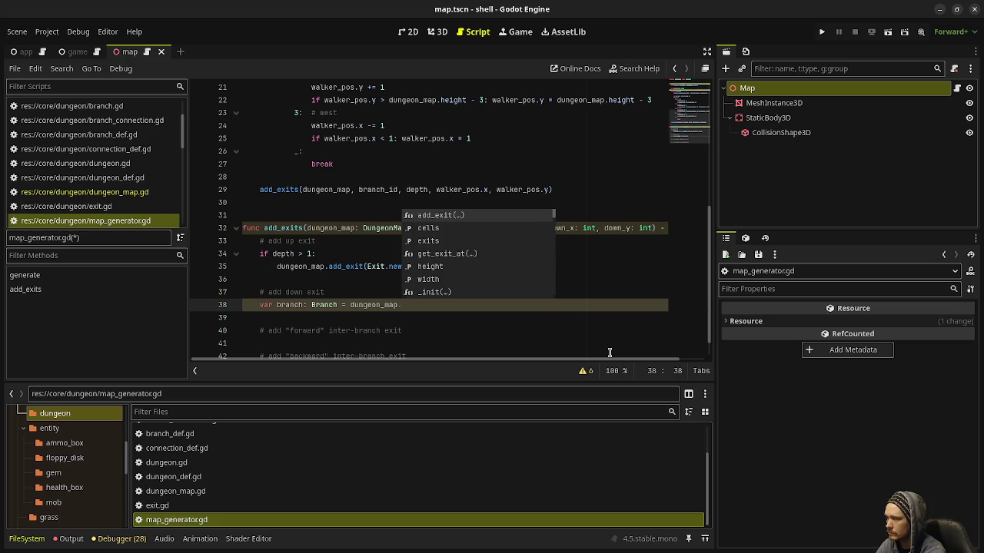
pyautogui.press('BackSpace')
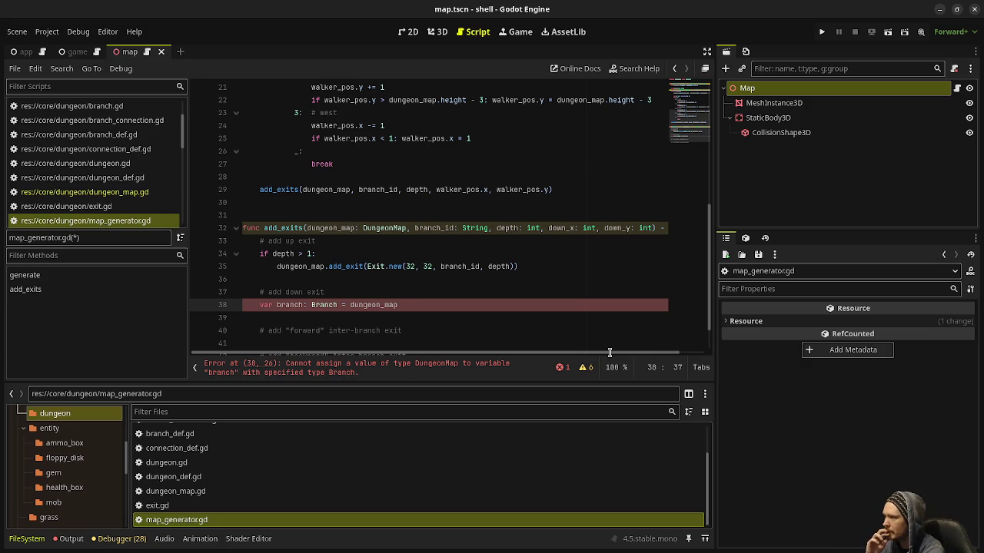
# Step: Add a 'dungeon: Dungeon' parameter to add_exits, pass dungeon in its call, and save
pyautogui.click(307, 228)
pyautogui.write('dungeon')
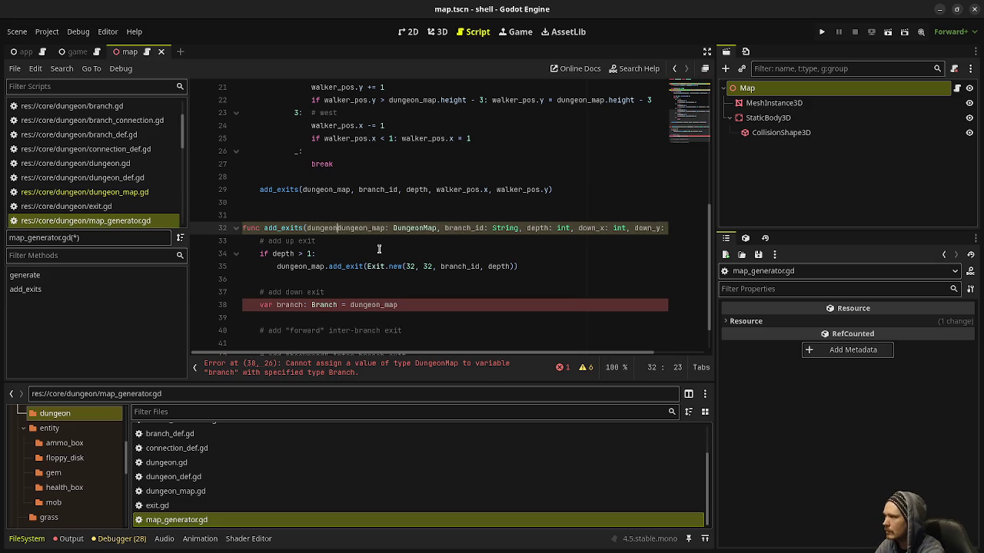
pyautogui.write(': Dungeon,')
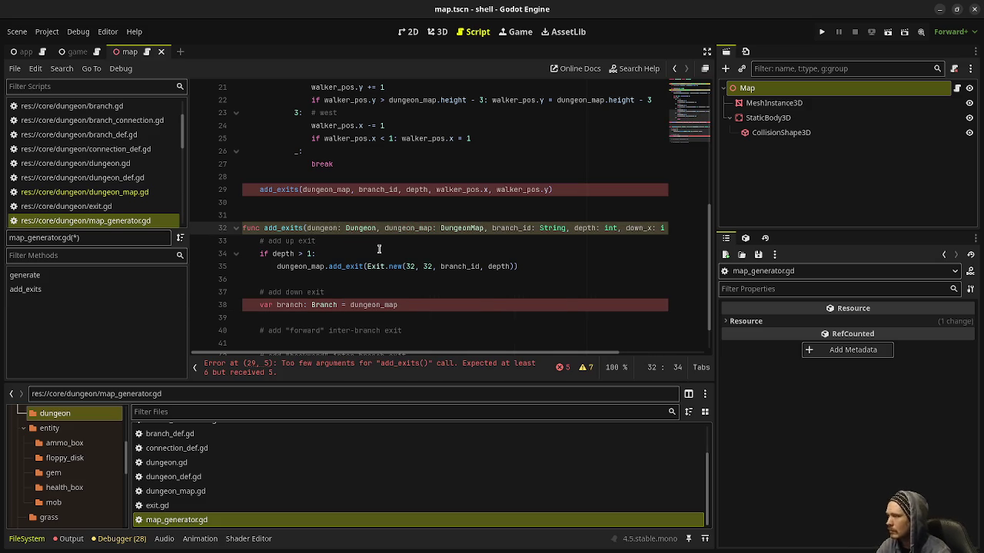
pyautogui.doubleClick(375, 304)
pyautogui.write('dun')
pyautogui.press('Return')
pyautogui.press('Up')
pyautogui.press('Up')
pyautogui.press('Up')
pyautogui.press('Down')
pyautogui.press('Down')
pyautogui.press('Left')
pyautogui.press('Left')
pyautogui.press('Left')
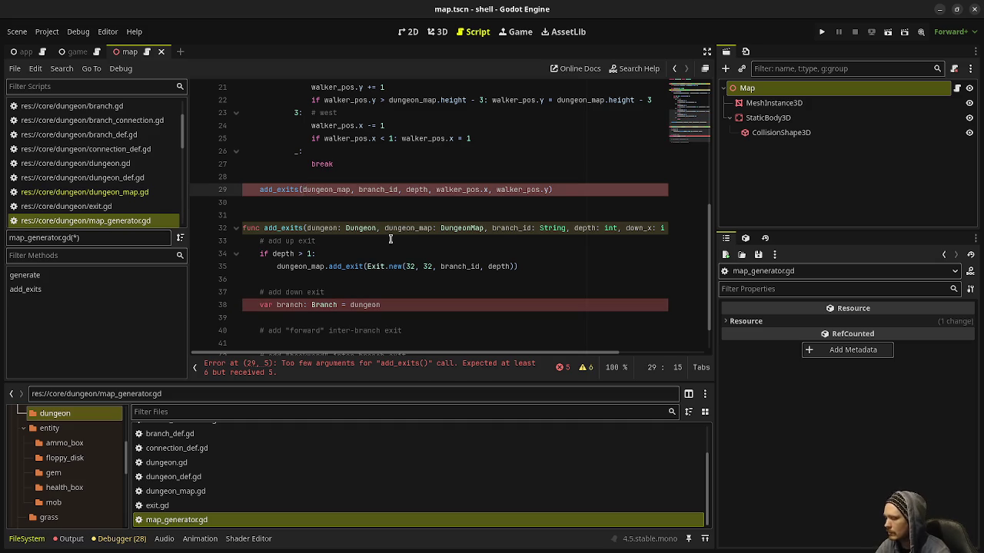
pyautogui.write('dungeon,')
pyautogui.hotkey('ctrl', 's')
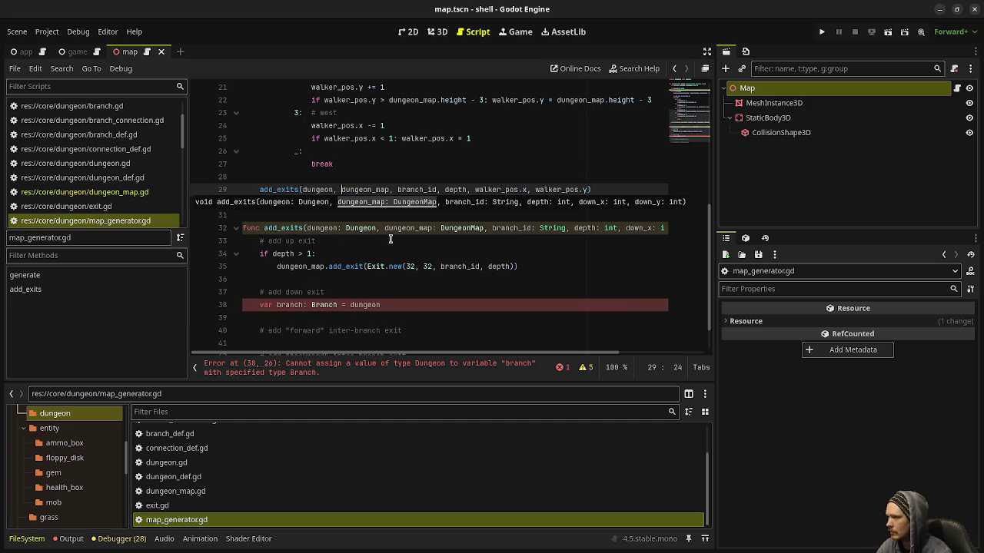
# Step: Complete line 38 as 'var branch: Branch = dungeon.branches.get(branch_id)'
pyautogui.click(378, 305)
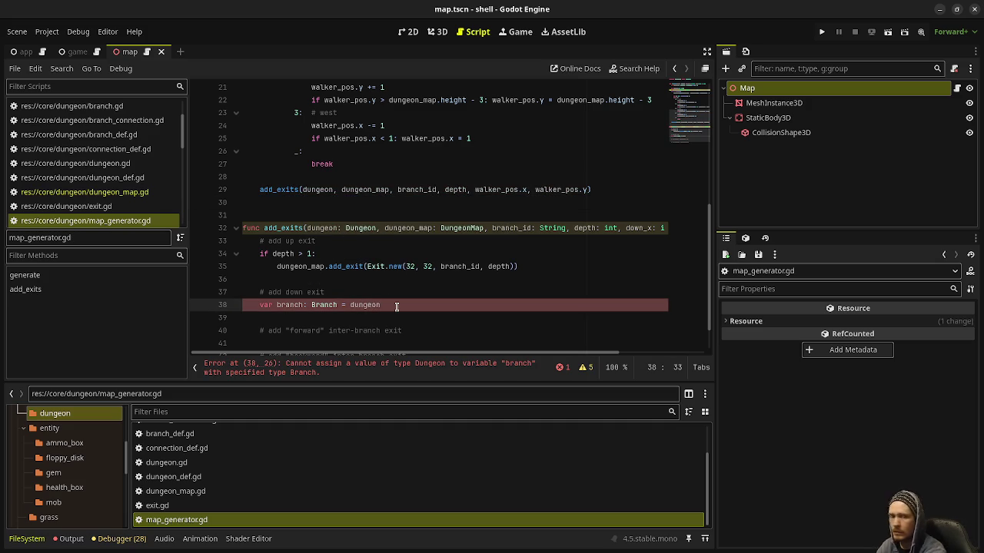
pyautogui.write('.branches.')
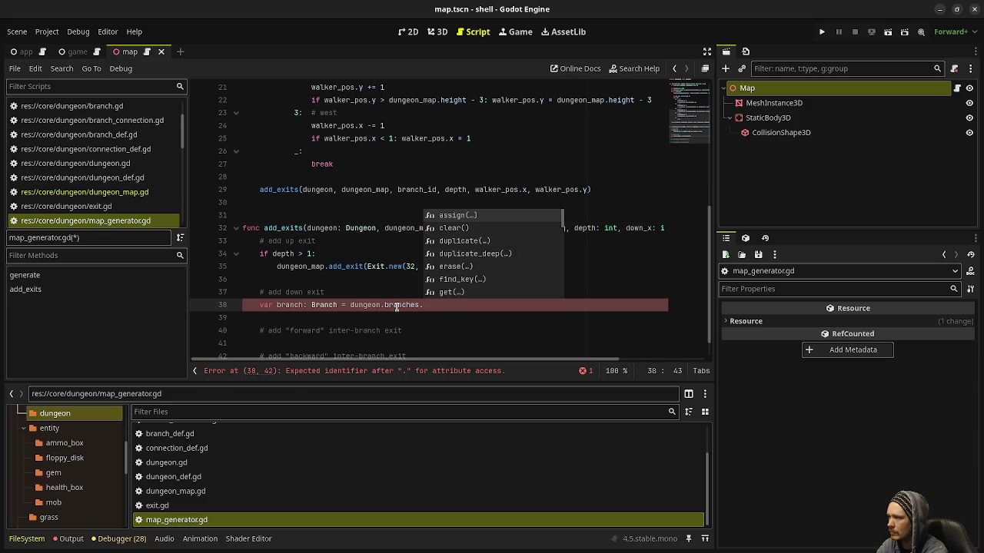
pyautogui.write('get')
pyautogui.press('Return')
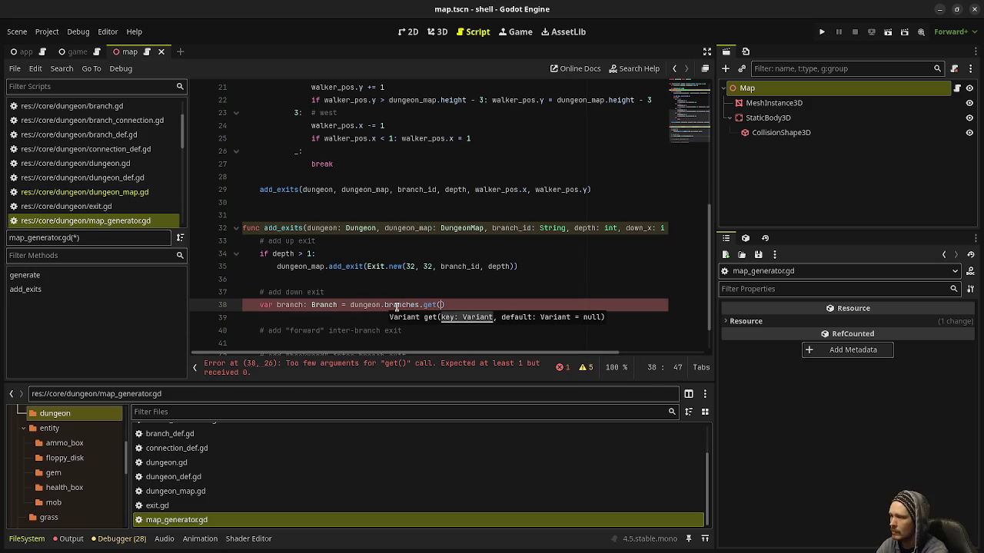
pyautogui.write('branch_id')
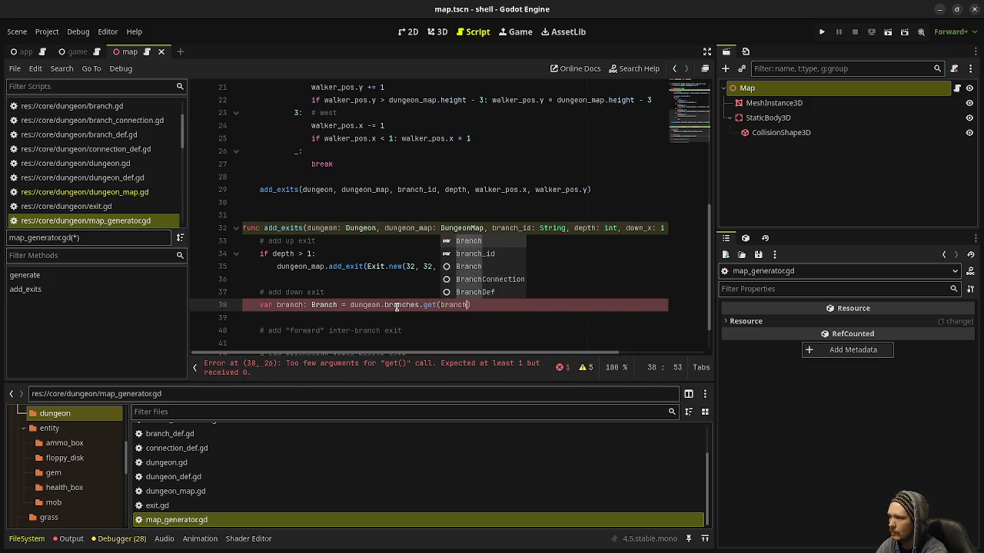
pyautogui.write(')')
pyautogui.press('Return')
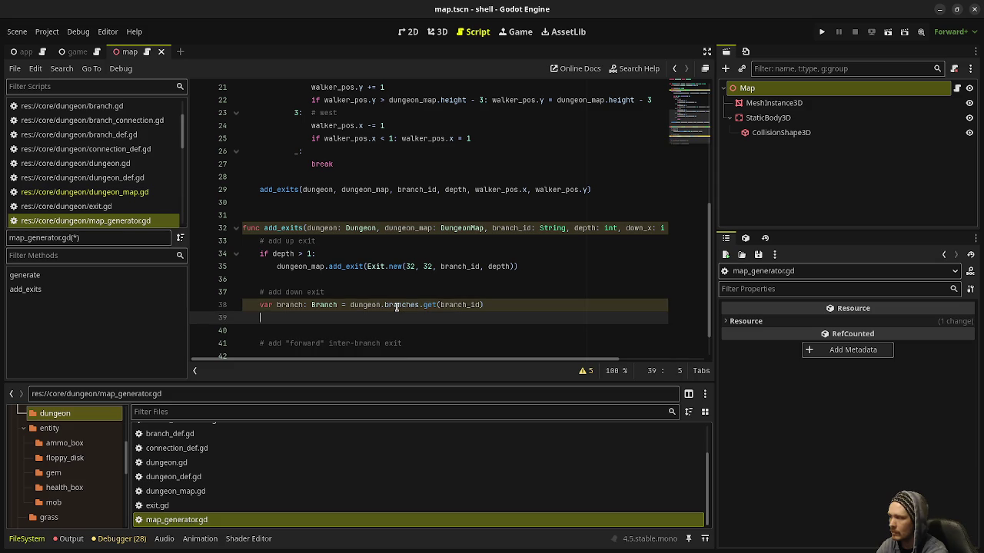
# Step: Add an if block below branch.max_depth calling dungeon_map.add_exit(Exit.new(down_x, down_y, branch_id, depth + 1))
pyautogui.write('f')
pyautogui.press('BackSpace')
pyautogui.write('if floor')
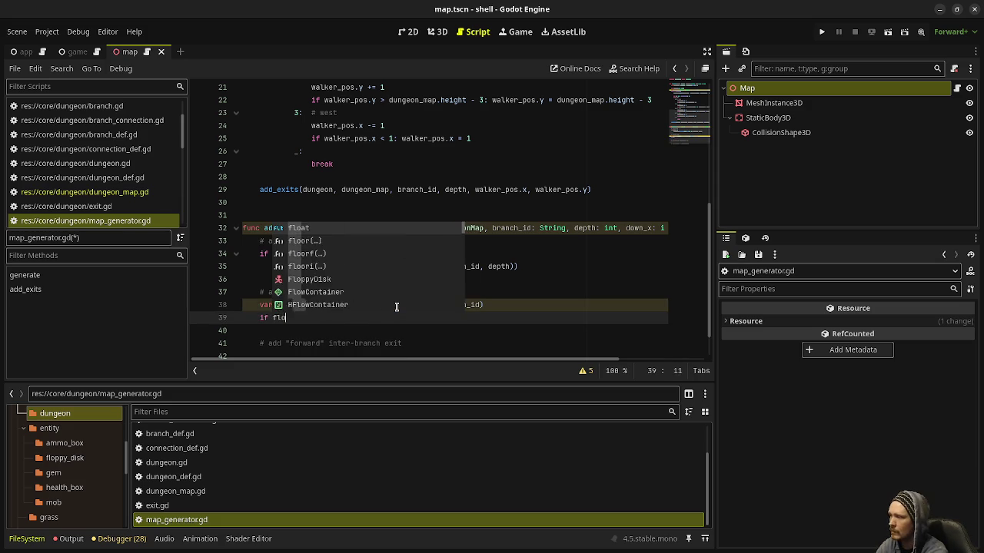
pyautogui.write(' < branch.d')
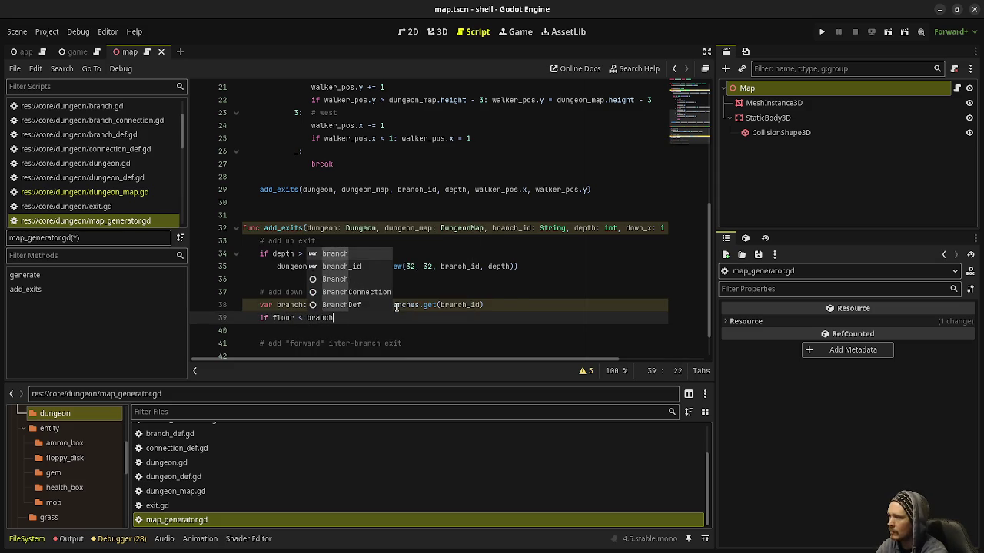
pyautogui.press('BackSpace')
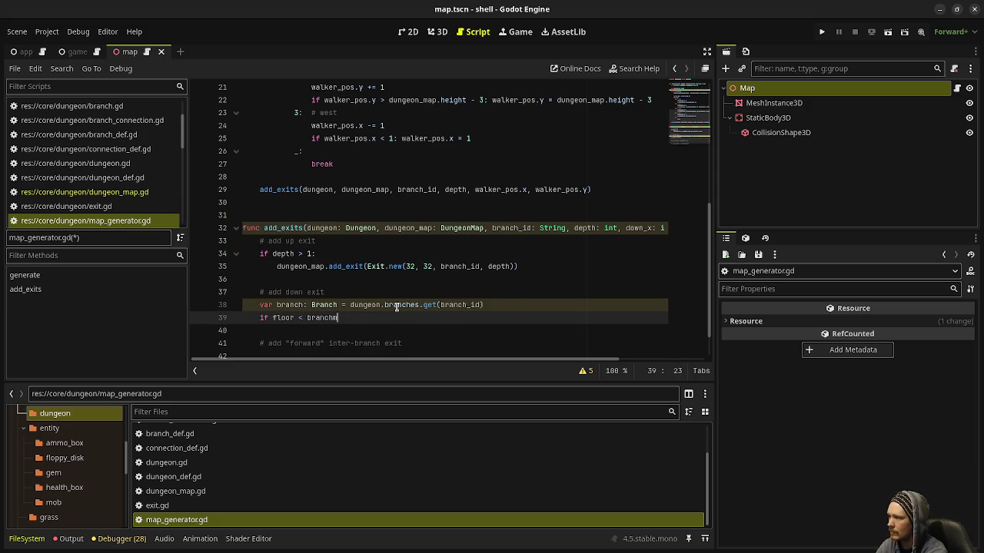
pyautogui.write('max_depth')
pyautogui.write(':')
pyautogui.press('Return')
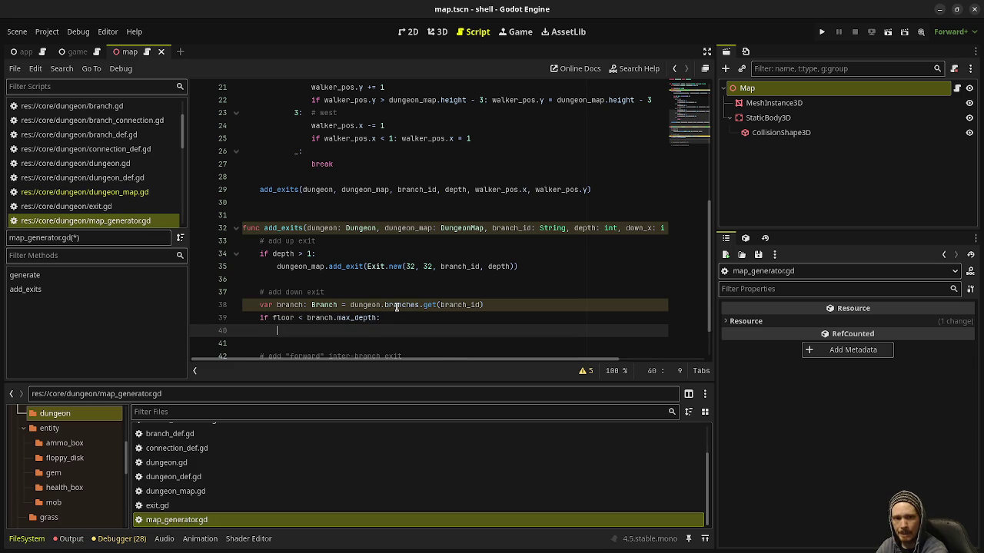
pyautogui.write('dungeon')
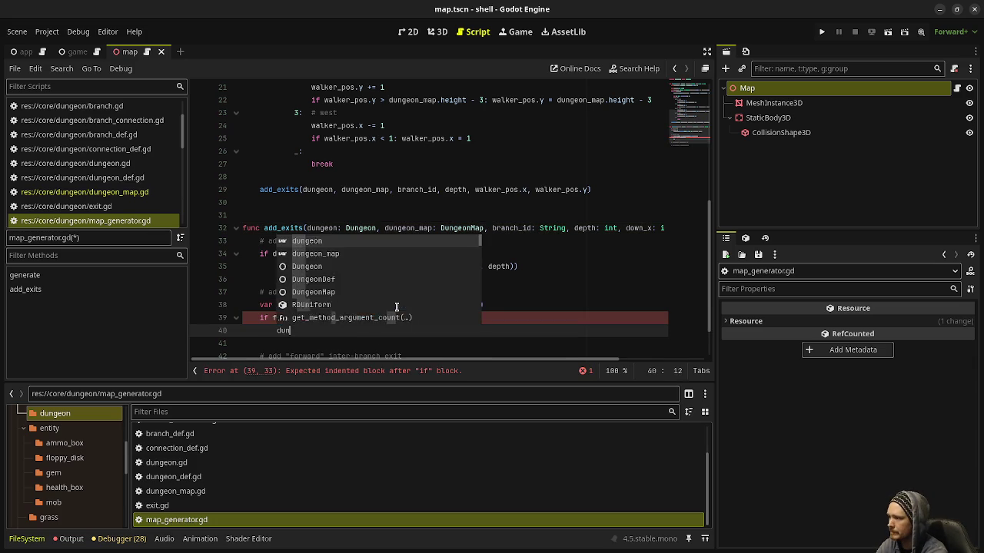
pyautogui.write('_map.add_exit(')
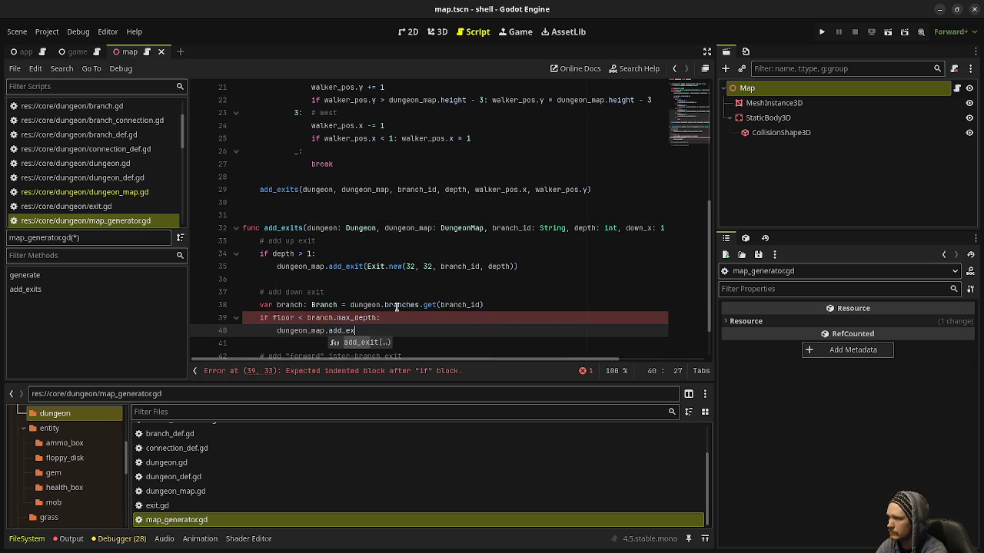
pyautogui.write('Exit.new(')
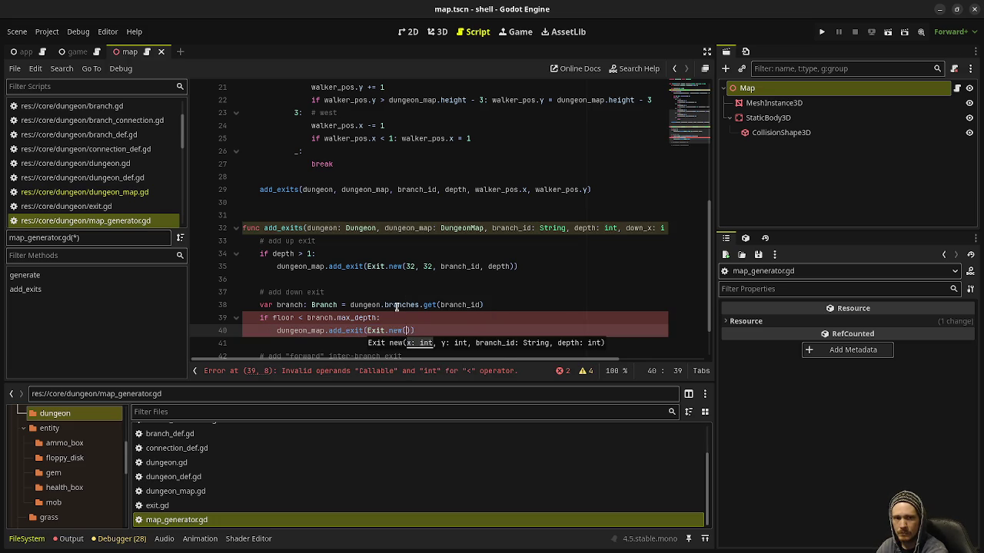
pyautogui.write('down_x, down_y, ')
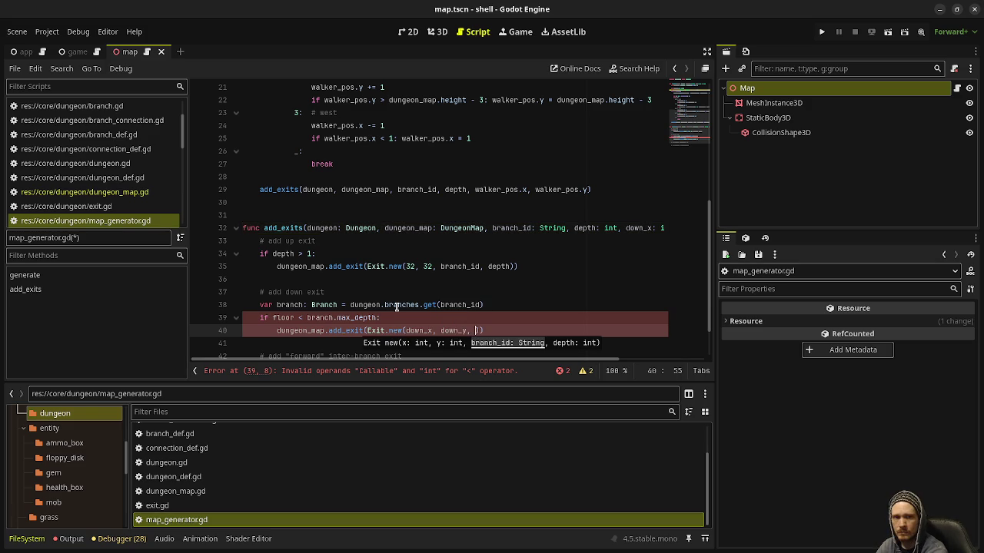
pyautogui.write('branch_id, ')
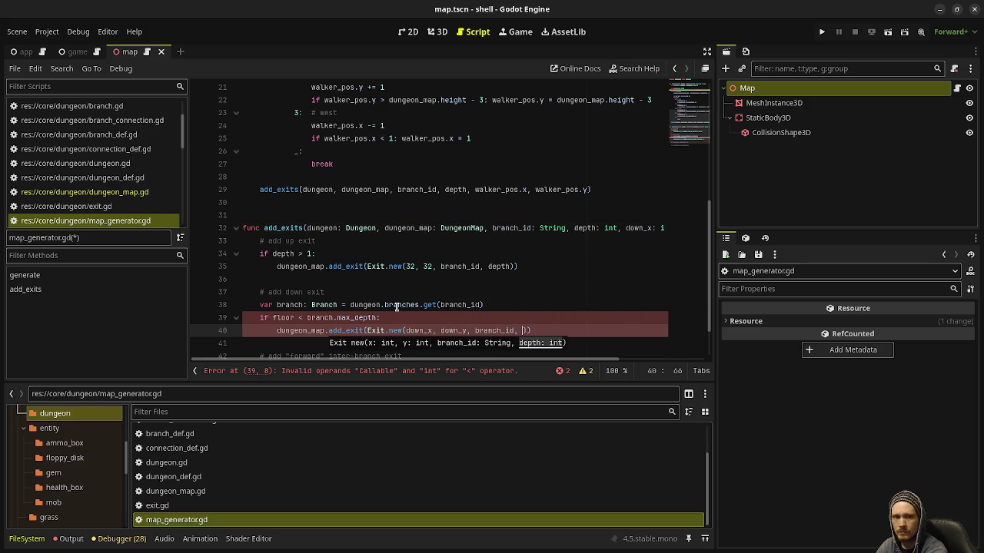
pyautogui.write('depth +=')
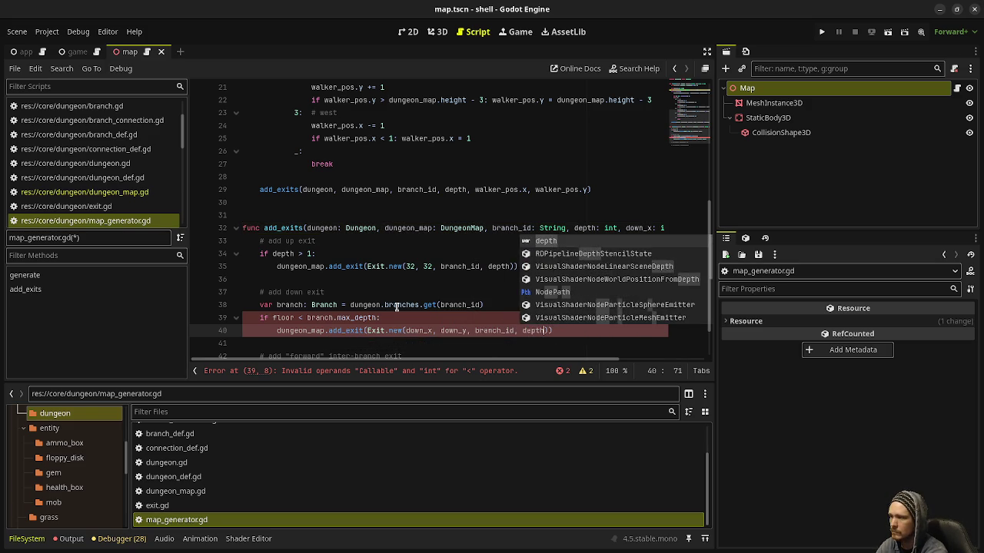
pyautogui.press('BackSpace')
pyautogui.write('1')
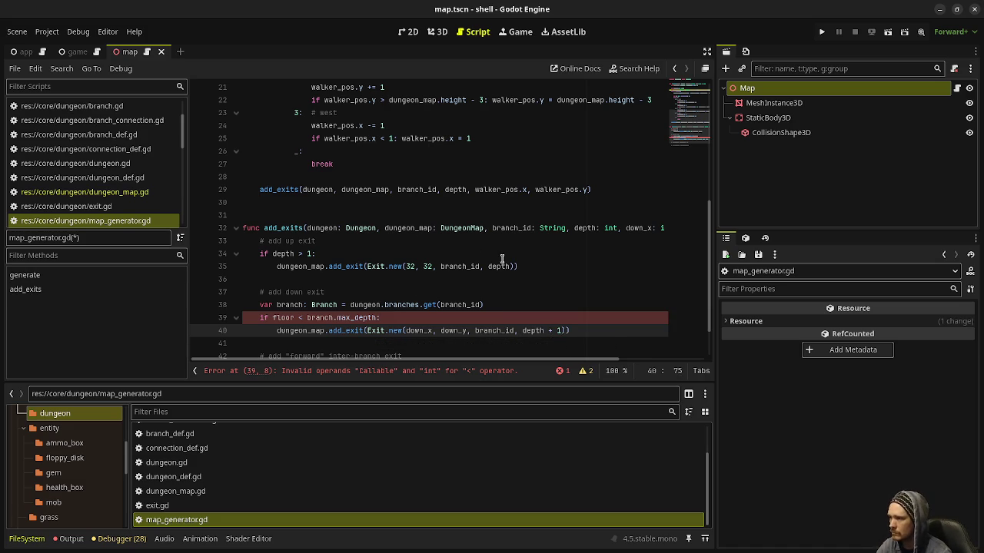
# Step: Adjust the up exit's depth argument and change 'floor' to 'depth' in the if condition
pyautogui.click(508, 266)
pyautogui.write('+ 1')
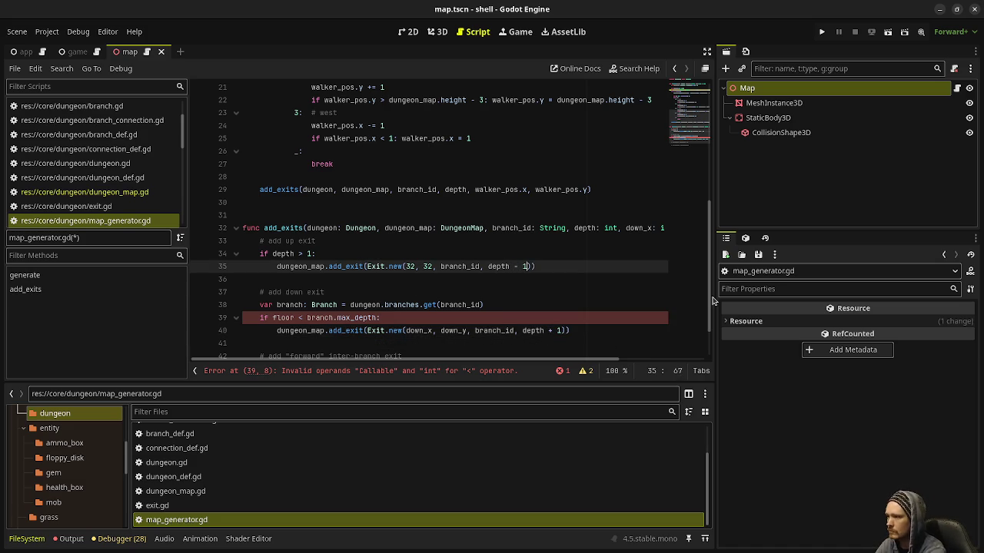
pyautogui.click(552, 292)
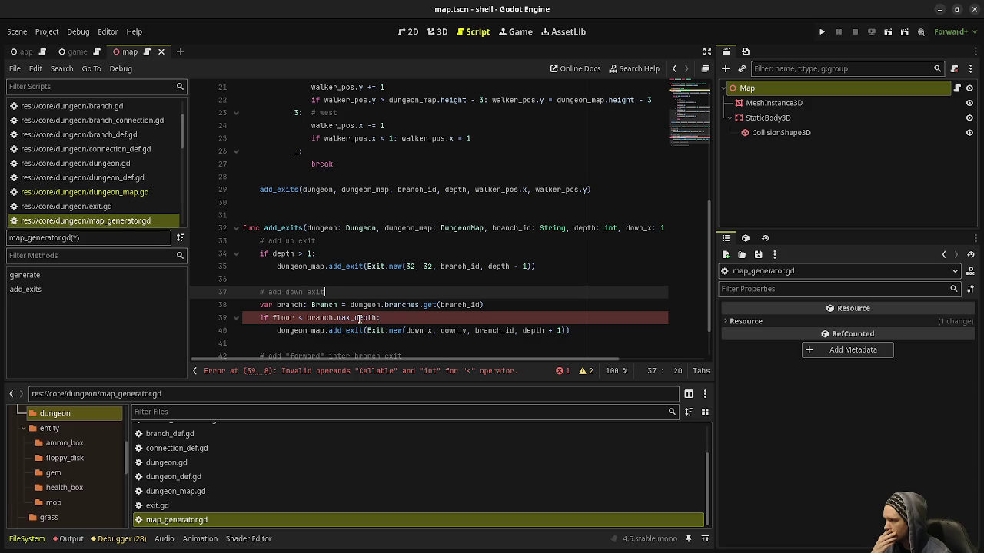
pyautogui.moveTo(359, 320)
pyautogui.doubleClick(292, 317)
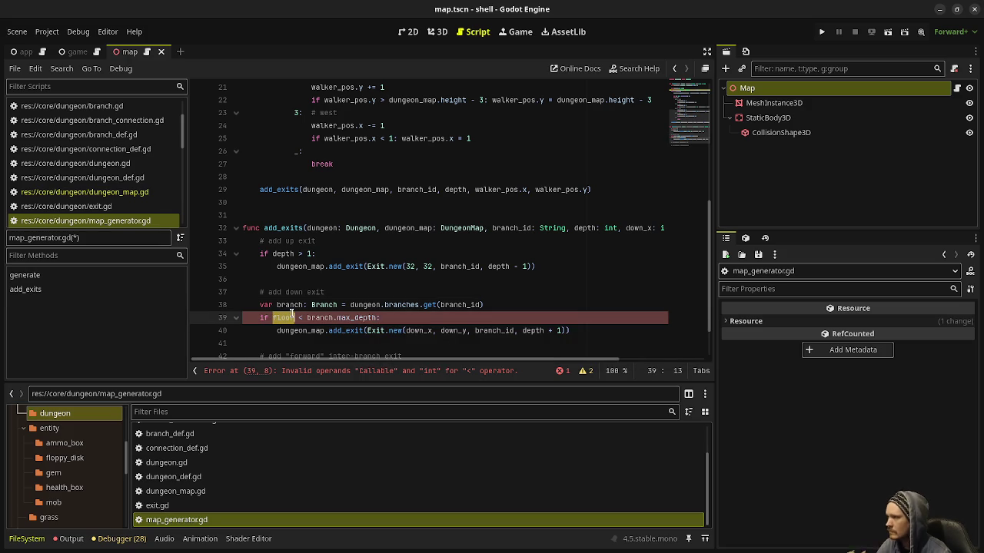
pyautogui.write('depth')
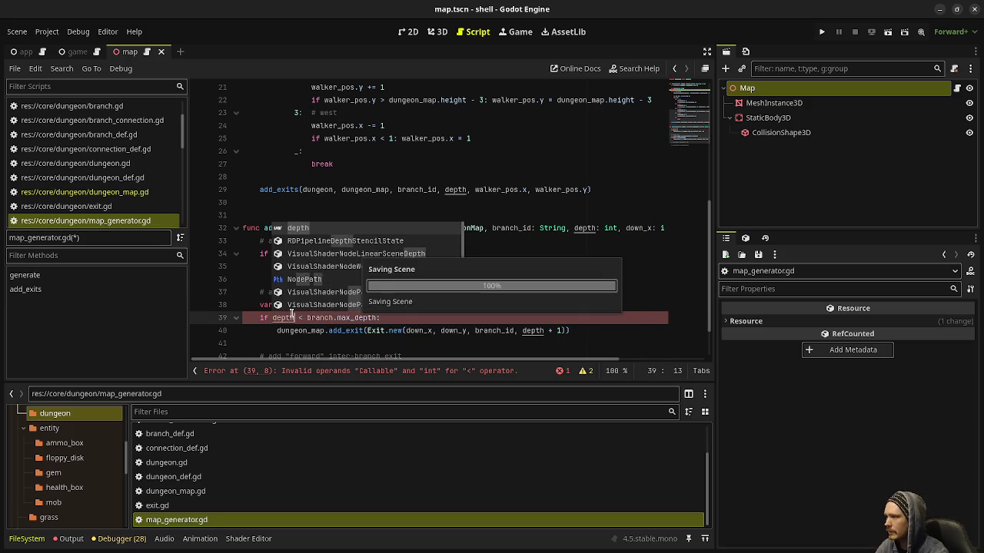
pyautogui.press('End')
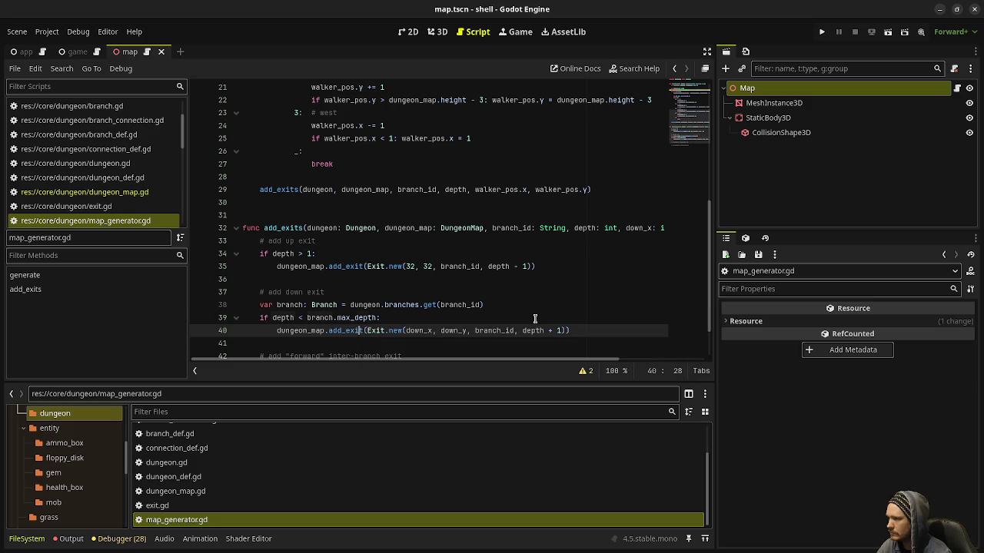
pyautogui.scroll(-1, 466, 314)
pyautogui.scroll(-1, 463, 317)
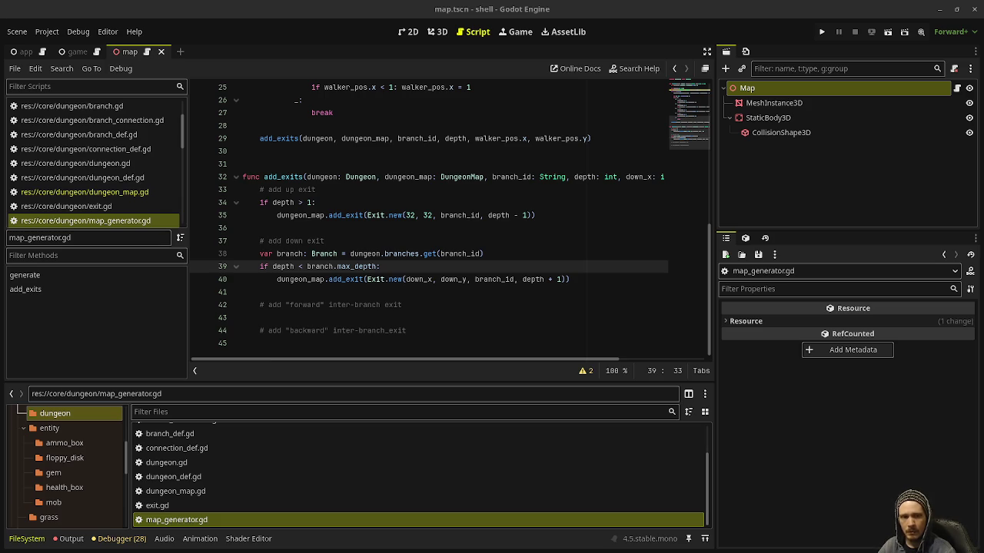
pyautogui.click(422, 305)
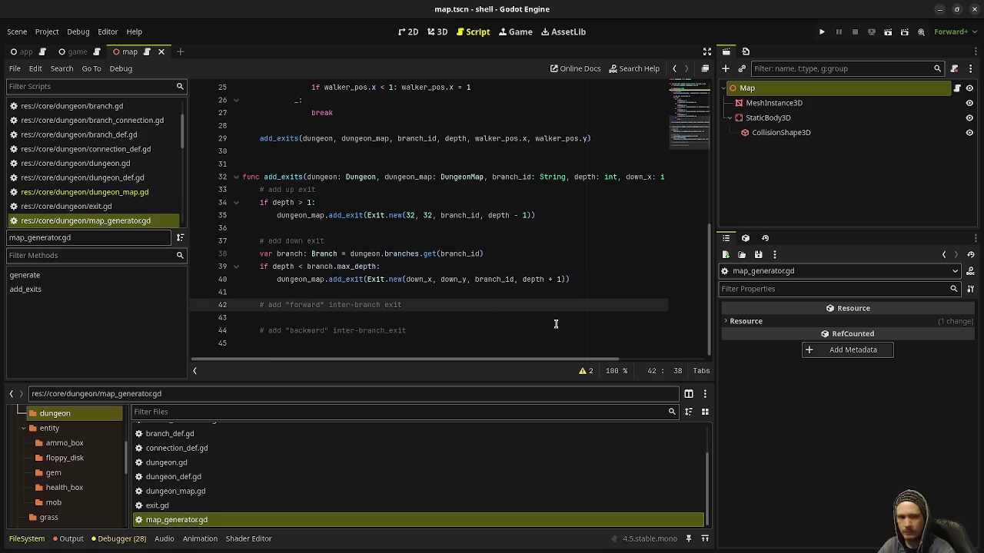
# Step: Add 'for conn in dungeon.get_connections_from(branch_id):' with a 'pass' body under the forward-exit comment
pyautogui.press('Return')
pyautogui.write('for ')
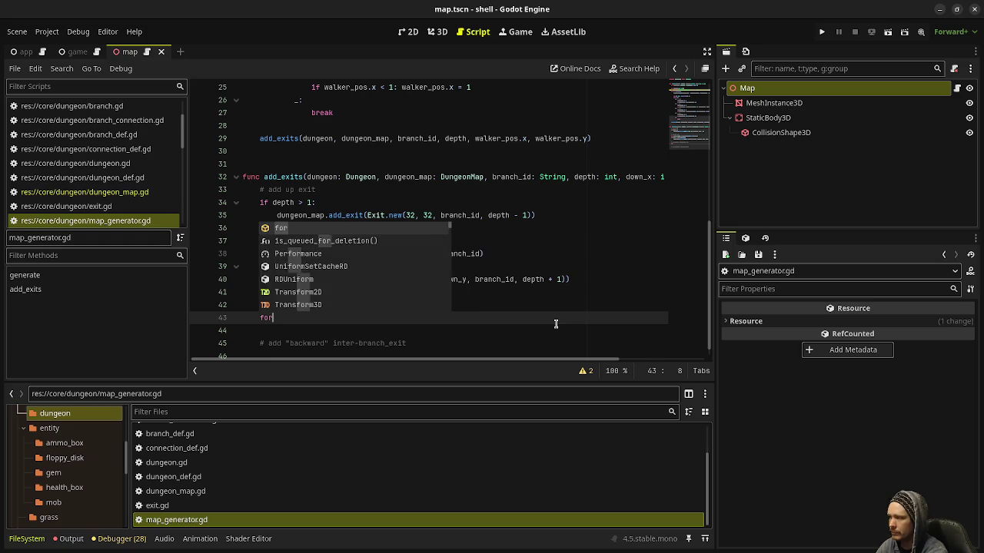
pyautogui.write('conn')
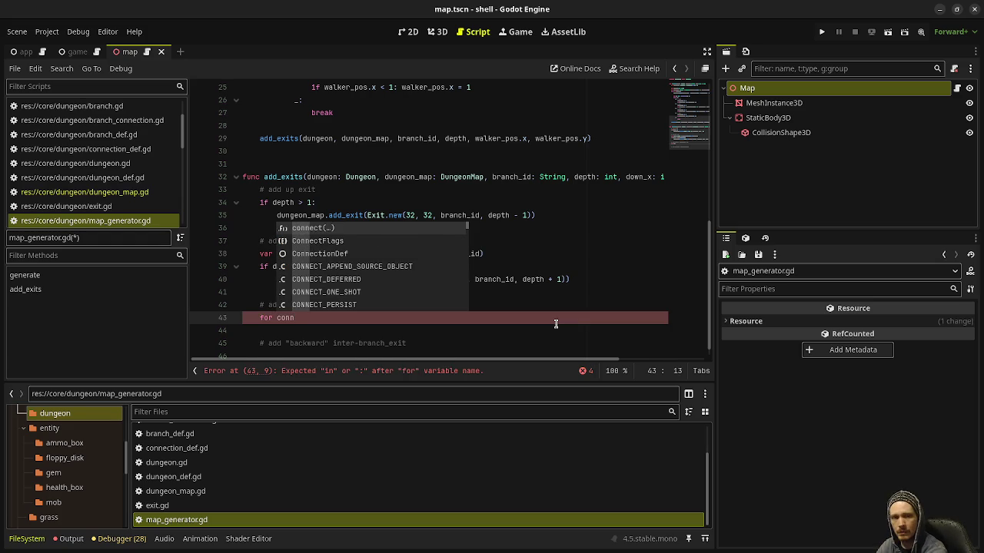
pyautogui.write(' in dungeon.get')
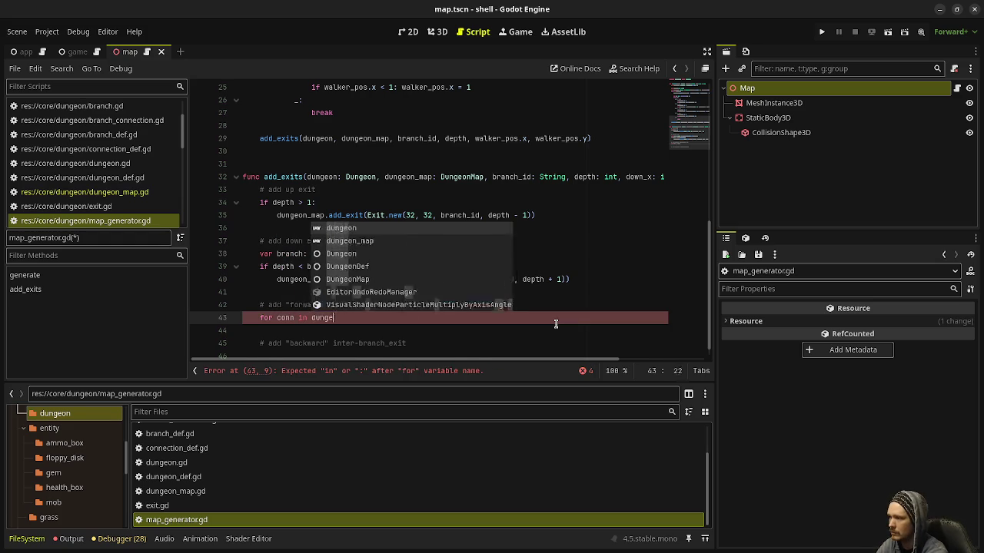
pyautogui.write('_connect')
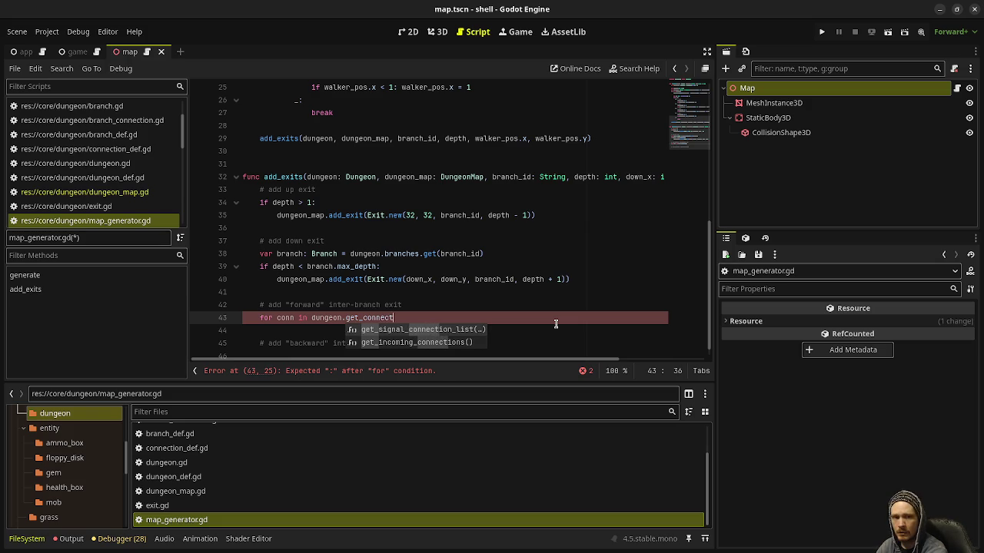
pyautogui.write('ions')
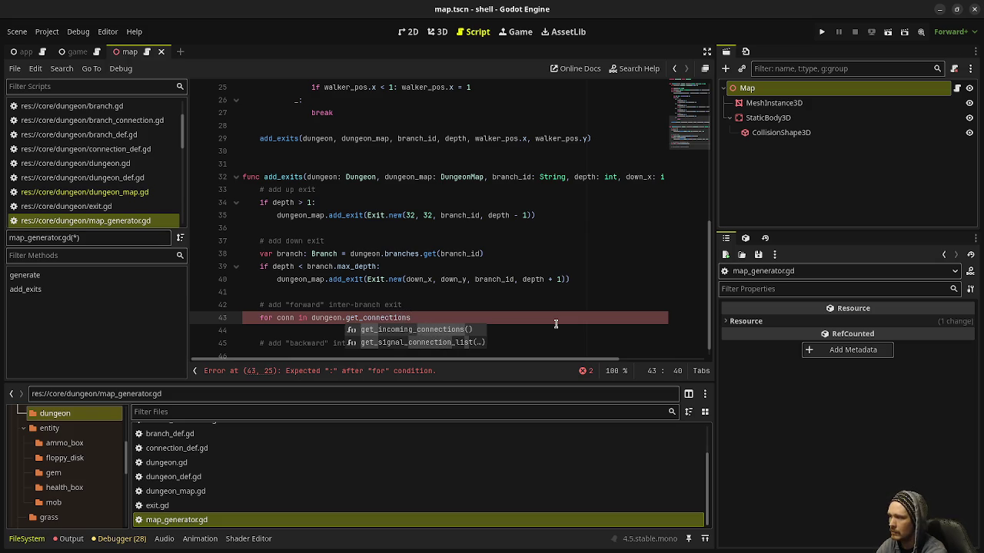
pyautogui.write('_')
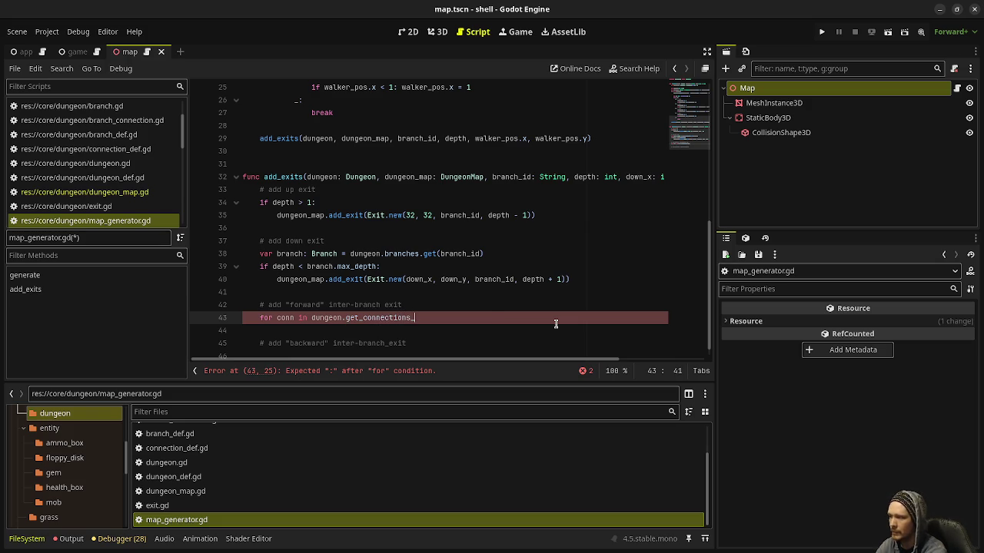
pyautogui.write('from(branch')
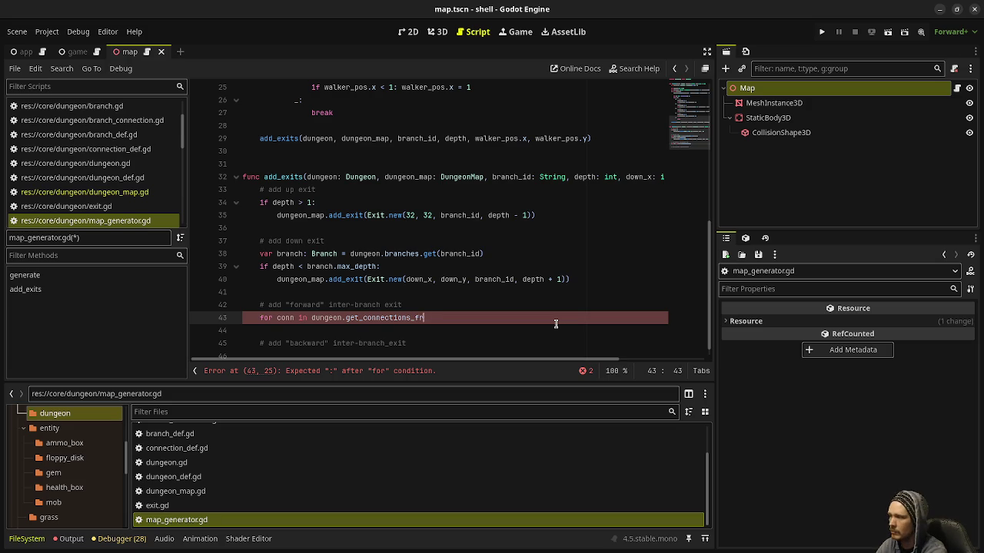
pyautogui.write('_id)')
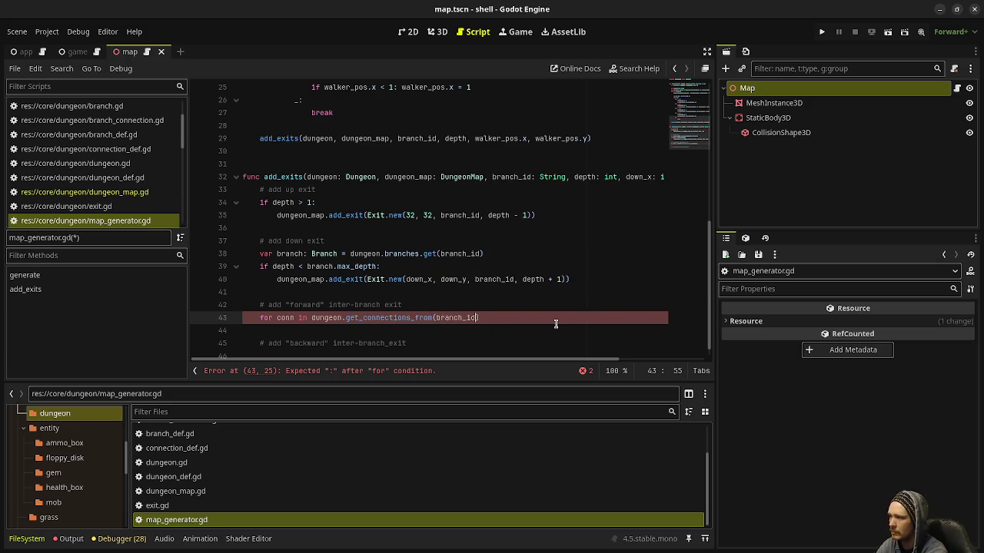
pyautogui.write(':')
pyautogui.press('Return')
pyautogui.write('pass')
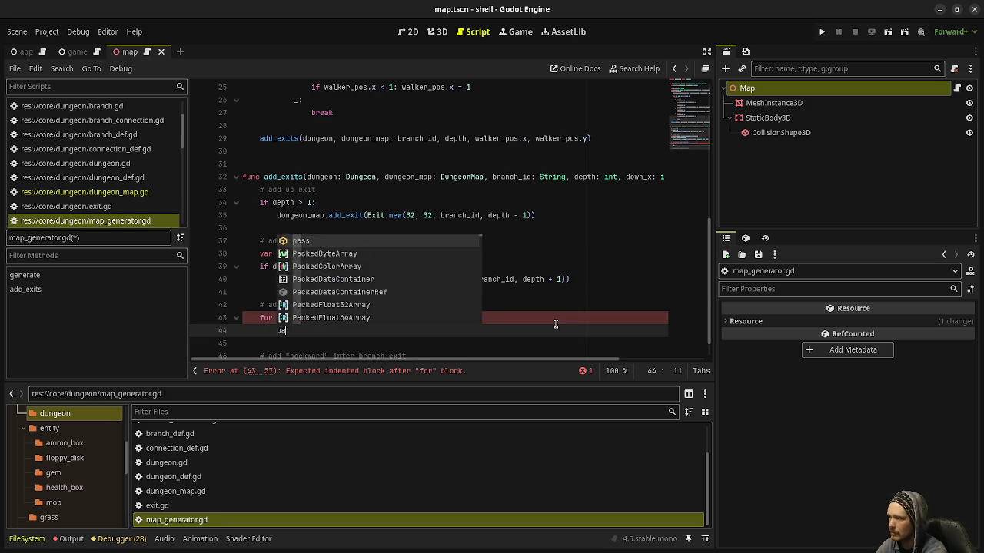
pyautogui.scroll(8, 385, 235)
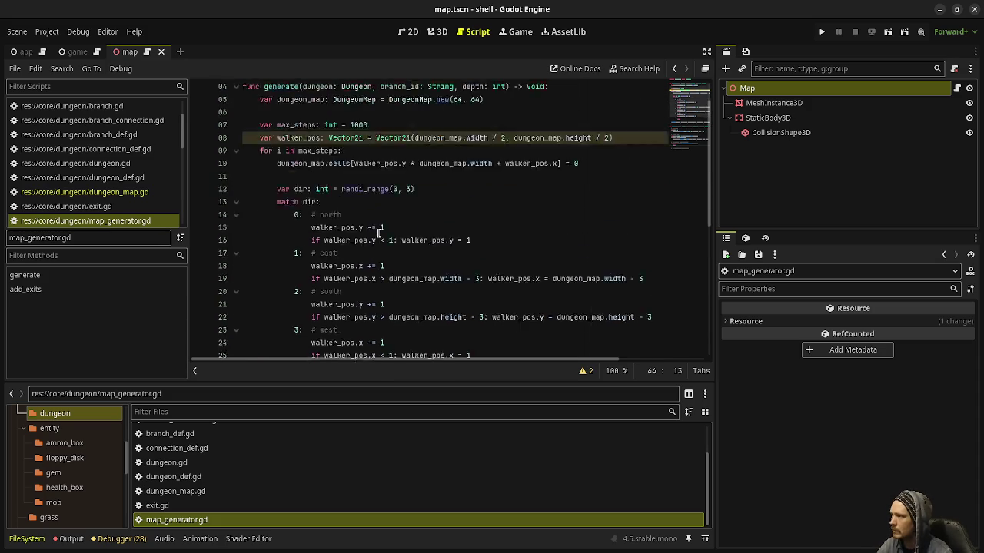
# Step: Open dungeon.gd and declare 'func get_connections_from(branch_id: String)' after getCurrentMap
pyautogui.click(303, 462)
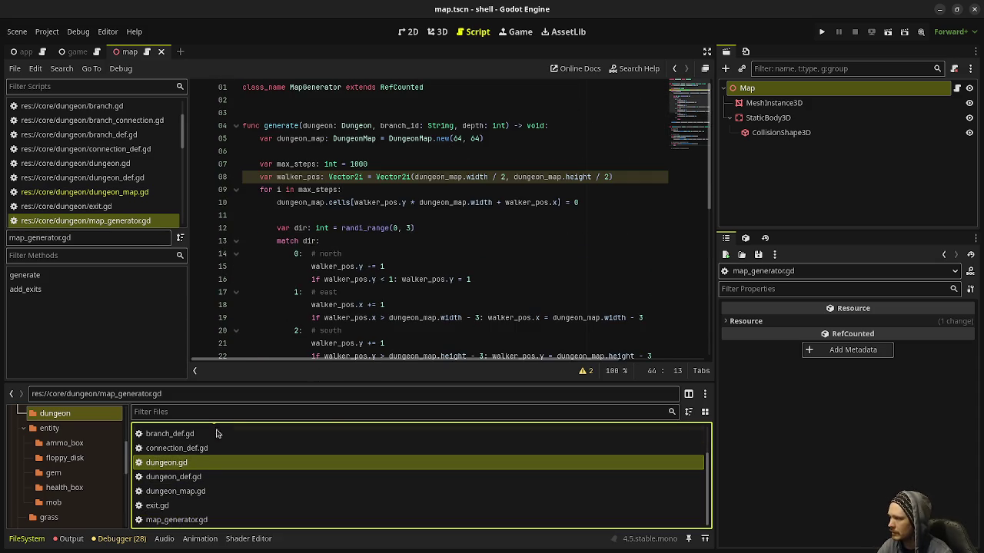
pyautogui.doubleClick(223, 462)
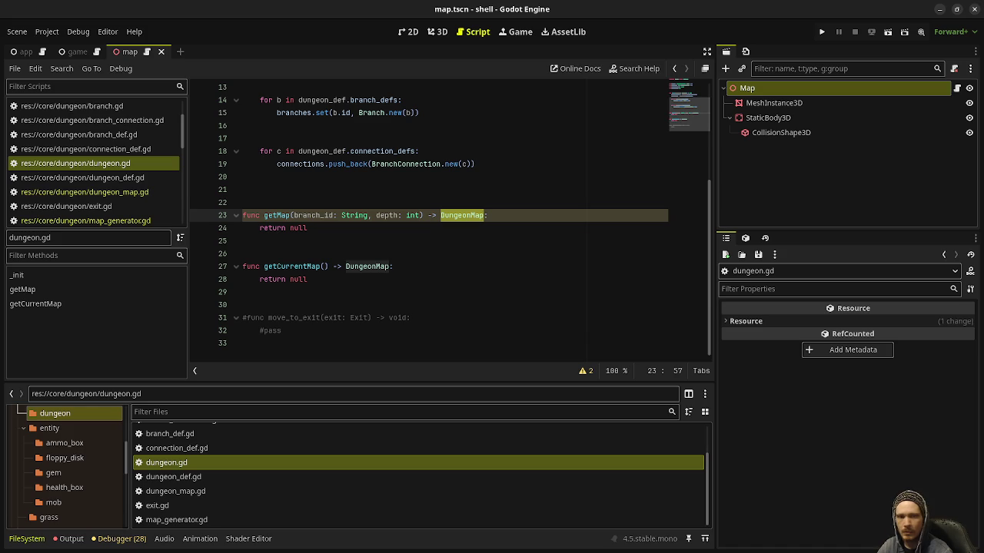
pyautogui.click(340, 283)
pyautogui.click(317, 306)
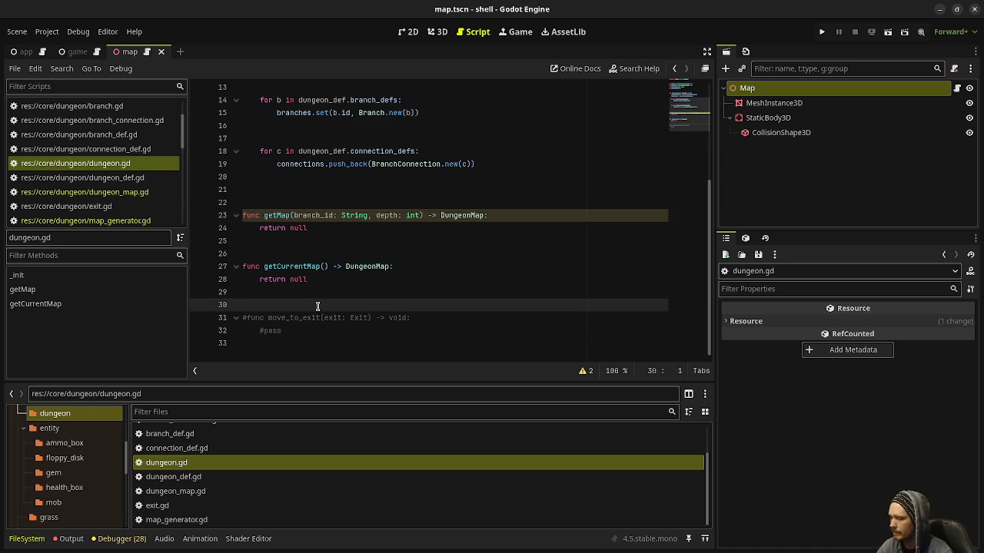
pyautogui.press('Return')
pyautogui.write('func get_con')
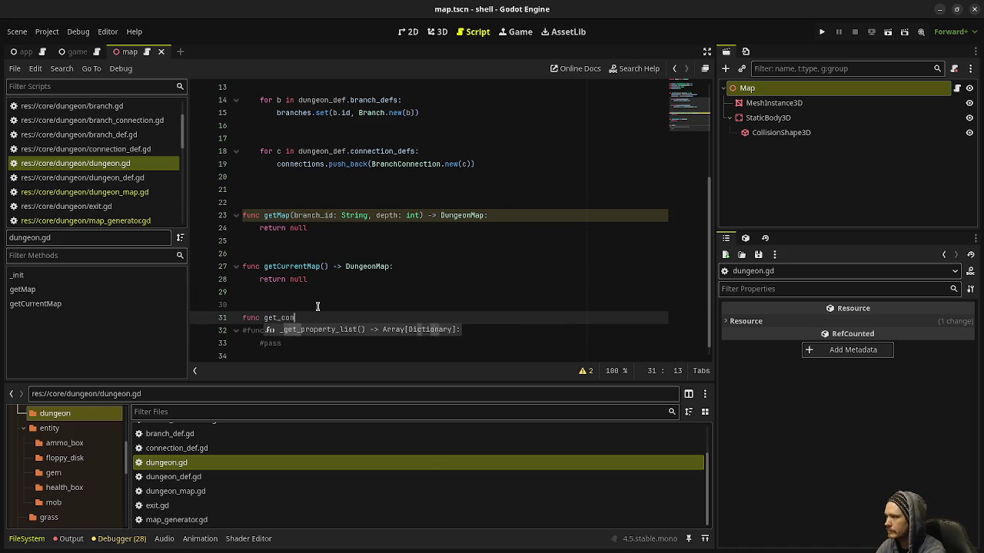
pyautogui.write('nections_from(branch_id: Stirn')
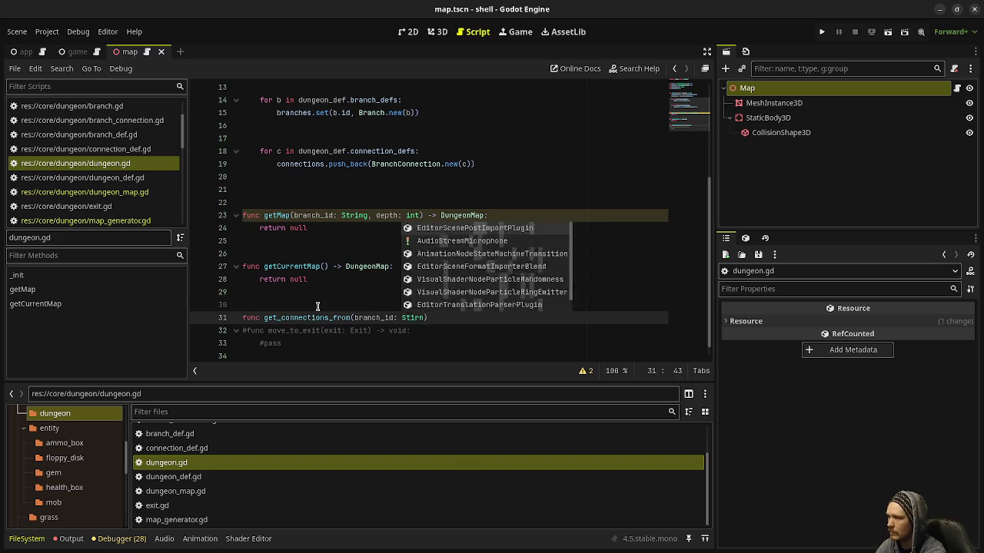
pyautogui.press('BackSpace')
pyautogui.press('BackSpace')
pyautogui.press('BackSpace')
pyautogui.write('ring) -> void:')
pyautogui.press('Return')
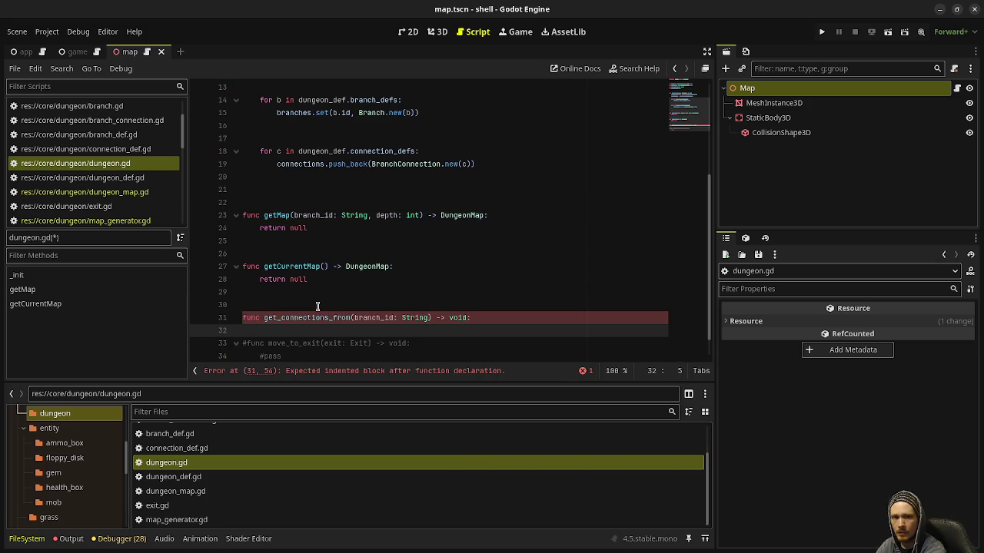
# Step: Loop 'for c in connections' and return c when c.from_branch_id == branch_id
pyautogui.write('return conne')
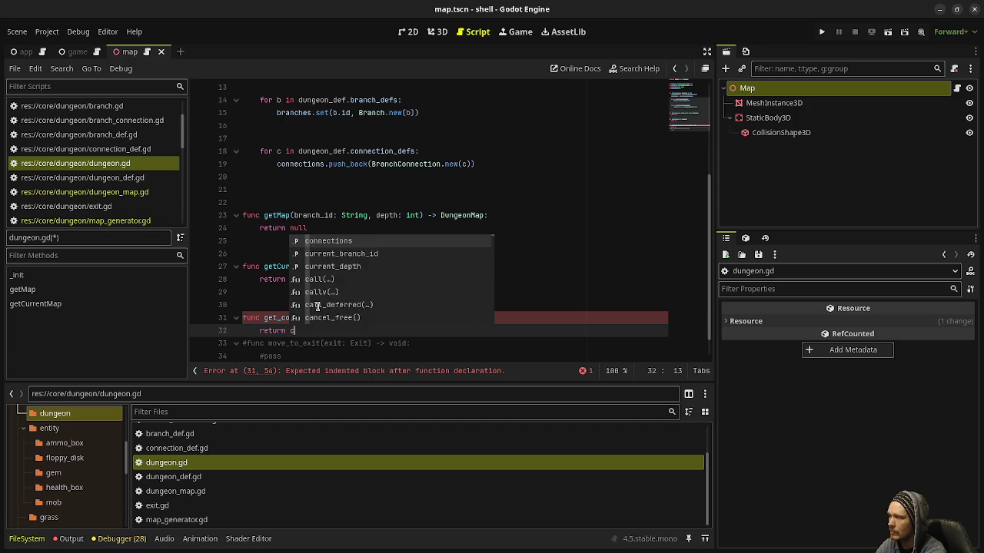
pyautogui.write('ctions')
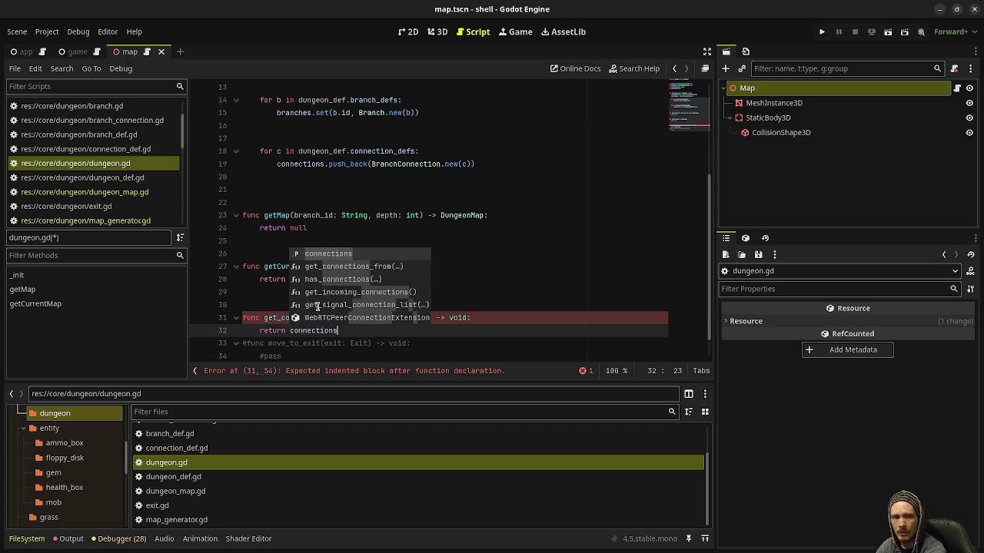
pyautogui.press('BackSpace')
pyautogui.press('BackSpace')
pyautogui.press('BackSpace')
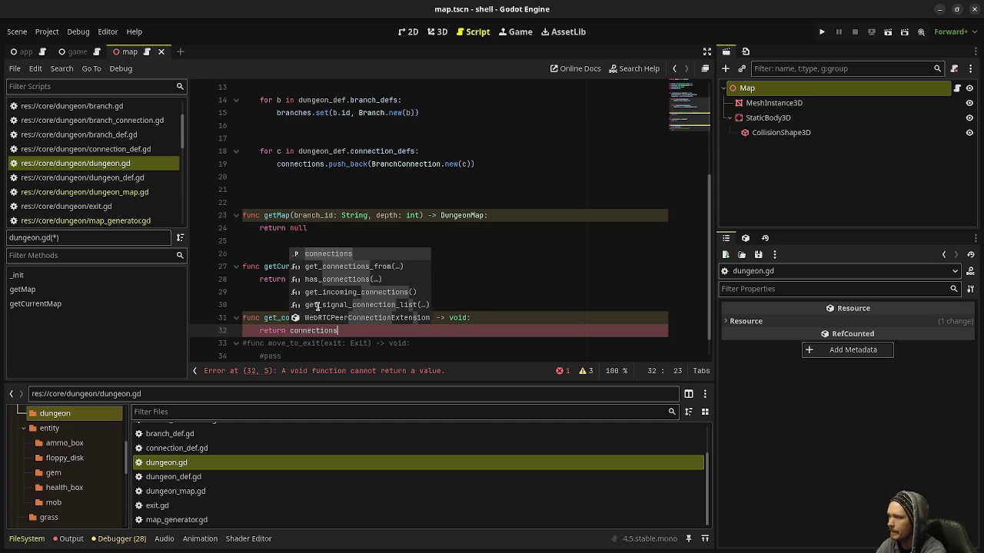
pyautogui.press('BackSpace')
pyautogui.press('BackSpace')
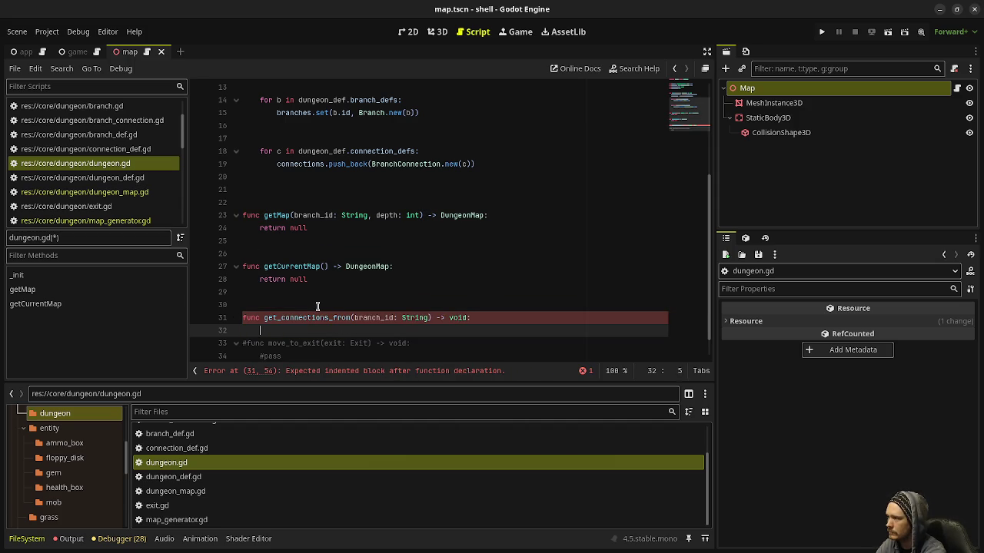
pyautogui.write('for i in connections')
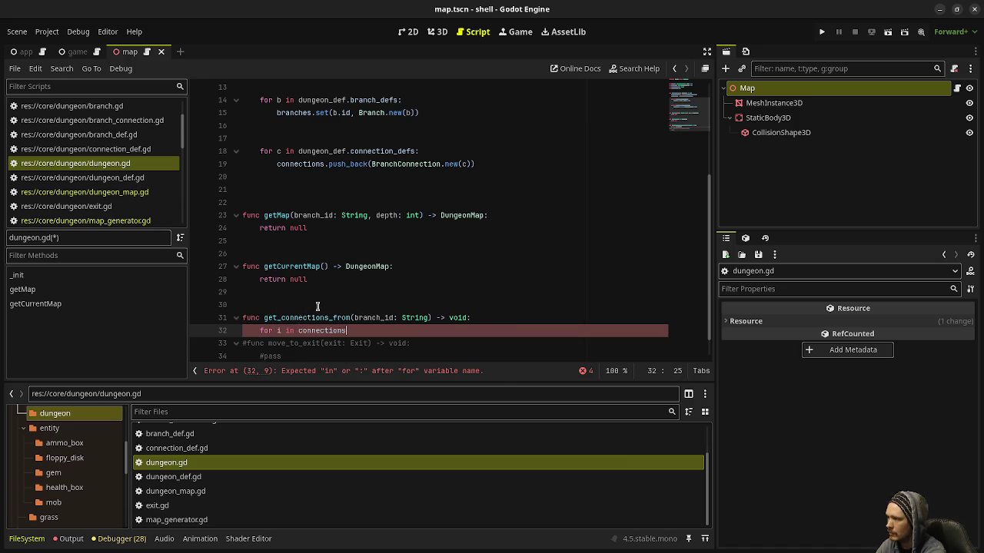
pyautogui.press('BackSpace')
pyautogui.press('BackSpace')
pyautogui.press('BackSpace')
pyautogui.write('c in')
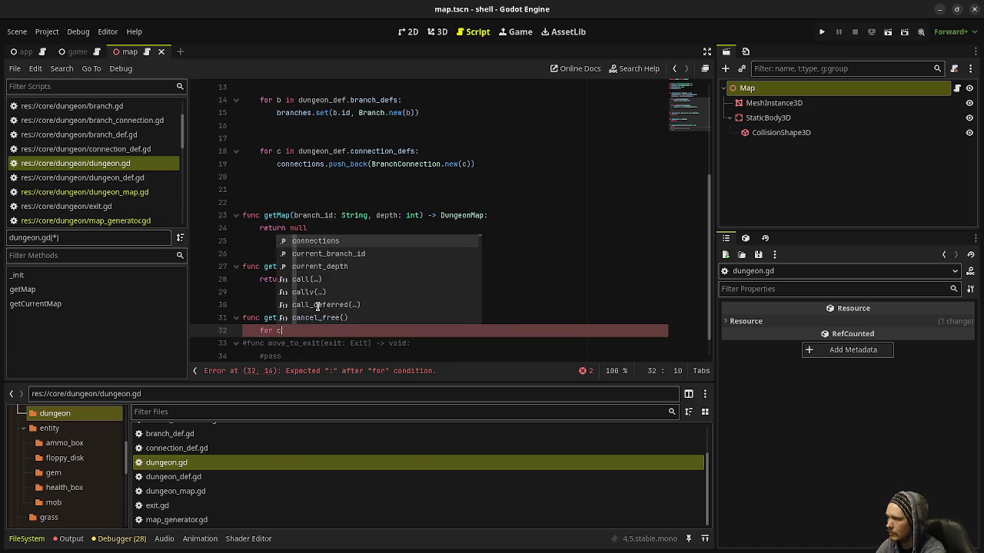
pyautogui.write(' connections:')
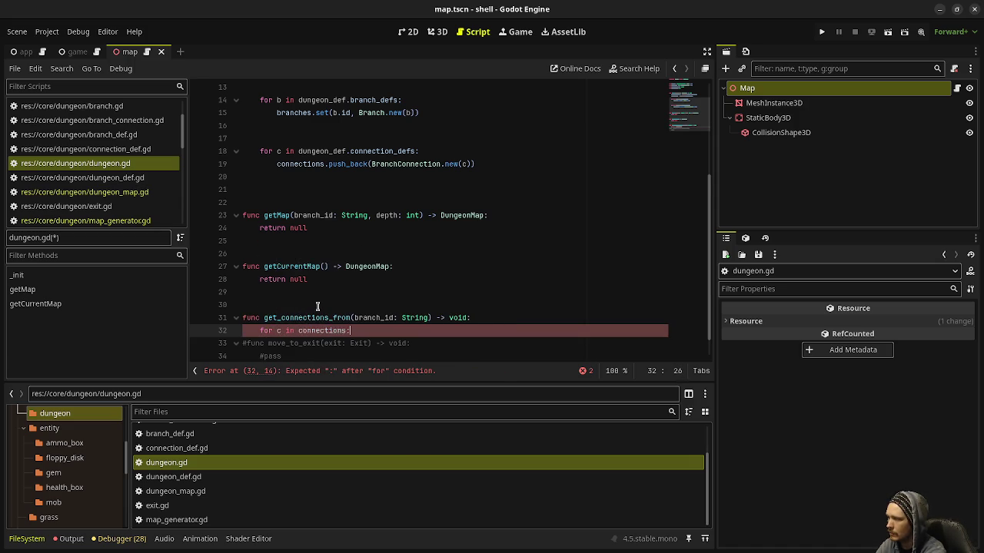
pyautogui.press('Return')
pyautogui.write('if c.bran')
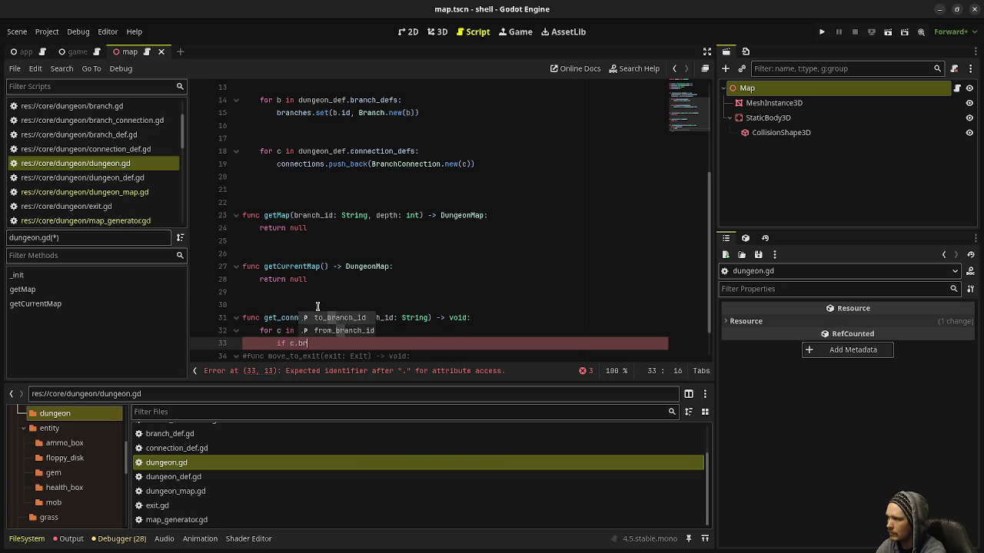
pyautogui.press('Return')
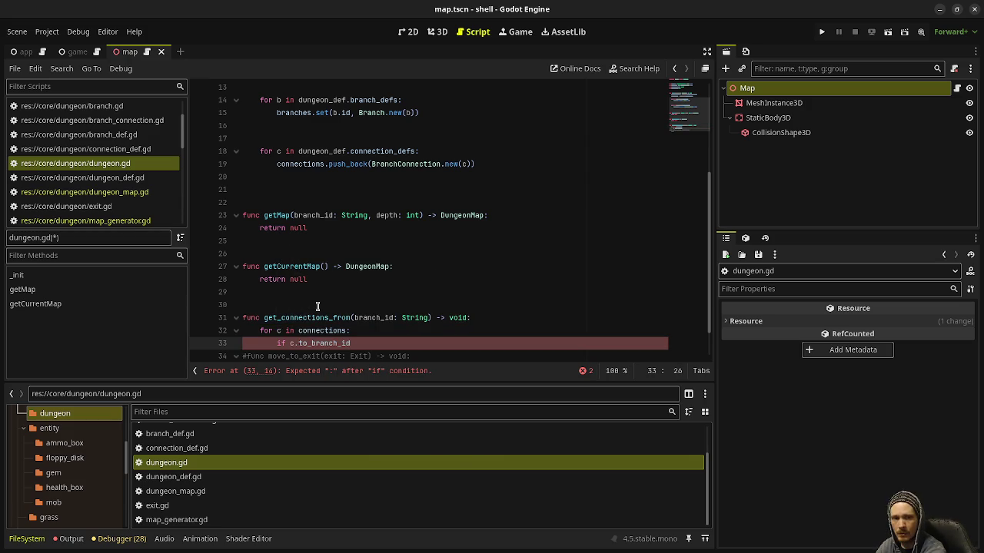
pyautogui.press('BackSpace')
pyautogui.press('BackSpace')
pyautogui.press('BackSpace')
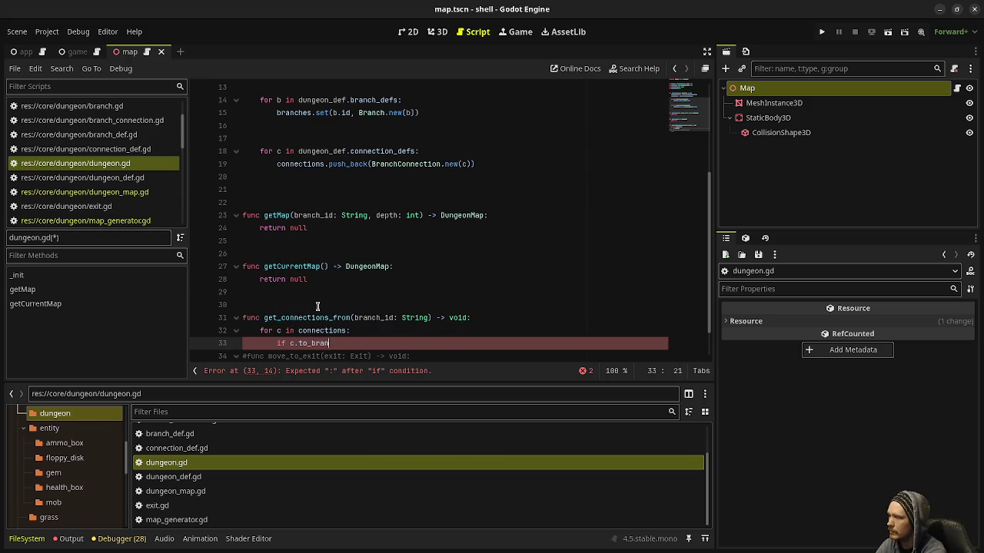
pyautogui.write('from')
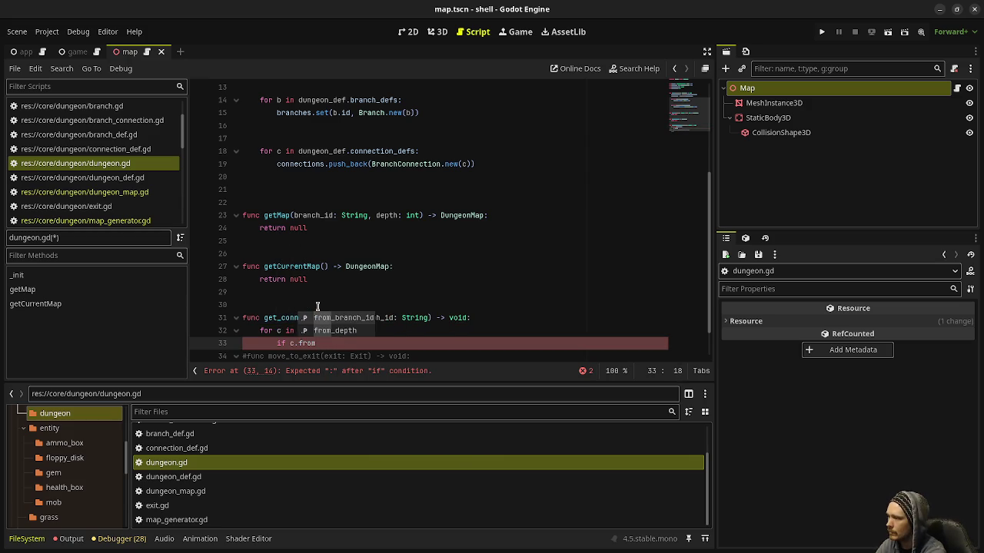
pyautogui.press('Return')
pyautogui.write('==')
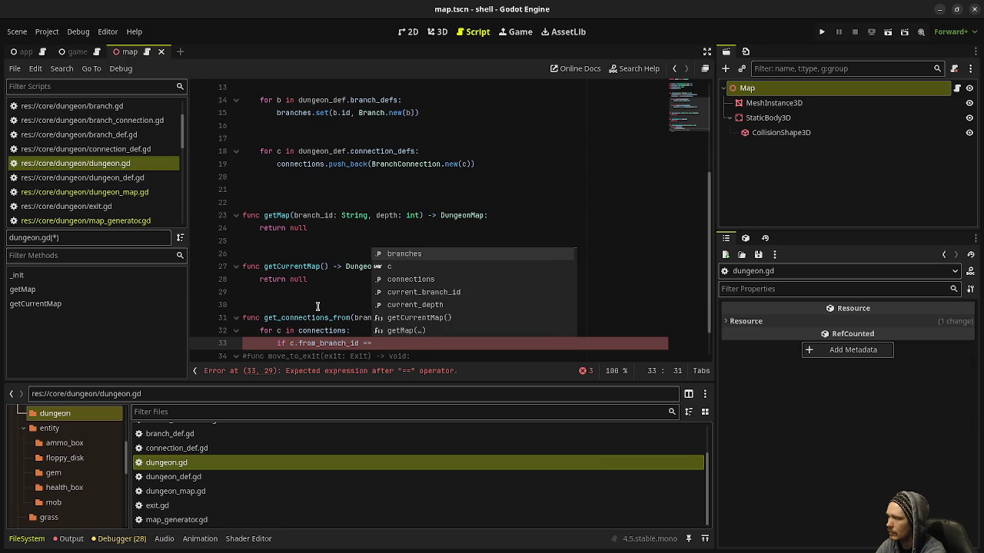
pyautogui.write(' branch_id')
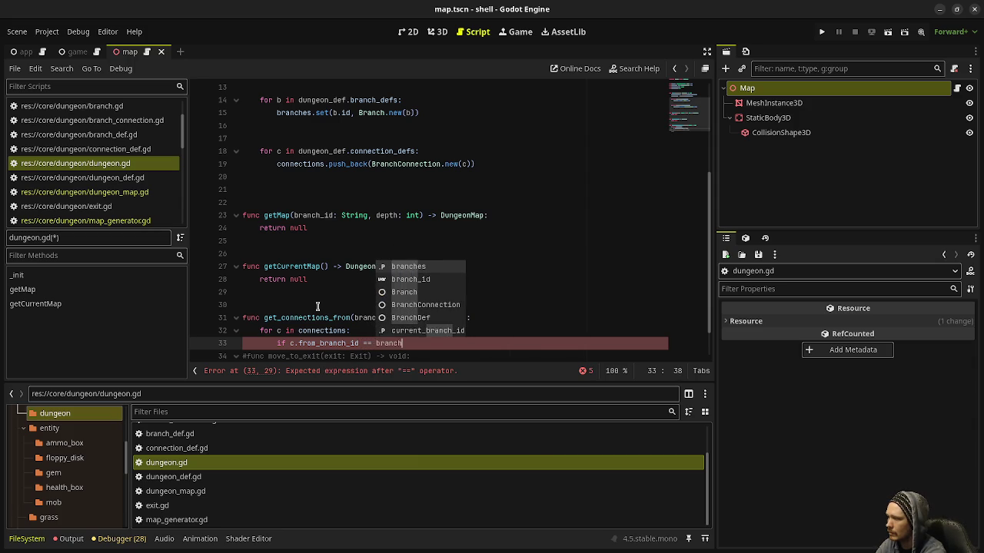
pyautogui.write(': return ')
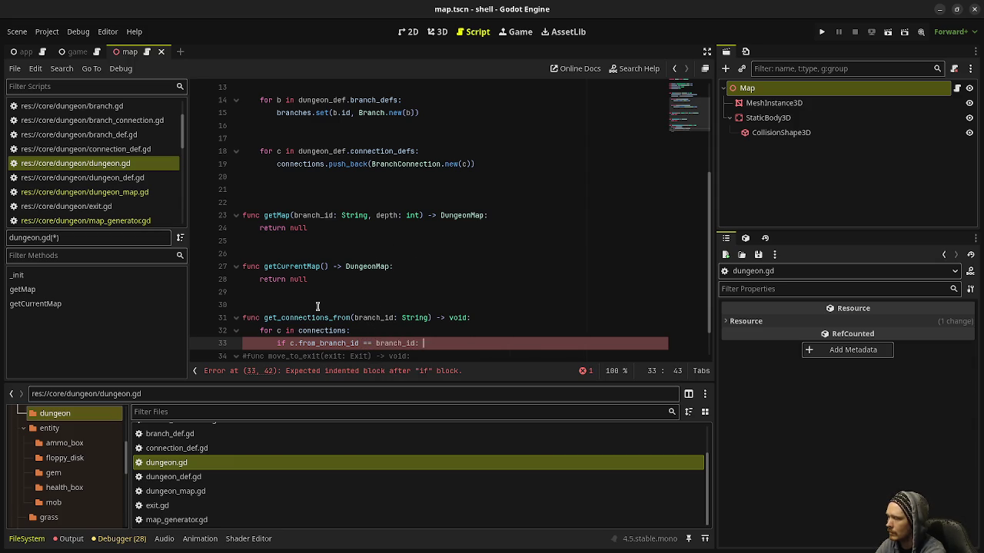
pyautogui.write('connections')
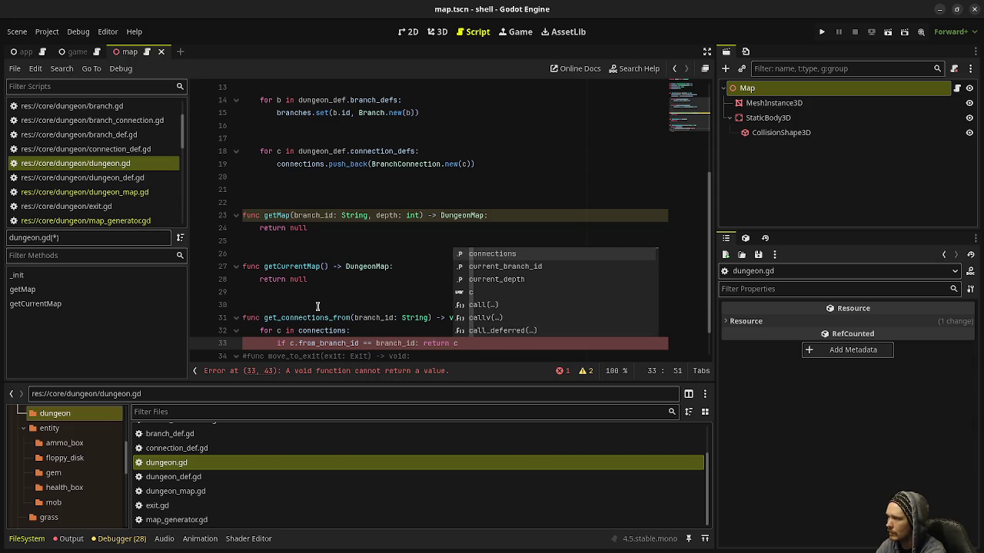
pyautogui.press('Return')
pyautogui.press('BackSpace')
pyautogui.press('BackSpace')
pyautogui.press('BackSpace')
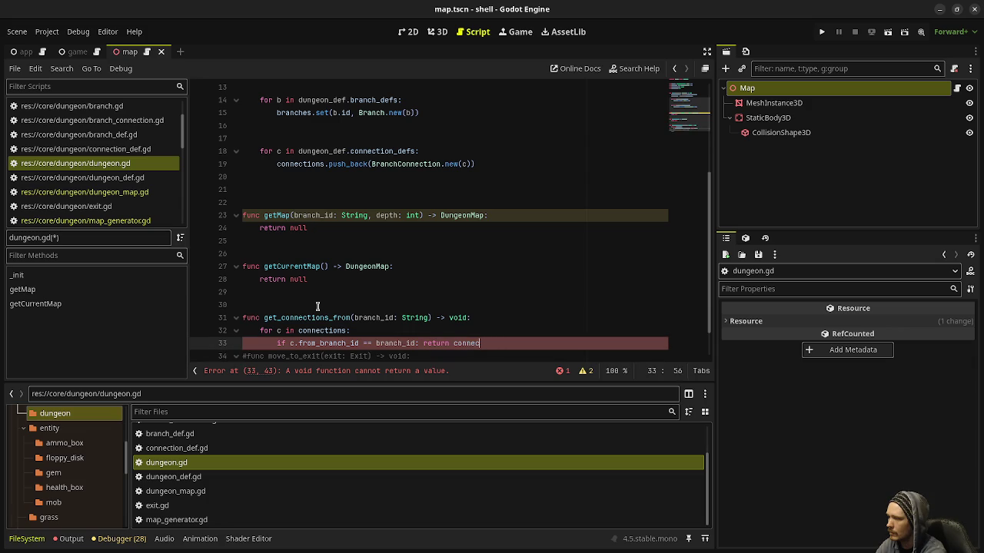
# Step: Change get_connections_from's return type from void to BranchConnection
pyautogui.press('Up')
pyautogui.press('Up')
pyautogui.press('Right')
pyautogui.press('Right')
pyautogui.hotkey('shift', 'Left')
pyautogui.hotkey('shift', 'Left')
pyautogui.hotkey('shift', 'Left')
pyautogui.write('BranchConnection')
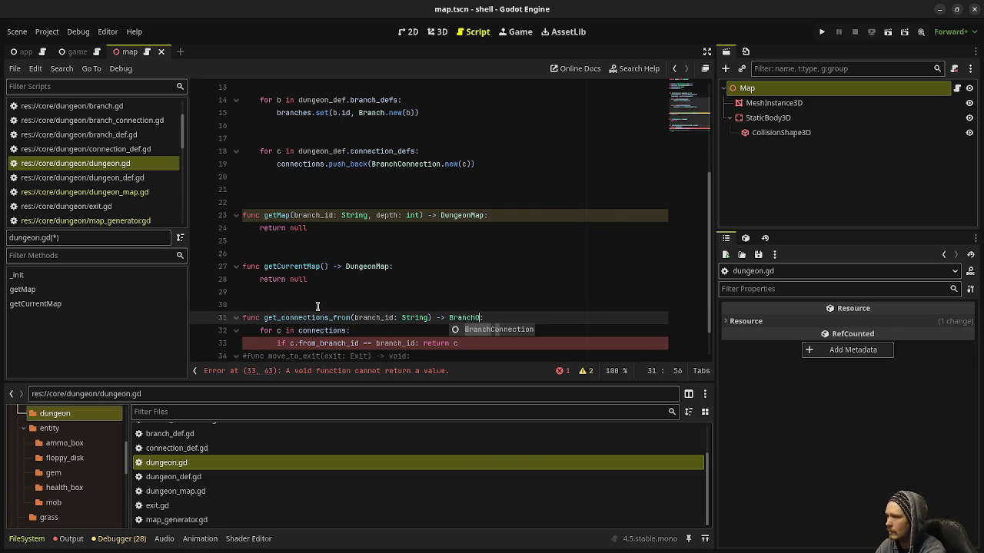
pyautogui.write(':')
# Step: Add 'return null' after the loop, save dungeon.gd, and reopen map_generator.gd
pyautogui.scroll(-1, 317, 306)
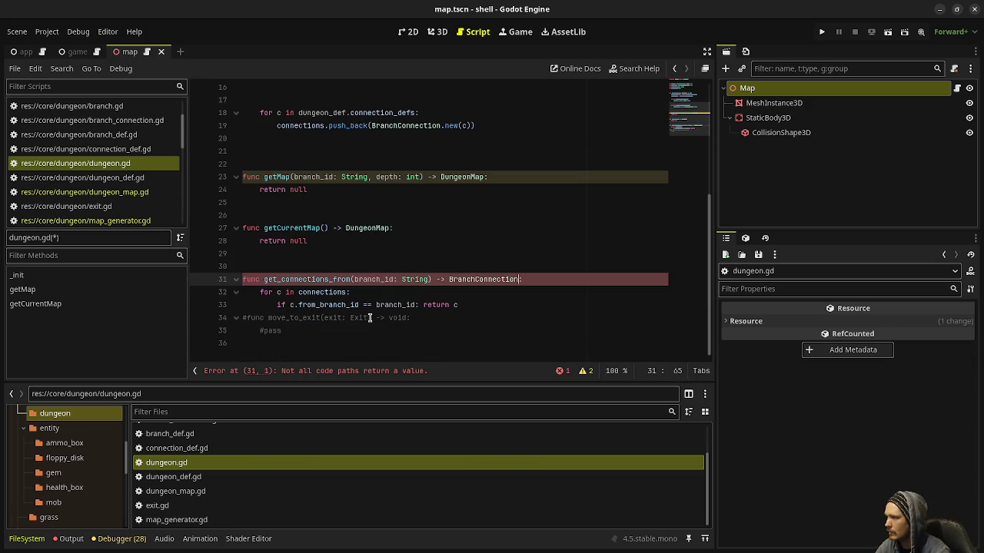
pyautogui.click(483, 306)
pyautogui.press('Return')
pyautogui.press('Return')
pyautogui.press('BackSpace')
pyautogui.write('return nul')
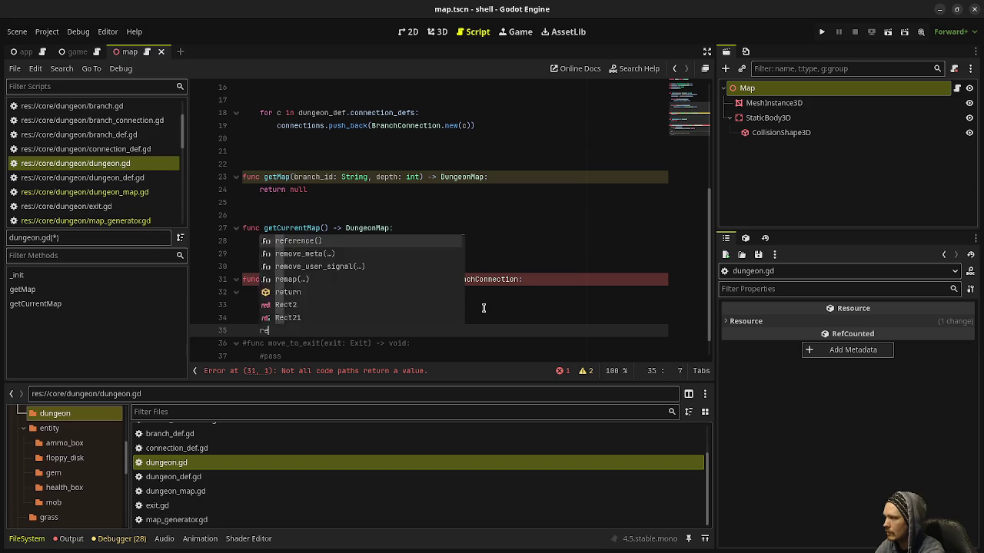
pyautogui.write('l')
pyautogui.hotkey('ctrl', 's')
pyautogui.press('Return')
pyautogui.press('Return')
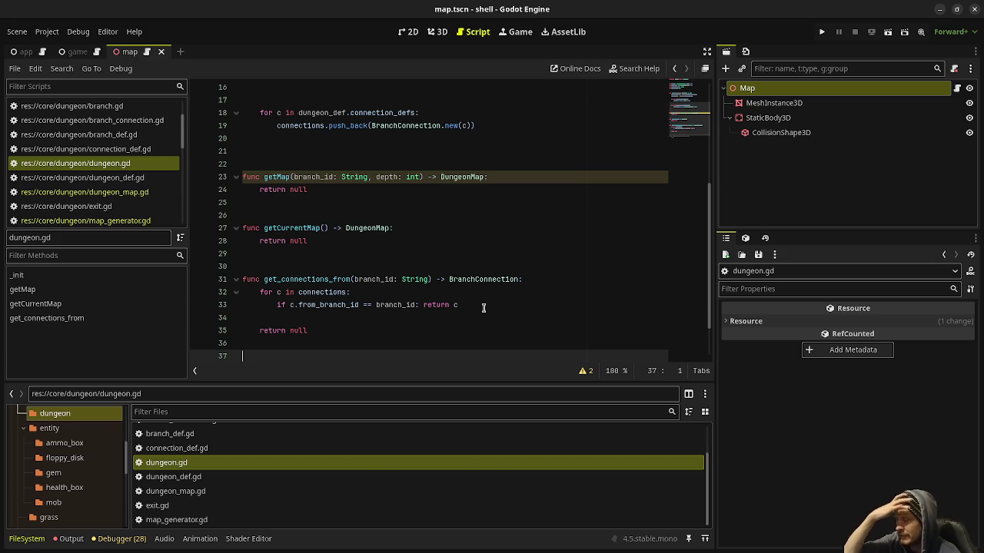
pyautogui.scroll(-2, 383, 281)
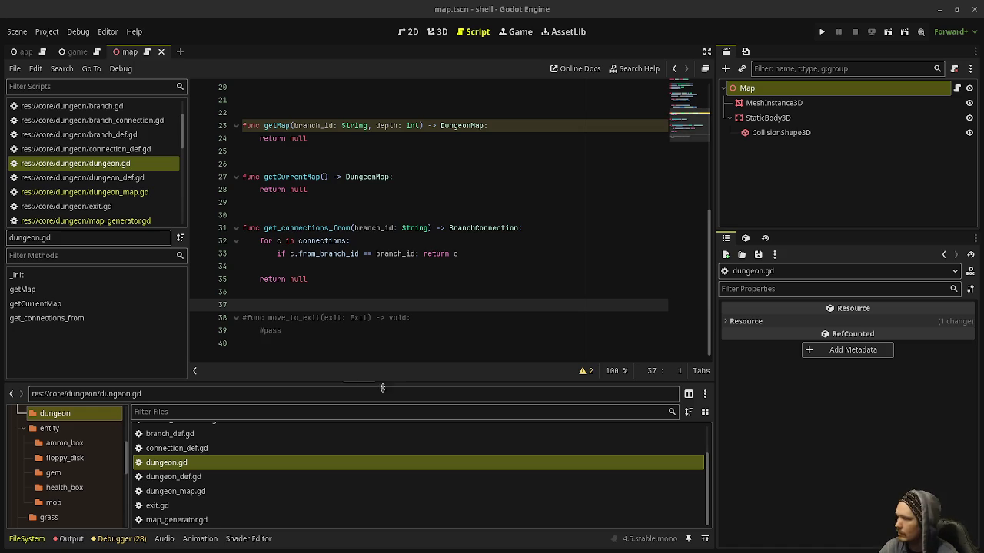
pyautogui.doubleClick(184, 519)
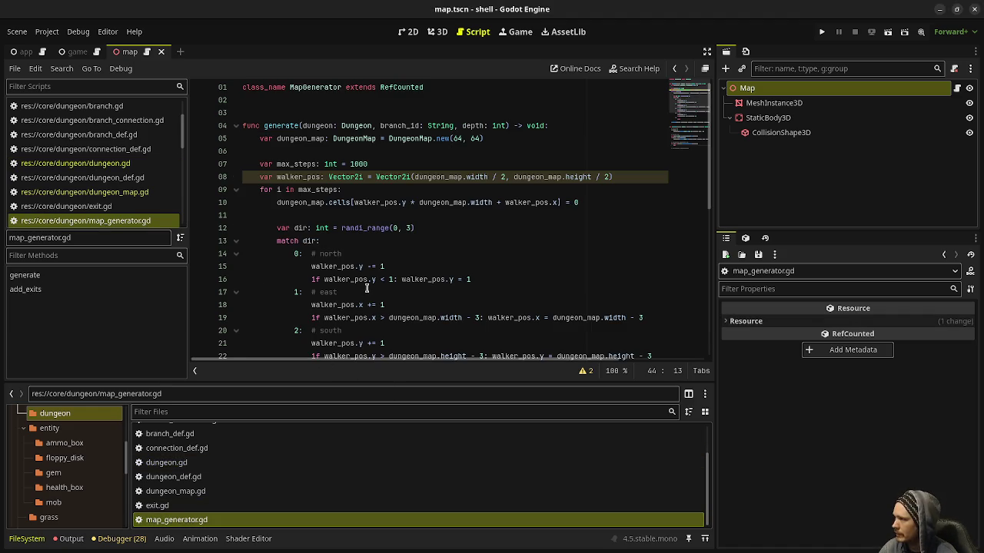
# Step: Replace the pass placeholder with an 'if conn.from_depth == depth:' check
pyautogui.scroll(-9, 367, 288)
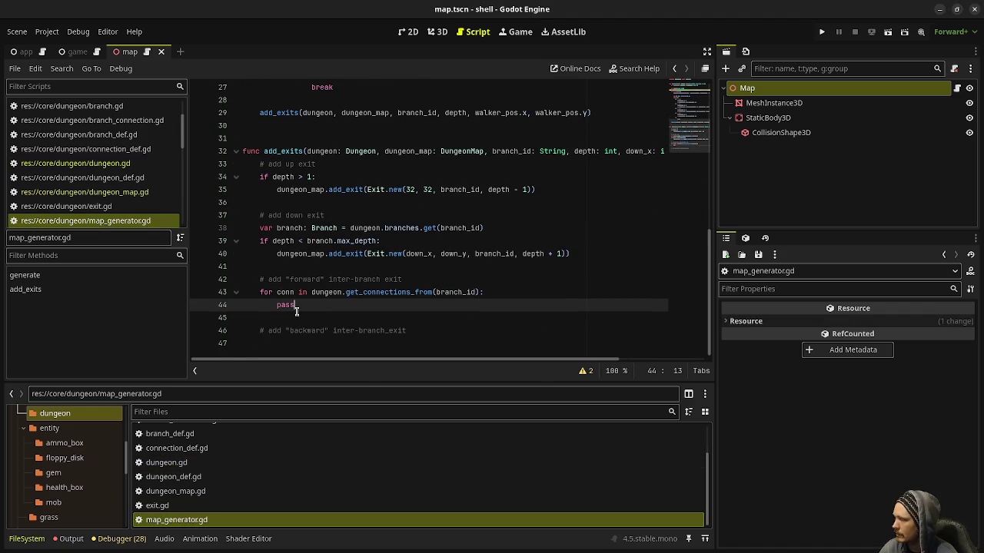
pyautogui.doubleClick(279, 303)
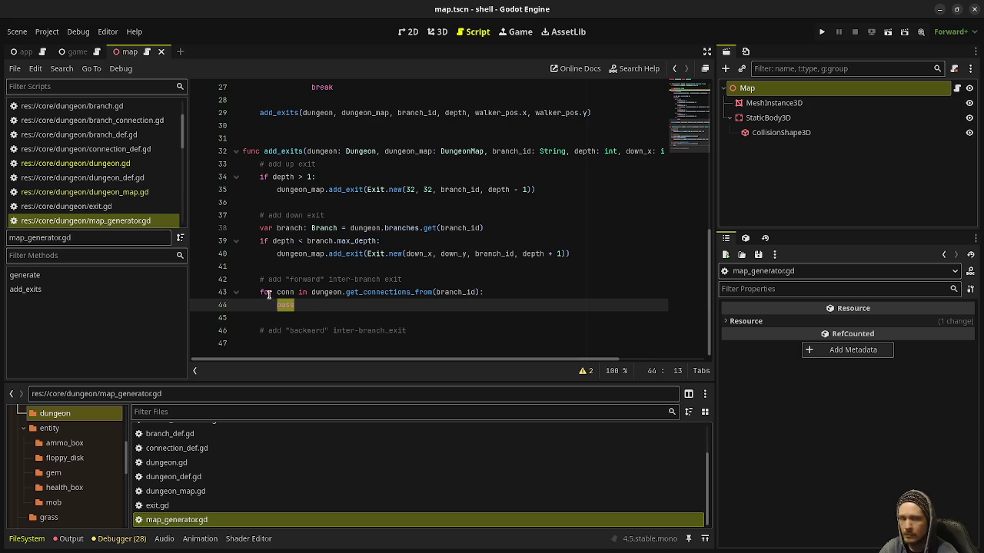
pyautogui.click(315, 307)
pyautogui.press('BackSpace')
pyautogui.press('BackSpace')
pyautogui.press('BackSpace')
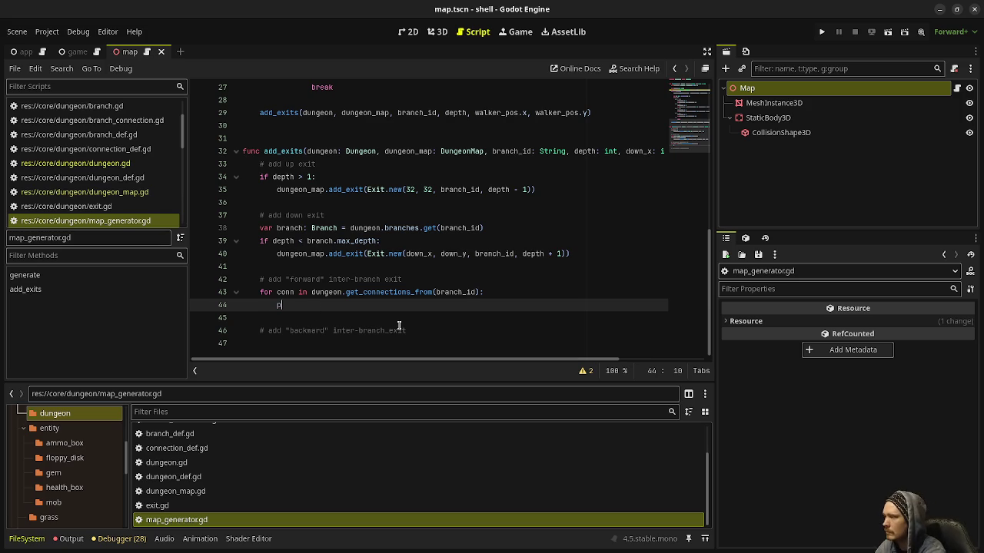
pyautogui.write('if ')
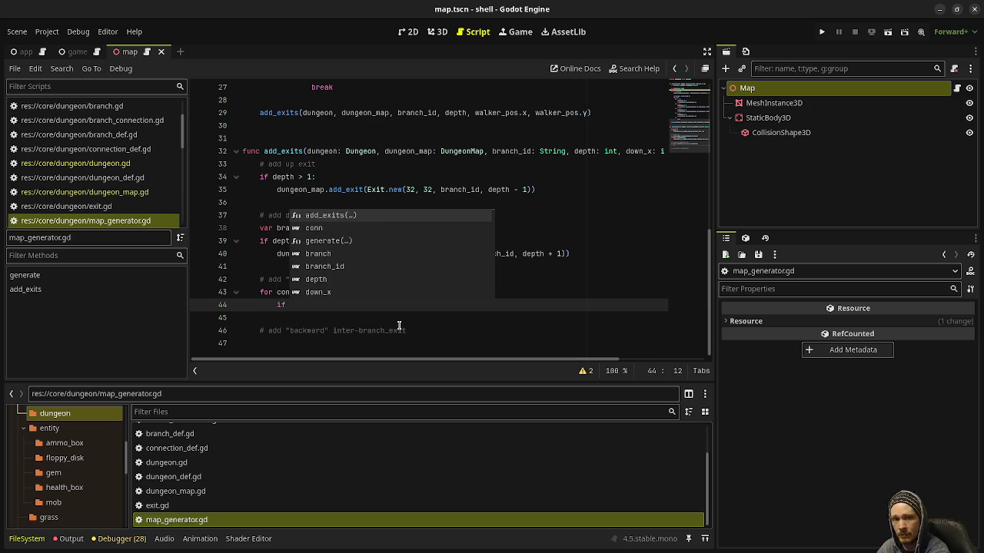
pyautogui.write('floor')
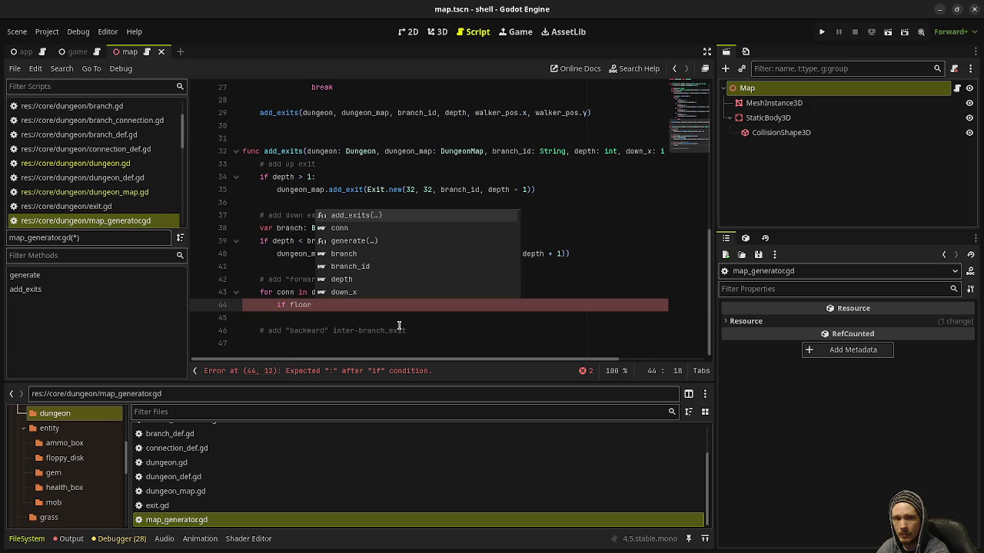
pyautogui.press('BackSpace')
pyautogui.press('BackSpace')
pyautogui.press('BackSpace')
pyautogui.write('conn.')
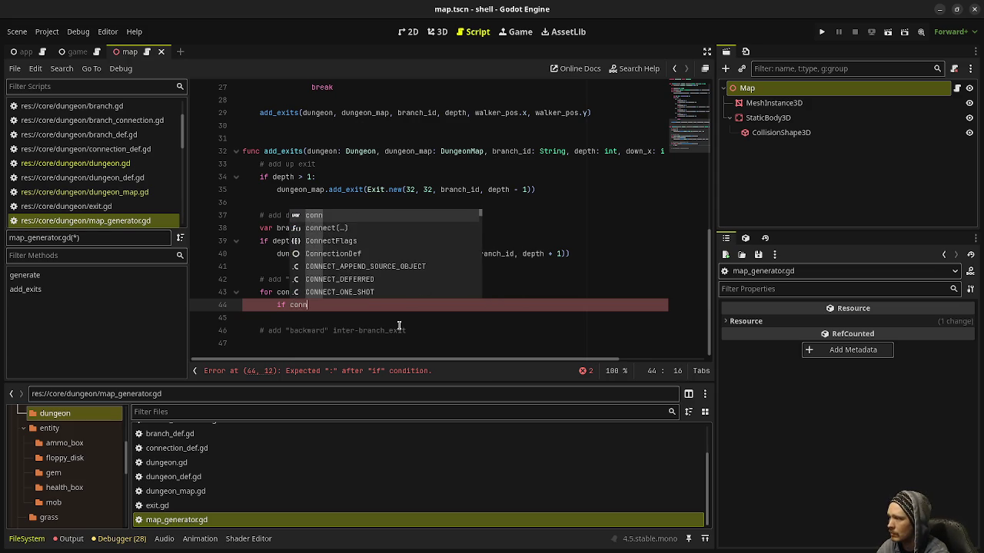
pyautogui.write('from_depth ')
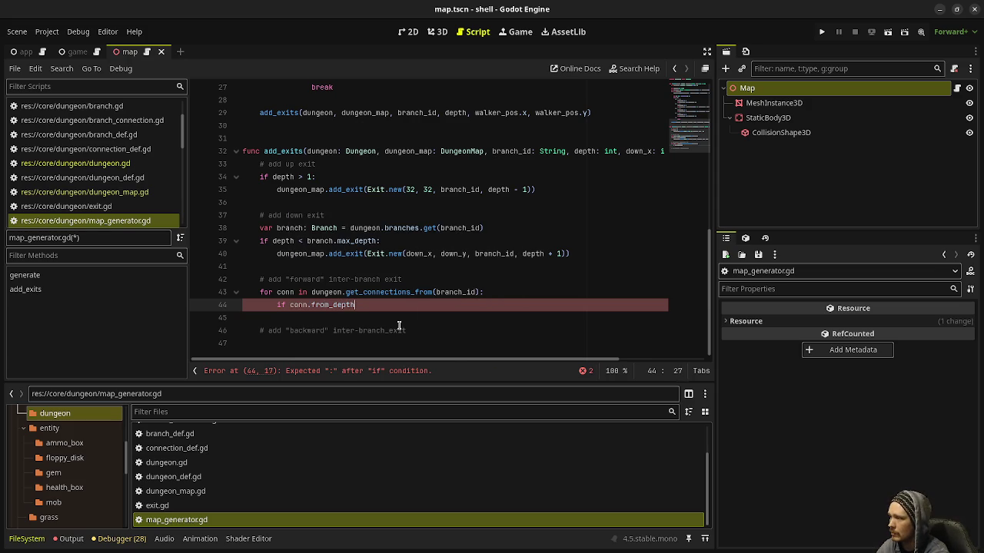
pyautogui.write('== d')
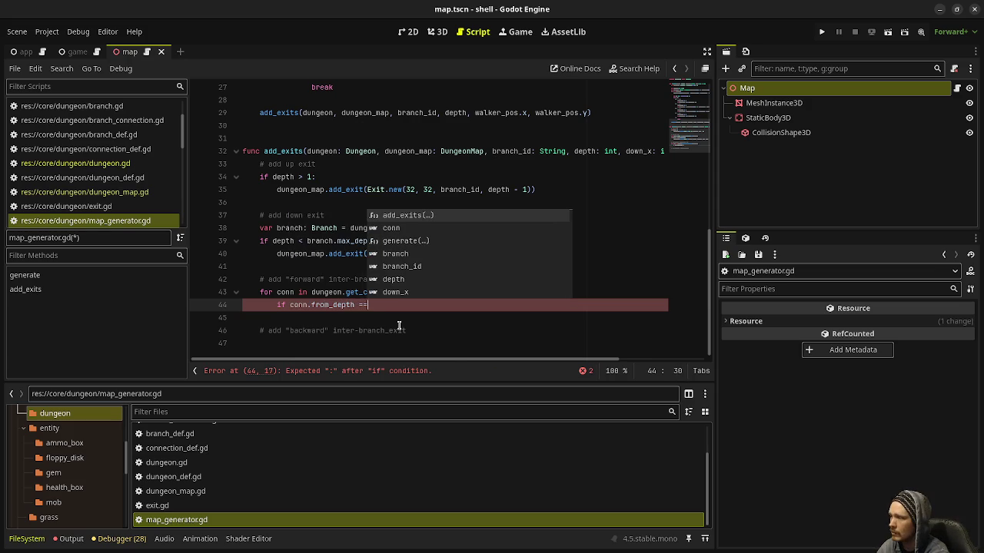
pyautogui.write('epth')
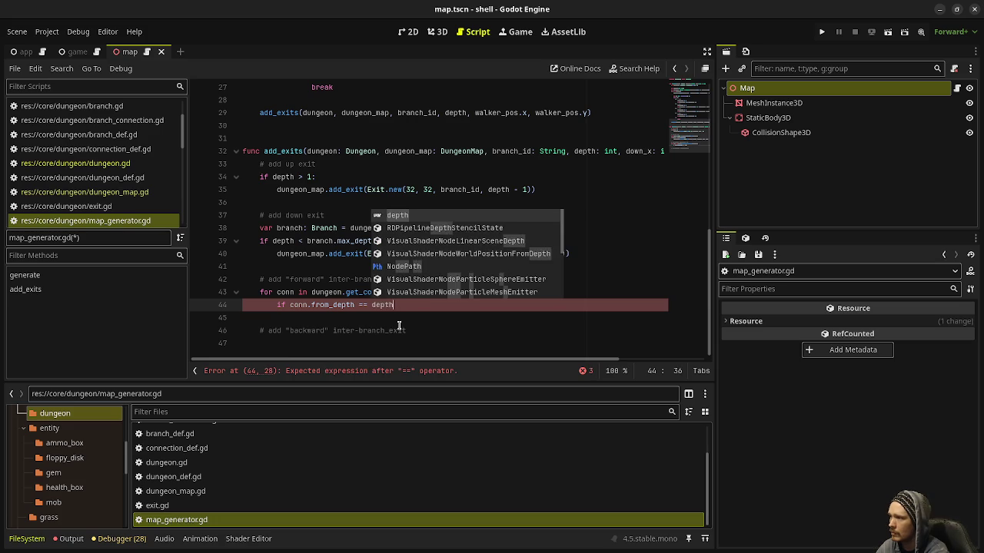
pyautogui.write(':')
pyautogui.press('Return')
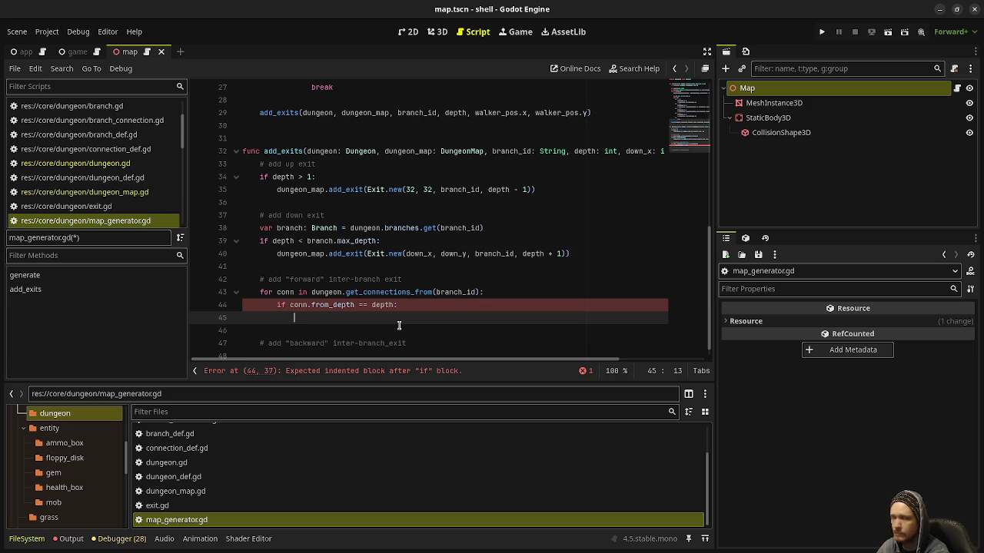
# Step: Set pos from find_open_tile(dungeon_map) and add an Exit there to conn.to_branch and conn.to_depth
pyautogui.write('var pos')
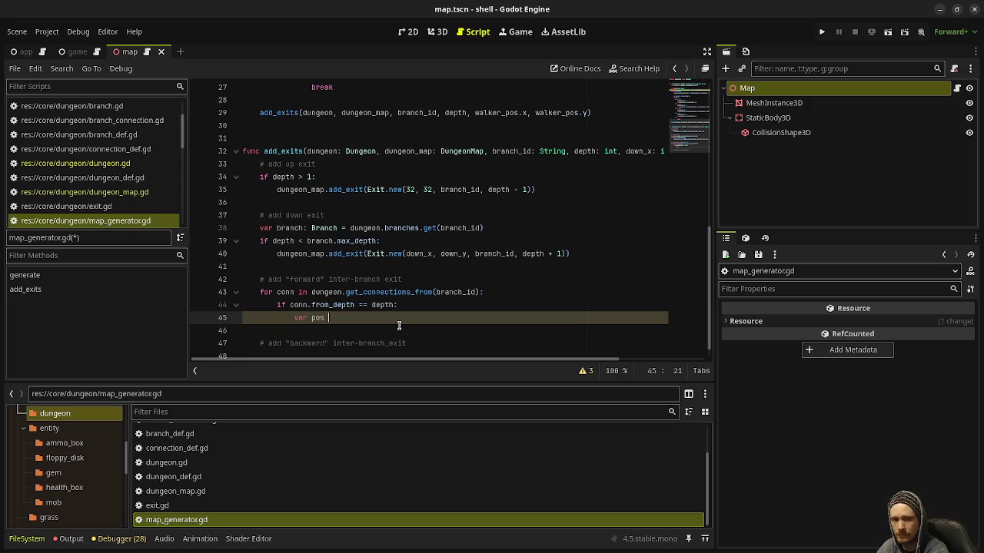
pyautogui.press('BackSpace')
pyautogui.write(': Vector2i = ')
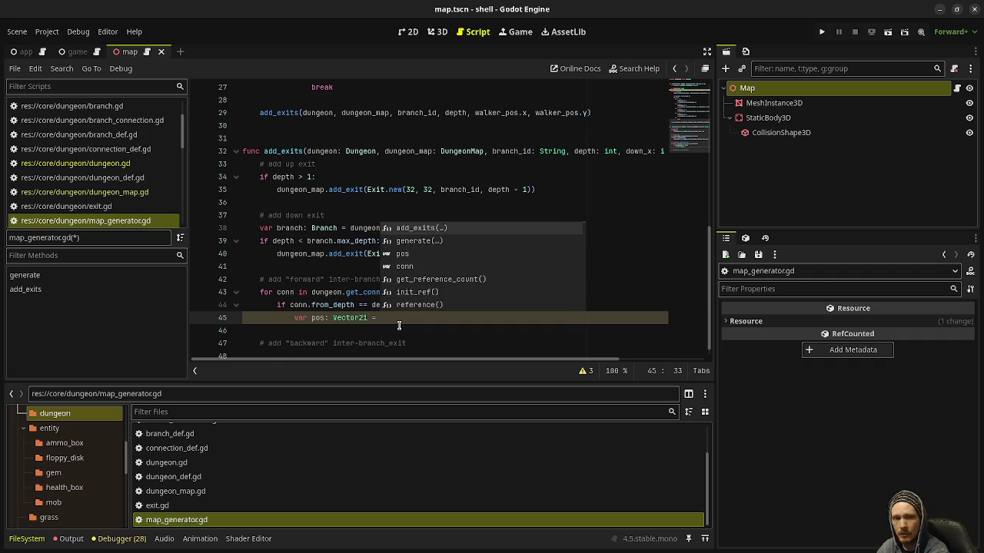
pyautogui.write('find_')
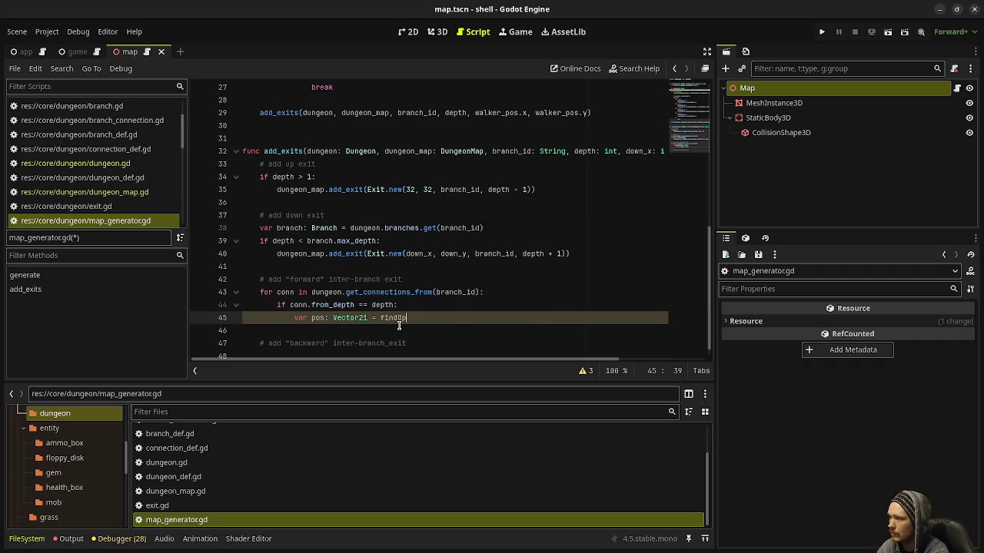
pyautogui.write('open_tile(')
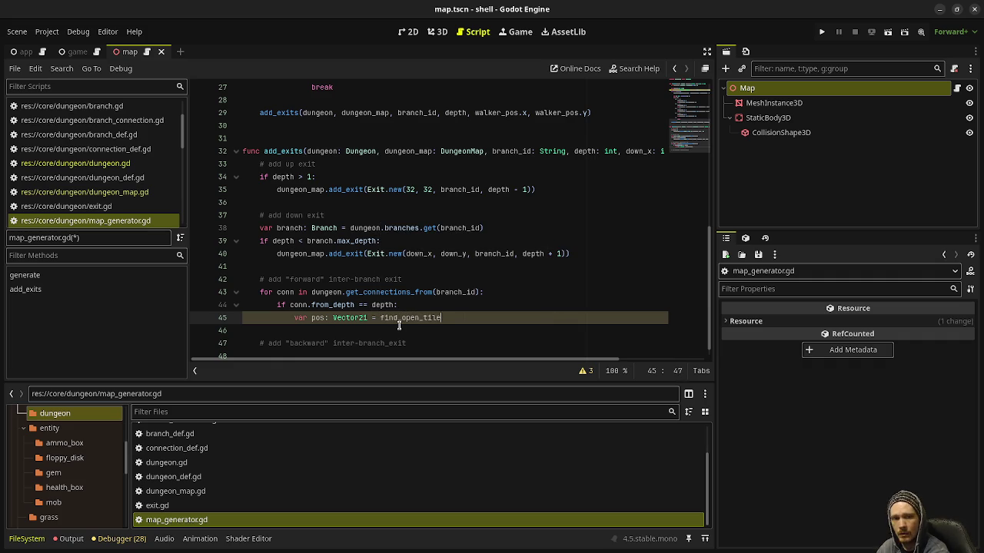
pyautogui.write('dungeon_map)')
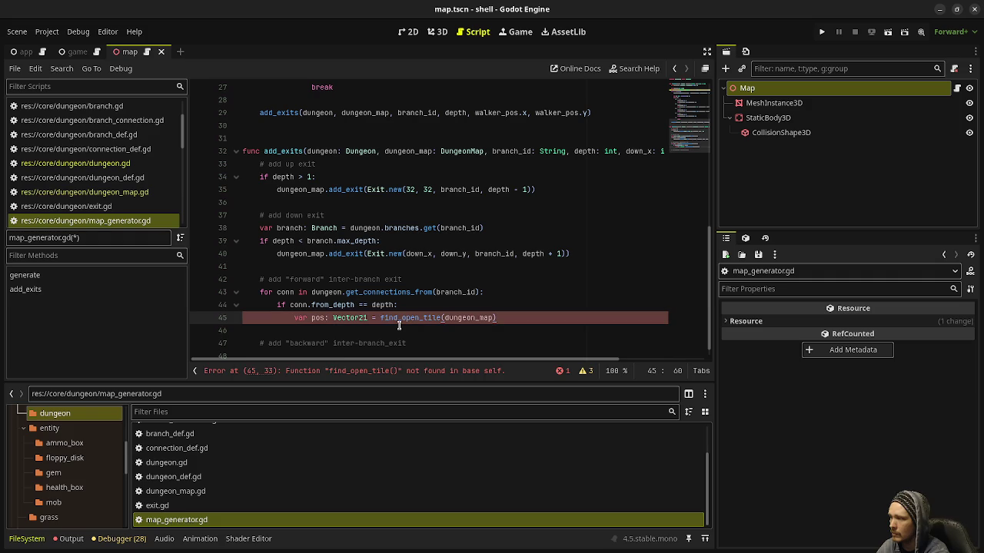
pyautogui.press('Return')
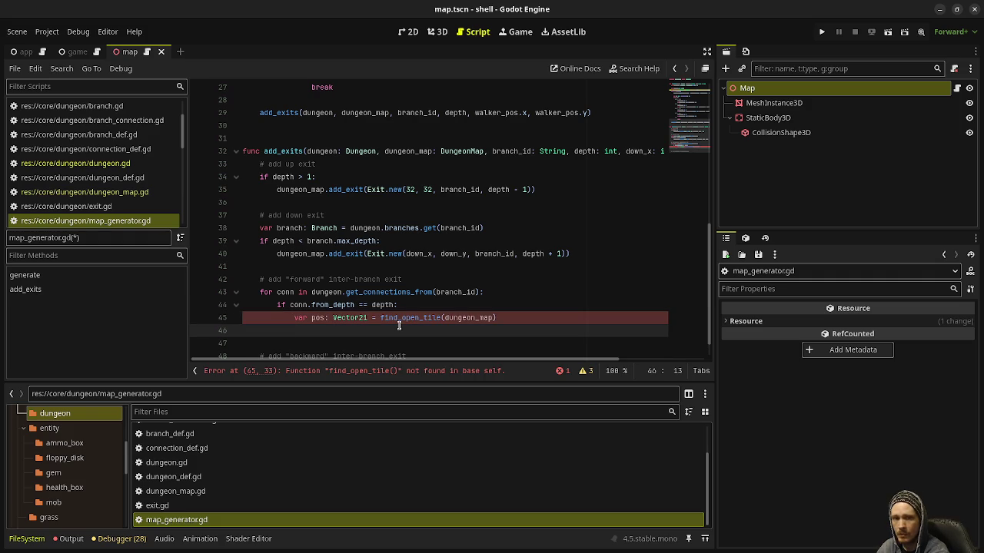
pyautogui.write('dungeon_map.')
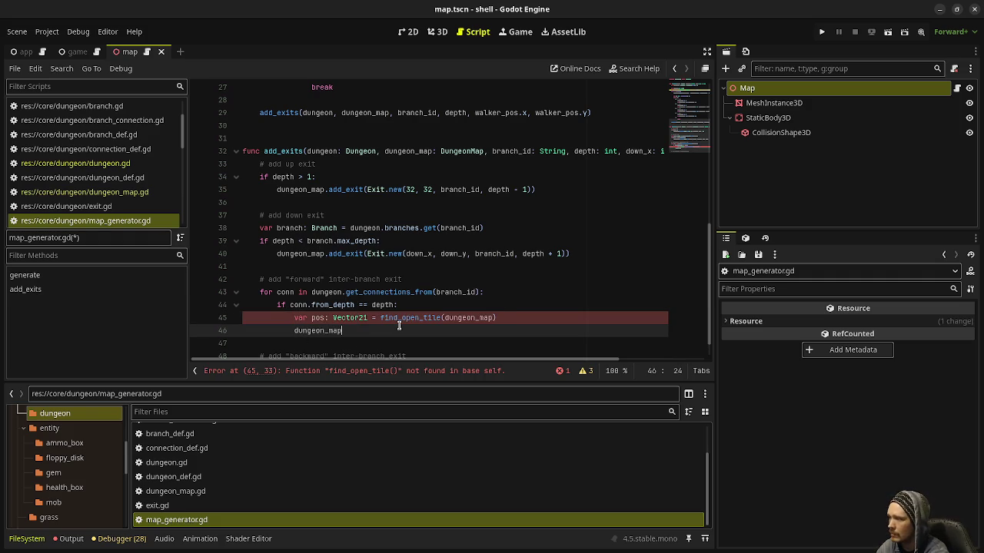
pyautogui.write('add')
pyautogui.press('Return')
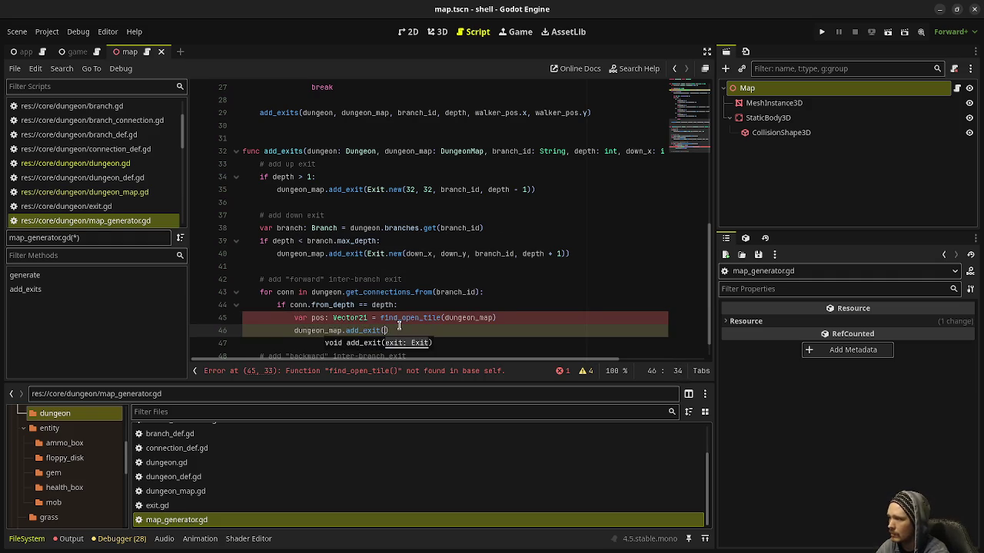
pyautogui.write('Exit.new(')
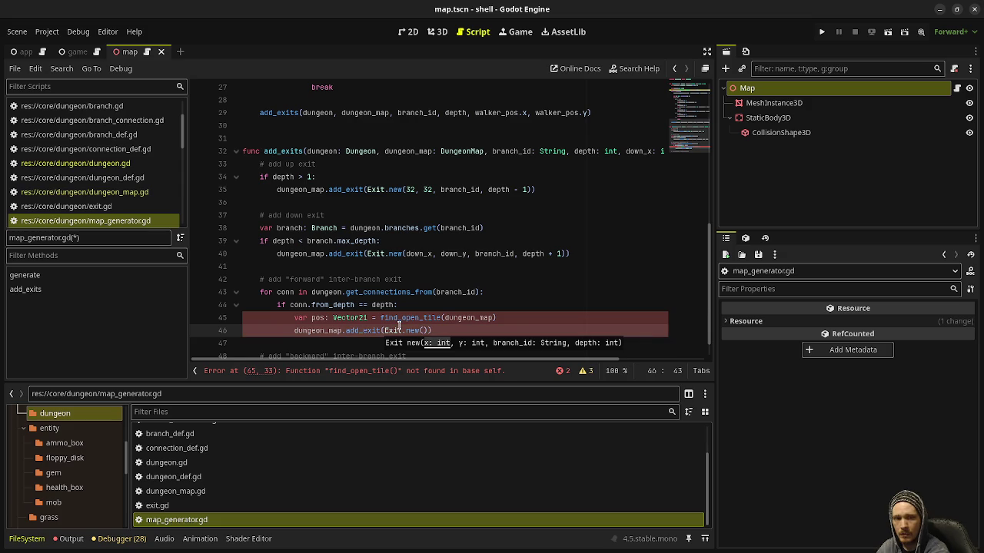
pyautogui.write('pos.x, pos')
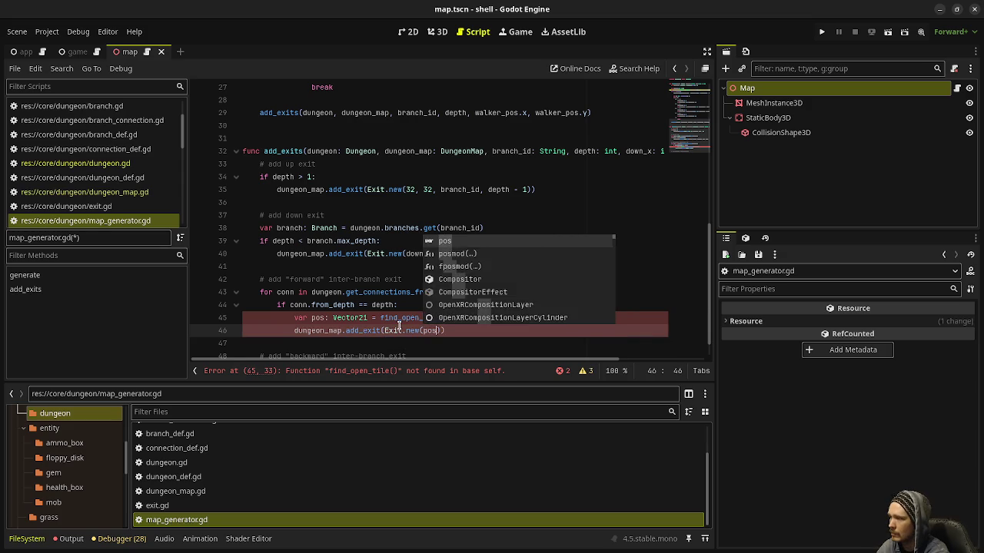
pyautogui.write(', con')
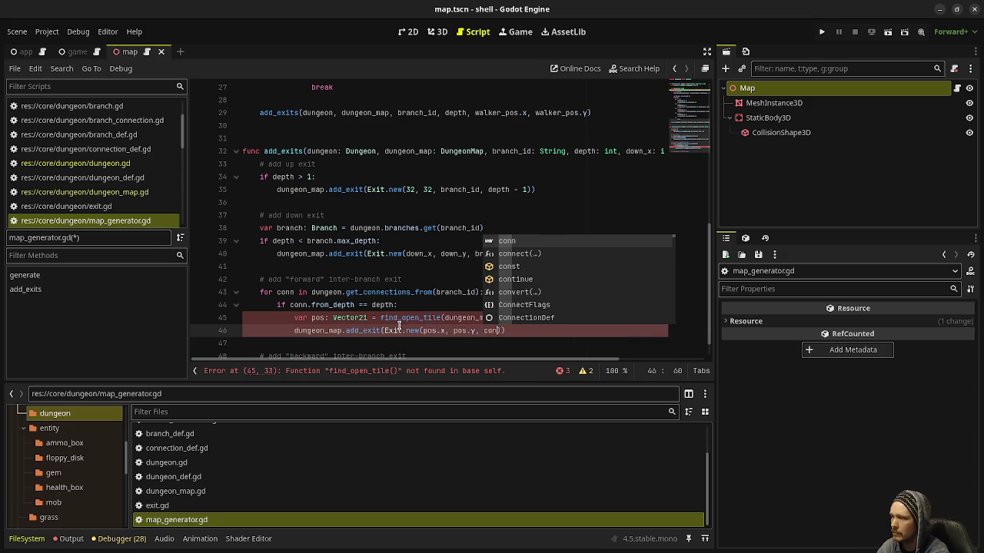
pyautogui.write('n.to')
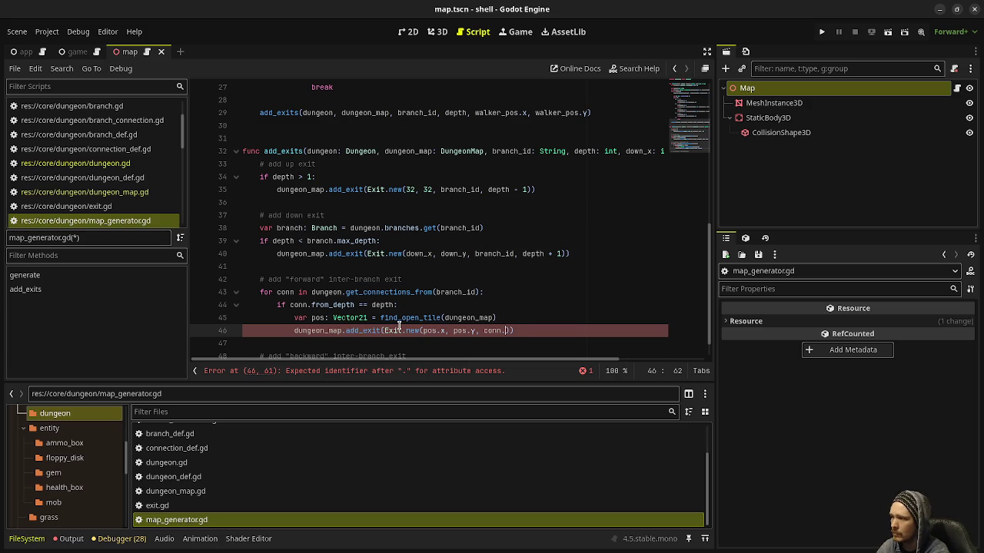
pyautogui.write('_branch, ')
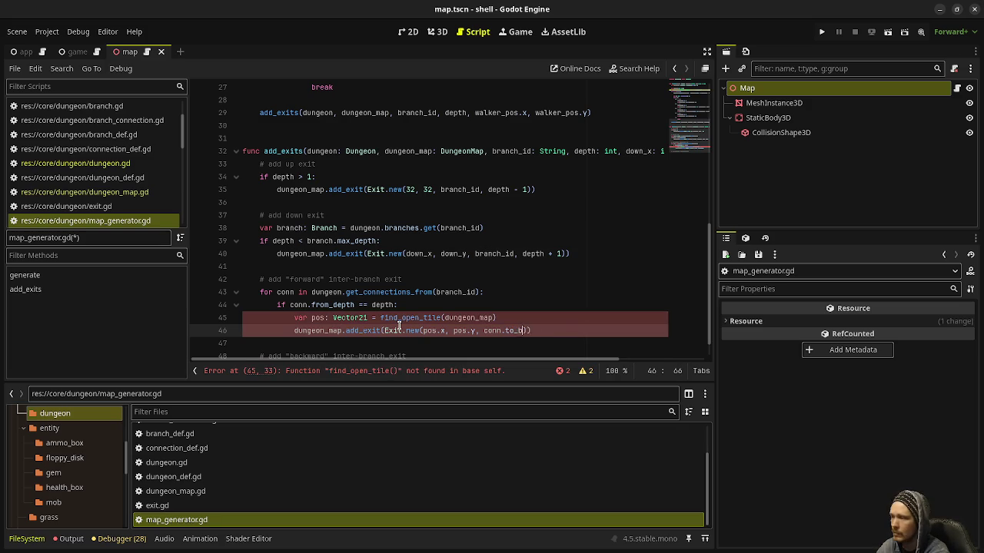
pyautogui.write('conn.to_')
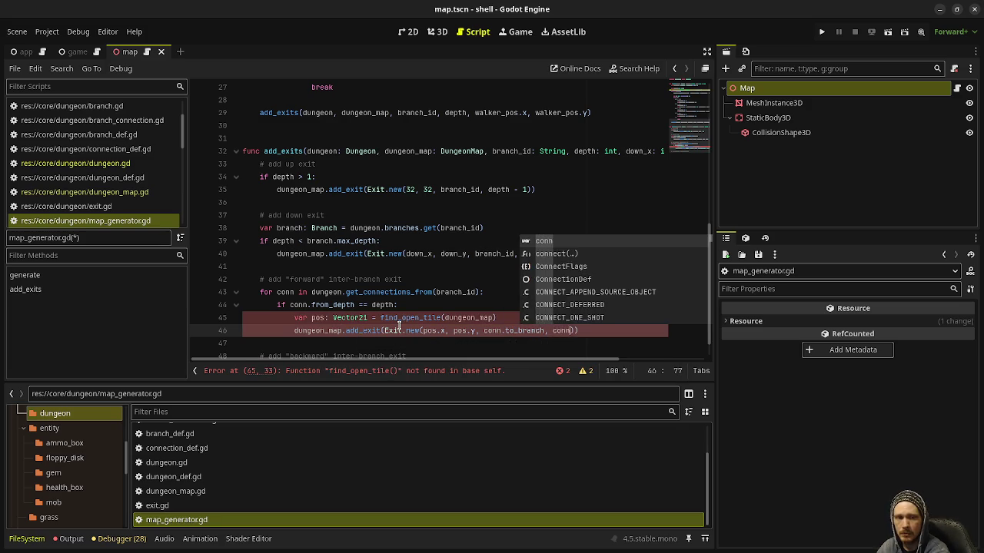
pyautogui.write('depth')
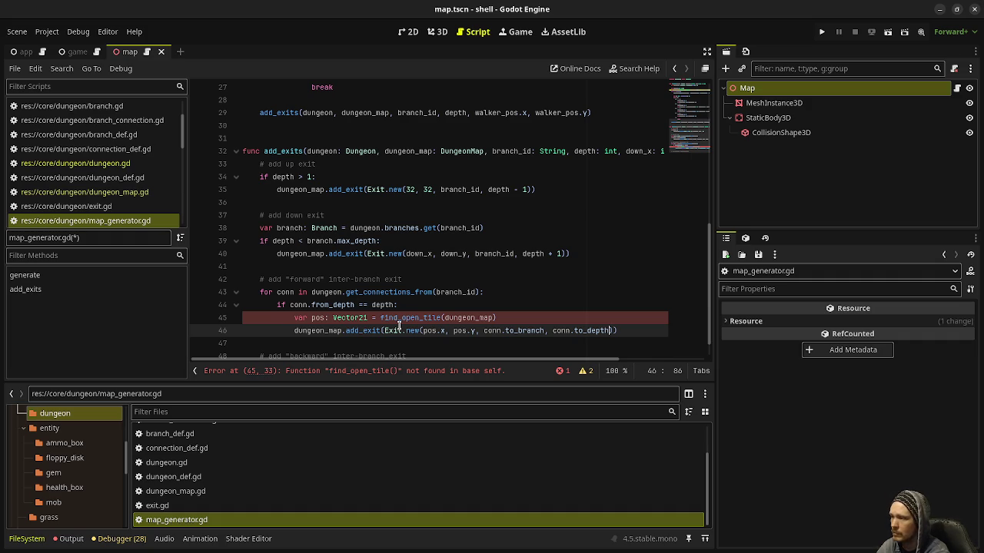
pyautogui.press('Down')
pyautogui.press('Return')
pyautogui.press('Return')
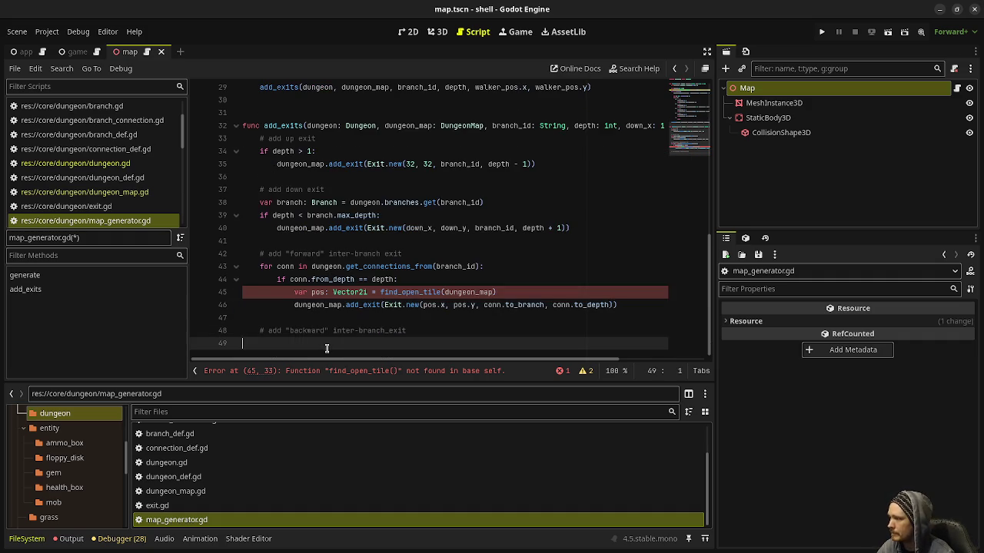
# Step: Declare func find_open_tile(dungeon_map: DungeonMap) -> Vector2i: below add_exits
pyautogui.press('Return')
pyautogui.press('Return')
pyautogui.write('func find_o')
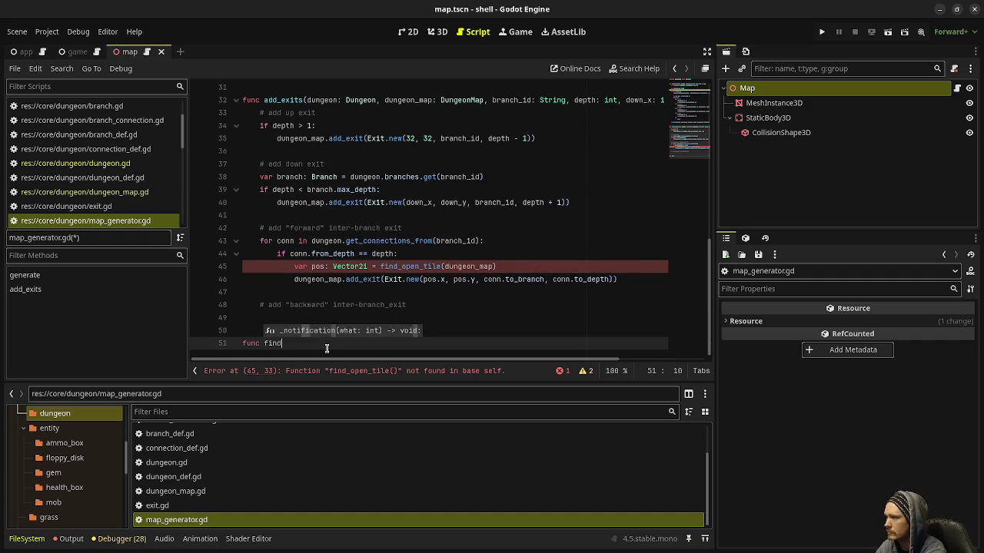
pyautogui.write('pen_tile(dungeo')
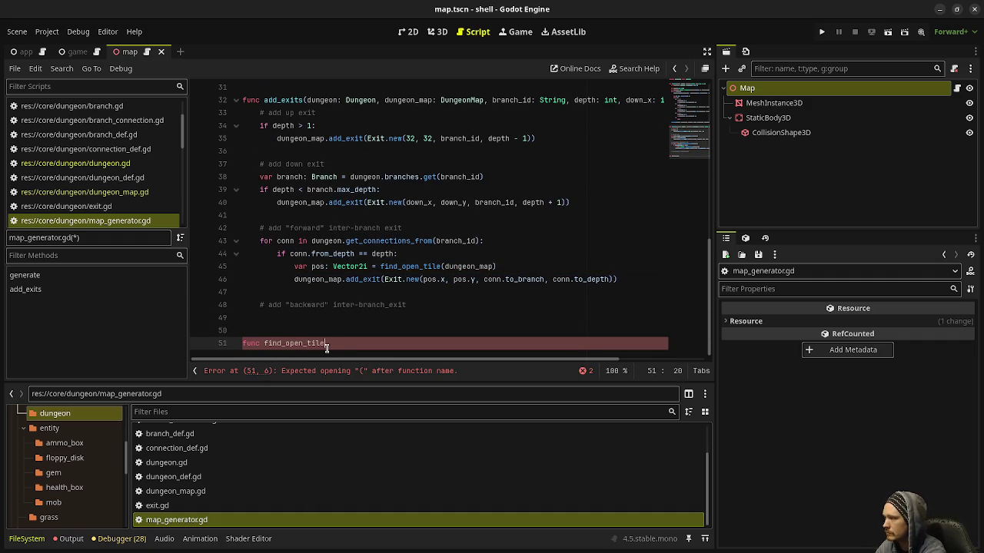
pyautogui.write('n_map: DungeonMa')
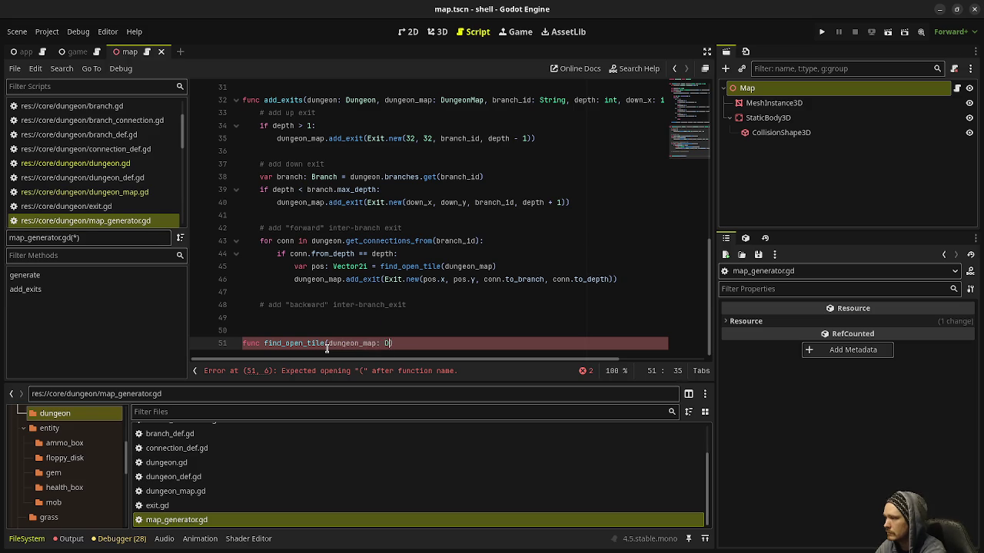
pyautogui.write('p) -> voi')
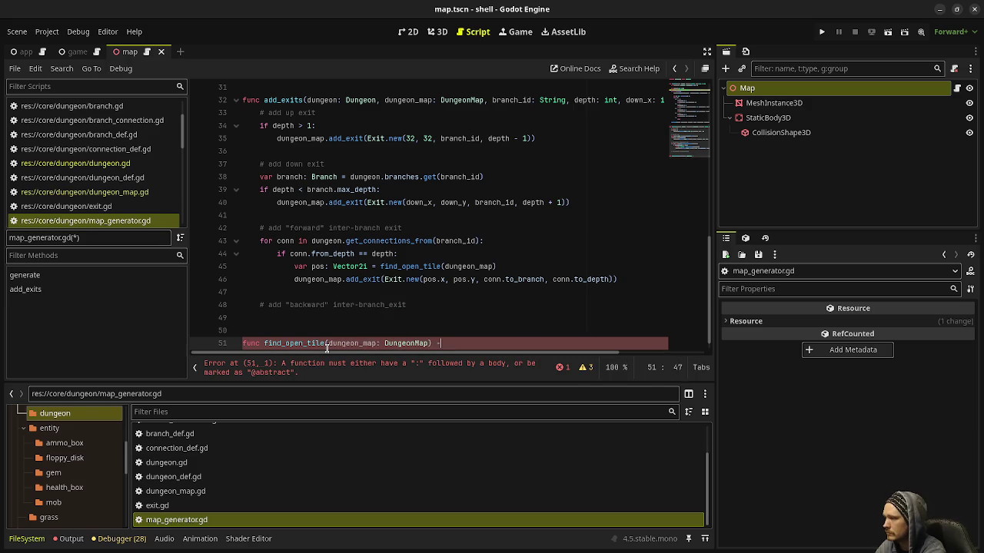
pyautogui.press('BackSpace')
pyautogui.press('BackSpace')
pyautogui.press('BackSpace')
pyautogui.write('Vector23')
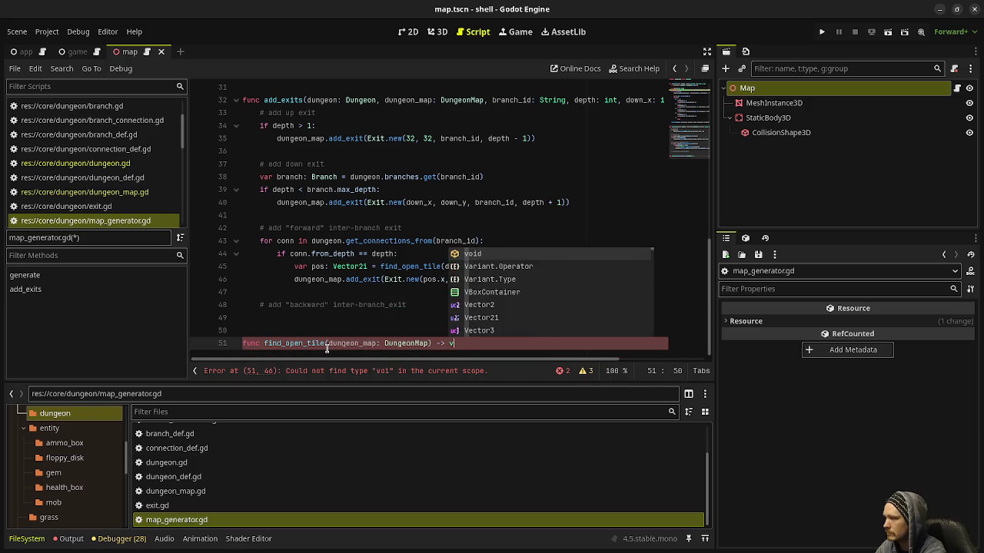
pyautogui.press('BackSpace')
pyautogui.write('1:')
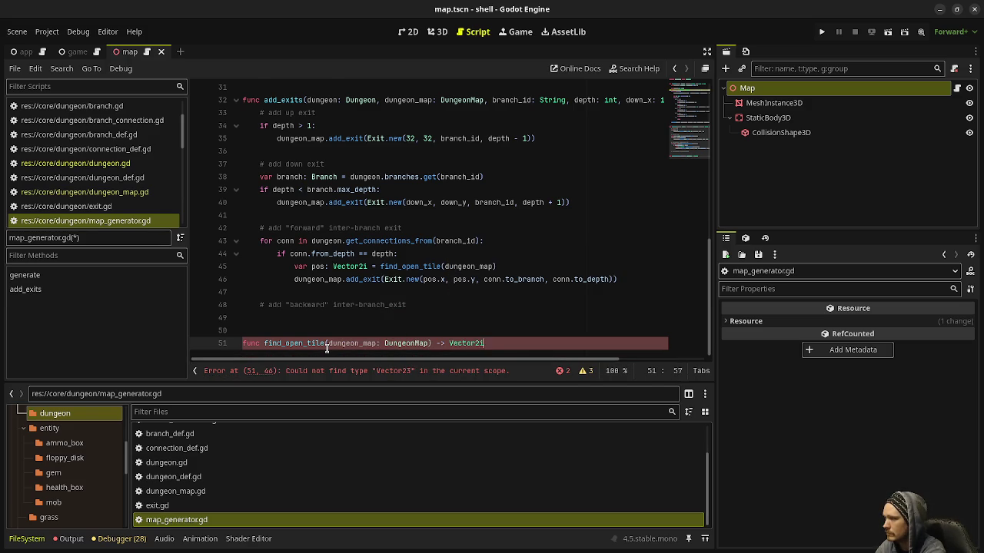
pyautogui.press('Return')
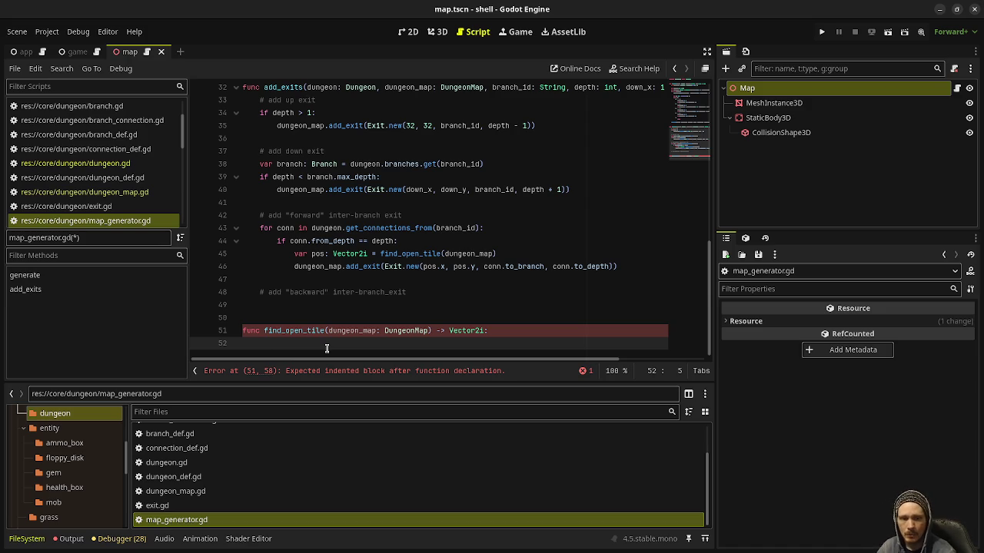
# Step: Pick random x with randi_range up to dungeon_map.width - 1 and y with randi_range(1, dungeon_map.height - 1)
pyautogui.write('var x: i')
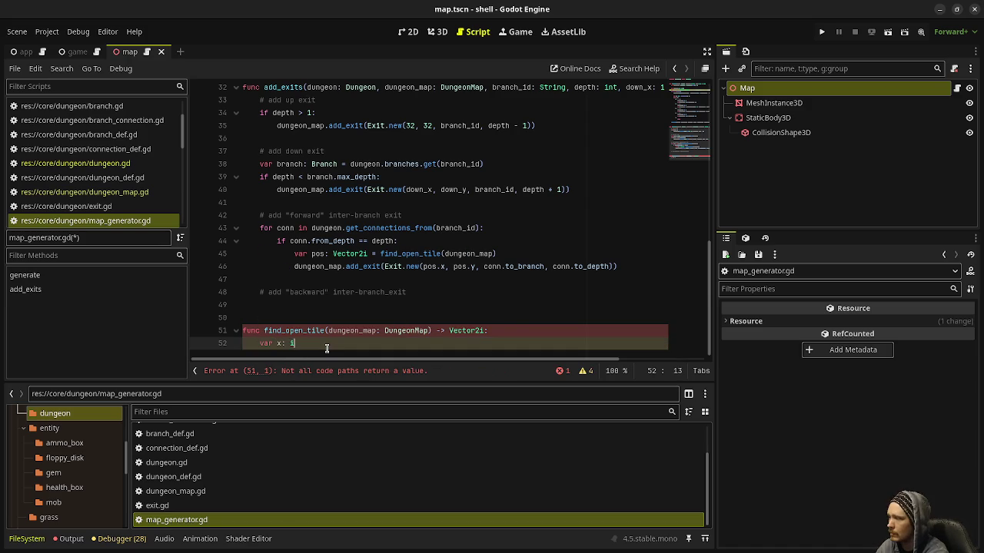
pyautogui.write('nt = Ma')
pyautogui.press('BackSpace')
pyautogui.press('BackSpace')
pyautogui.write('randi')
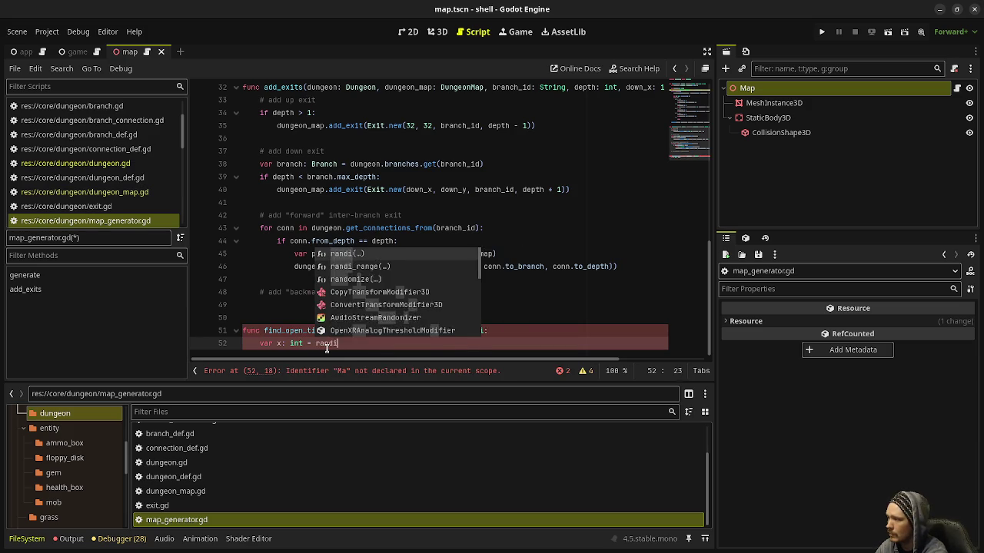
pyautogui.press('Return')
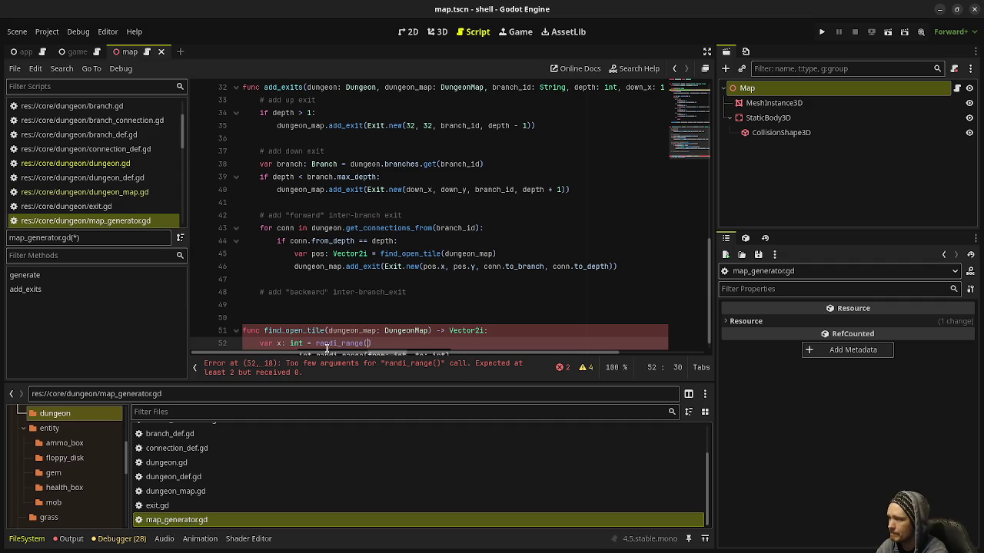
pyautogui.write(', ')
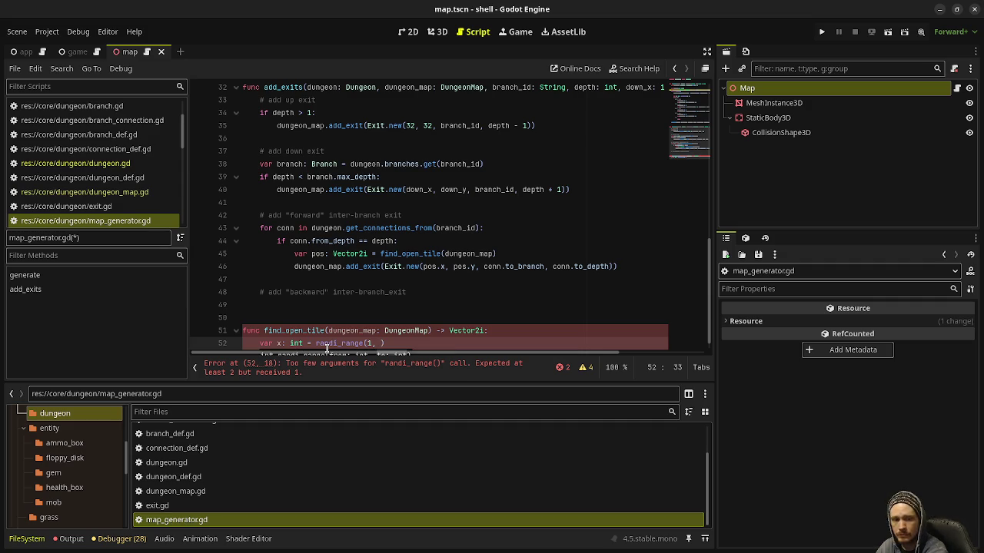
pyautogui.write('dungeon_map.width ')
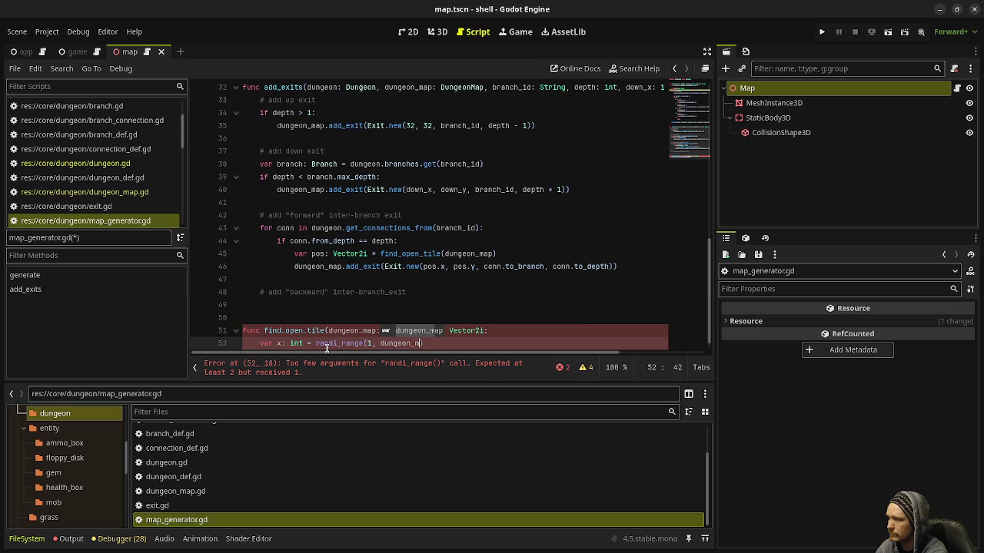
pyautogui.write('- 1')
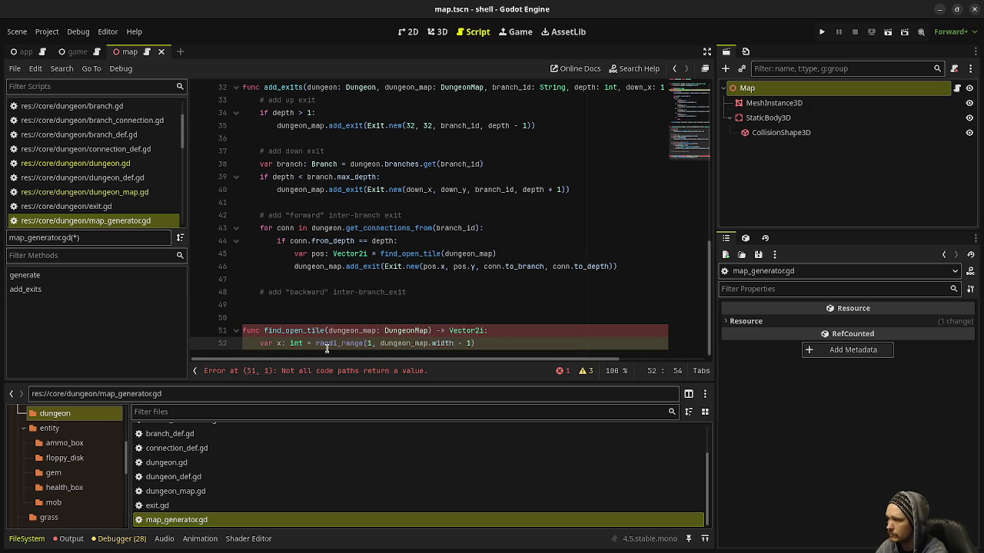
pyautogui.press('Return')
pyautogui.write('var y')
pyautogui.press('BackSpace')
pyautogui.press('BackSpace')
pyautogui.write(': int rand')
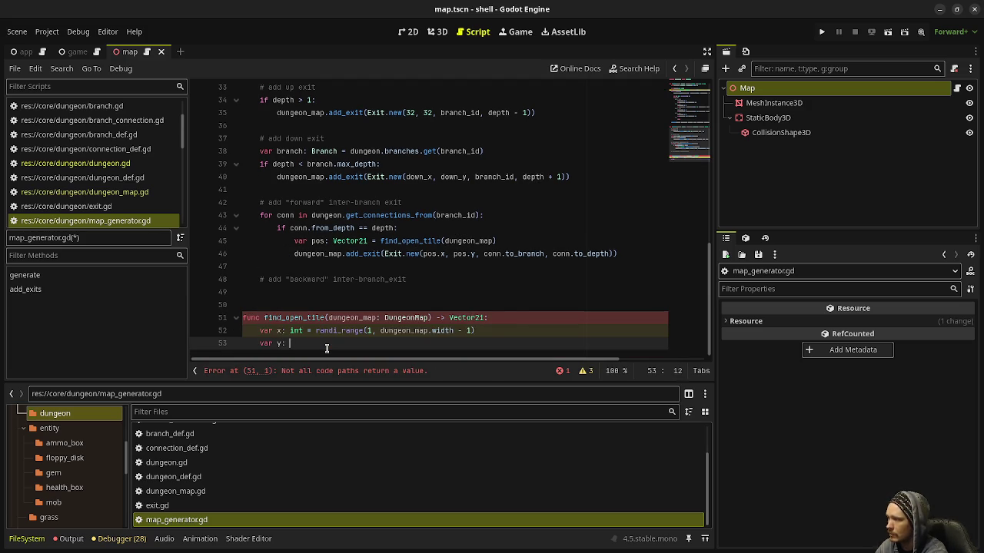
pyautogui.press('BackSpace')
pyautogui.press('BackSpace')
pyautogui.press('BackSpace')
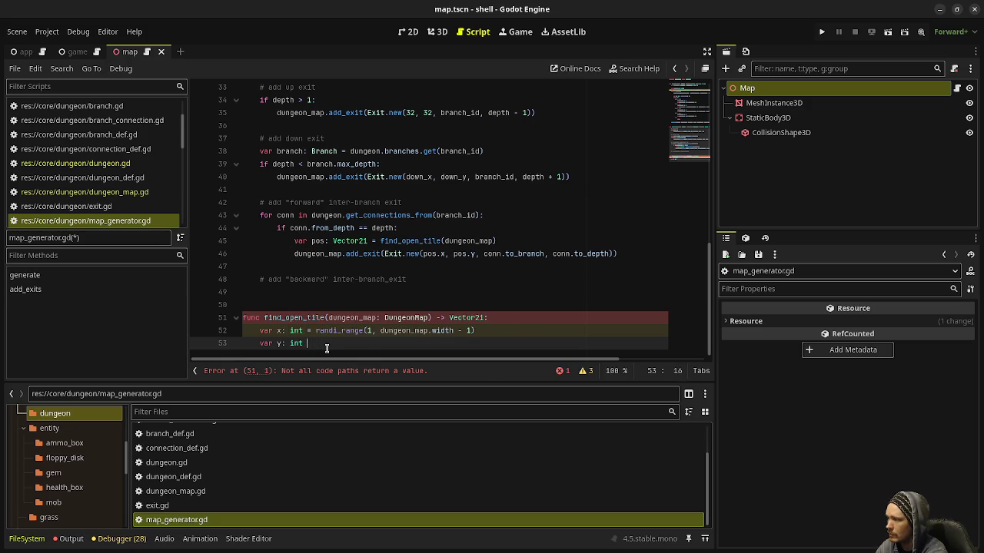
pyautogui.write('= randi_')
pyautogui.write('range(1, dungeo')
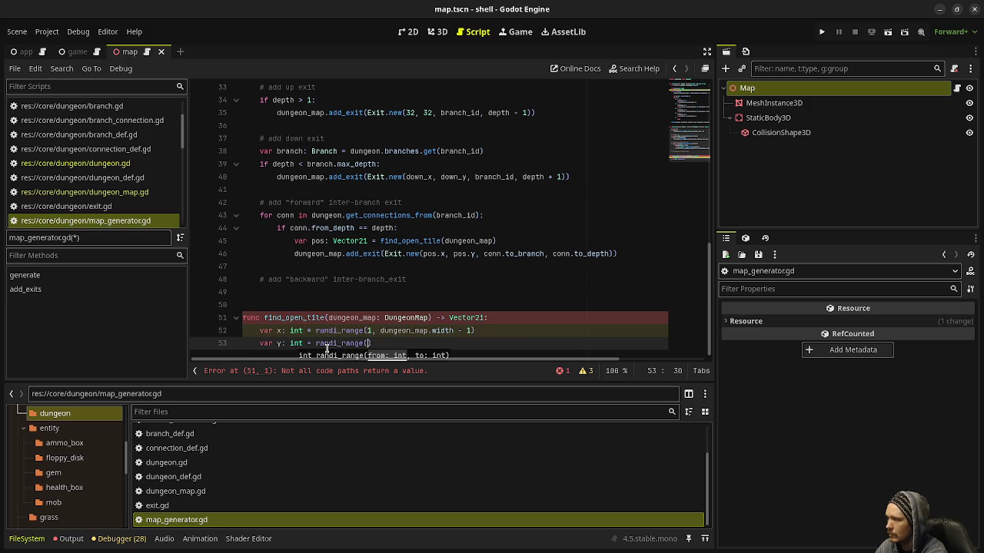
pyautogui.write('n_map.height - 1')
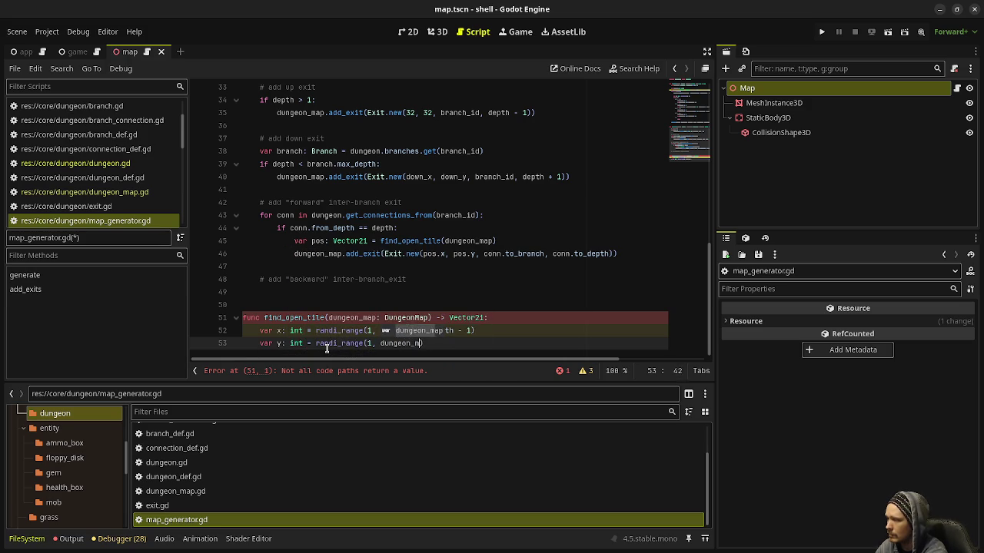
# Step: Start a while loop on dungeon_map.cells[y * dungeon_map.width + x] == 1
pyautogui.press('Return')
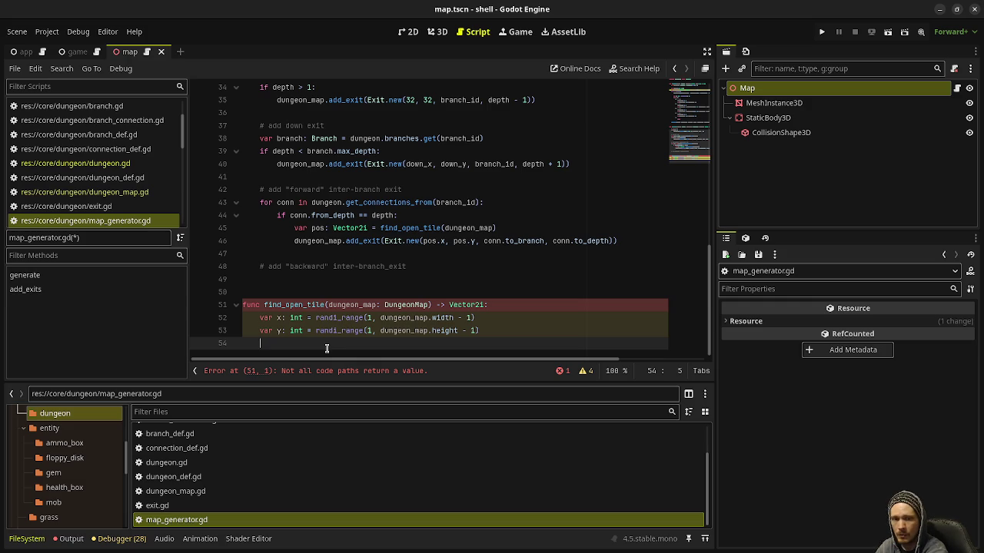
pyautogui.write('hile dungeon_map.')
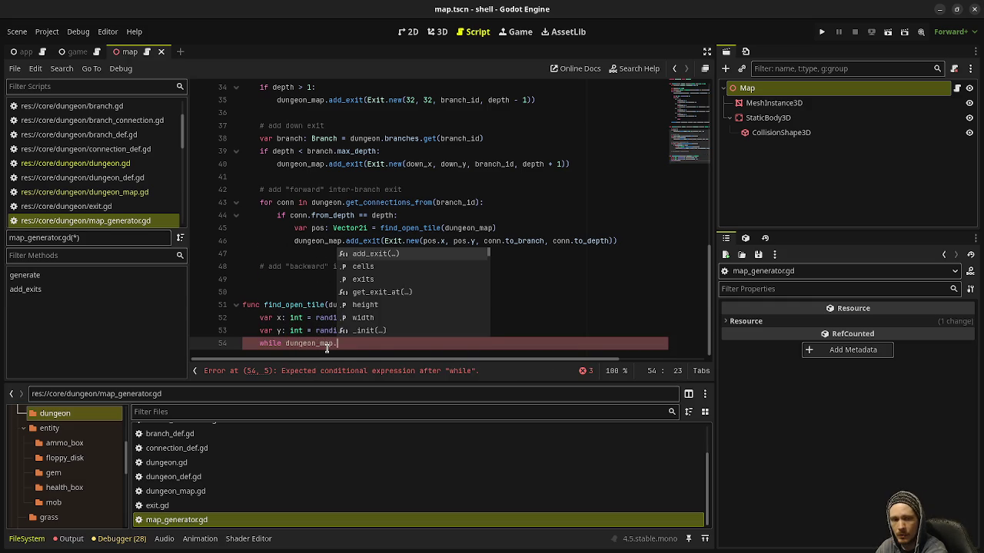
pyautogui.write('cells[y')
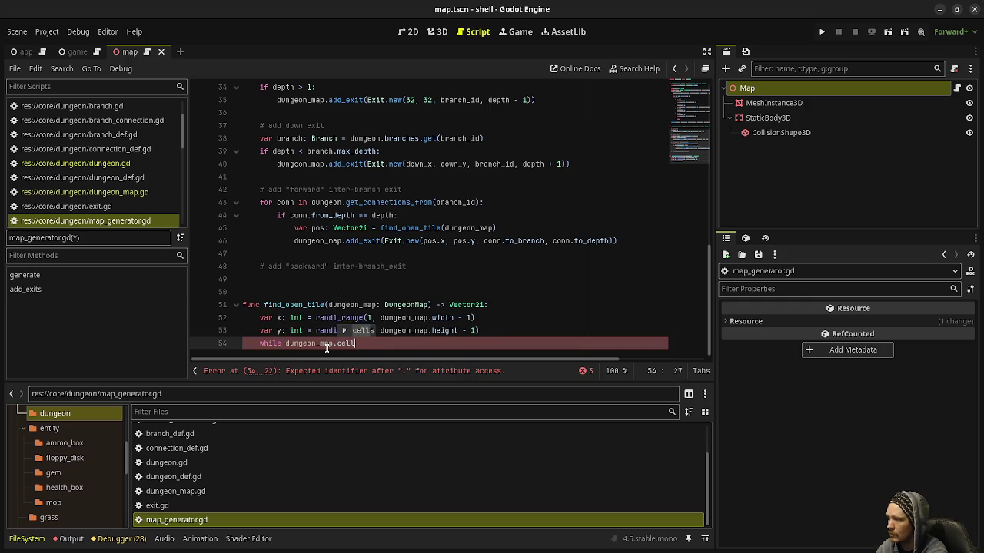
pyautogui.write(' * map')
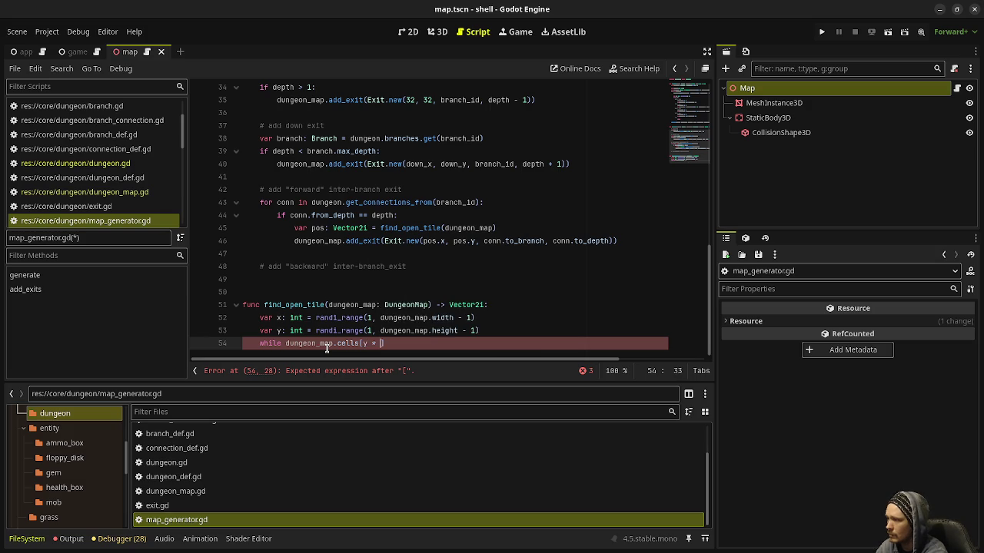
pyautogui.press('BackSpace')
pyautogui.press('BackSpace')
pyautogui.press('BackSpace')
pyautogui.write('dungeon_map.')
pyautogui.write('width + ')
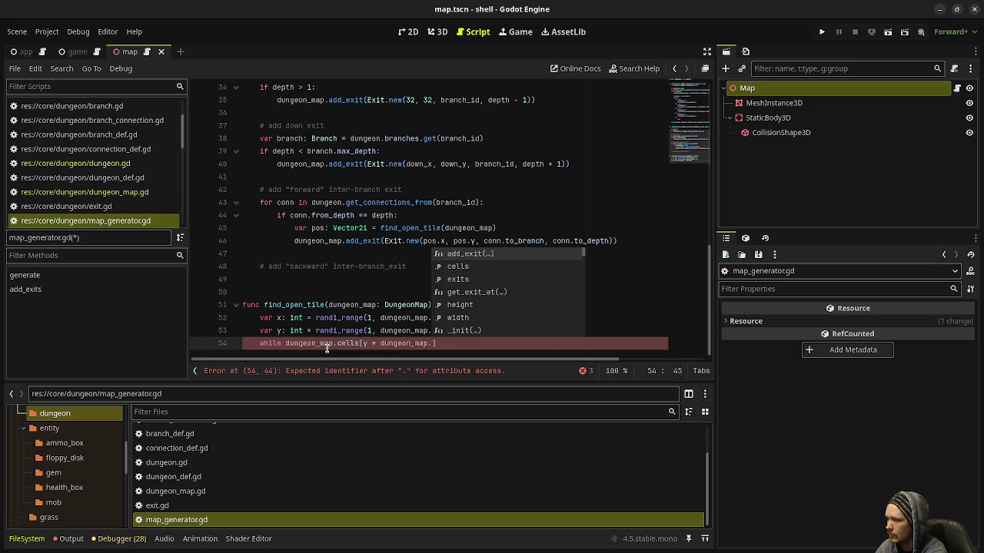
pyautogui.write('x')
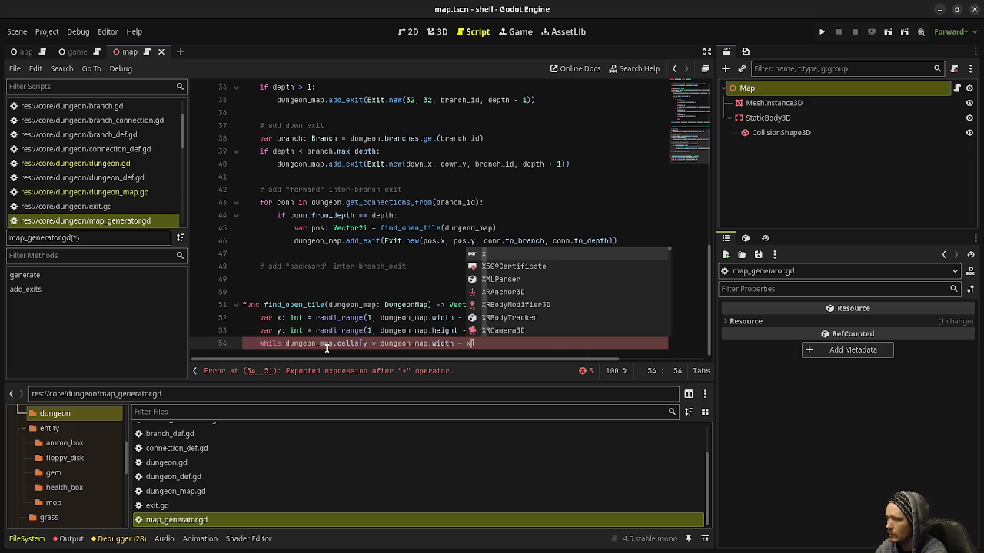
pyautogui.write(']')
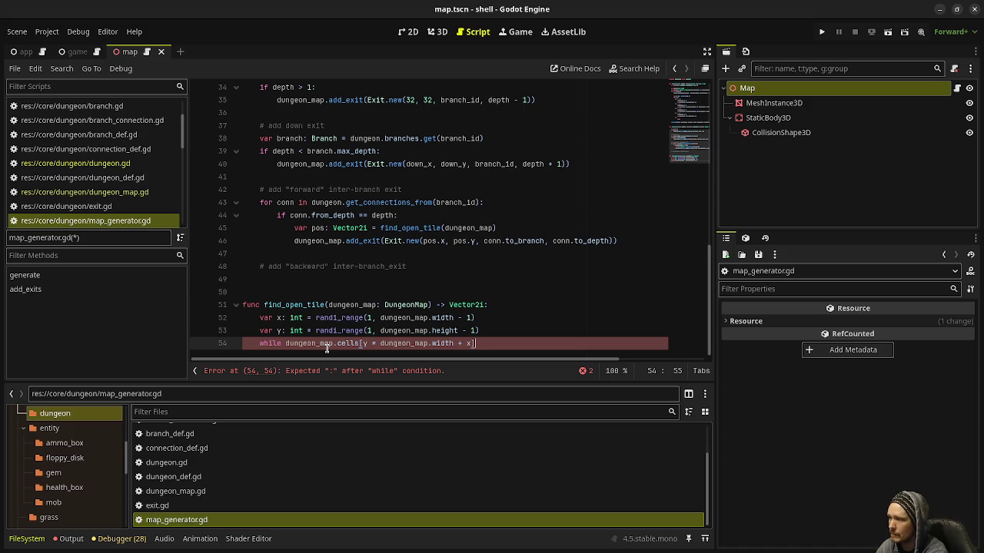
pyautogui.write('== ')
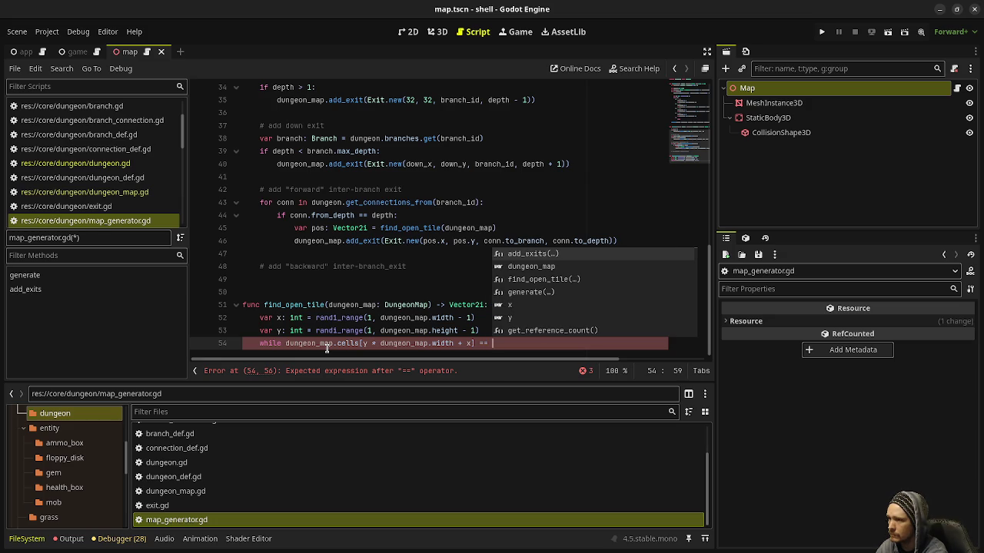
pyautogui.write('1:')
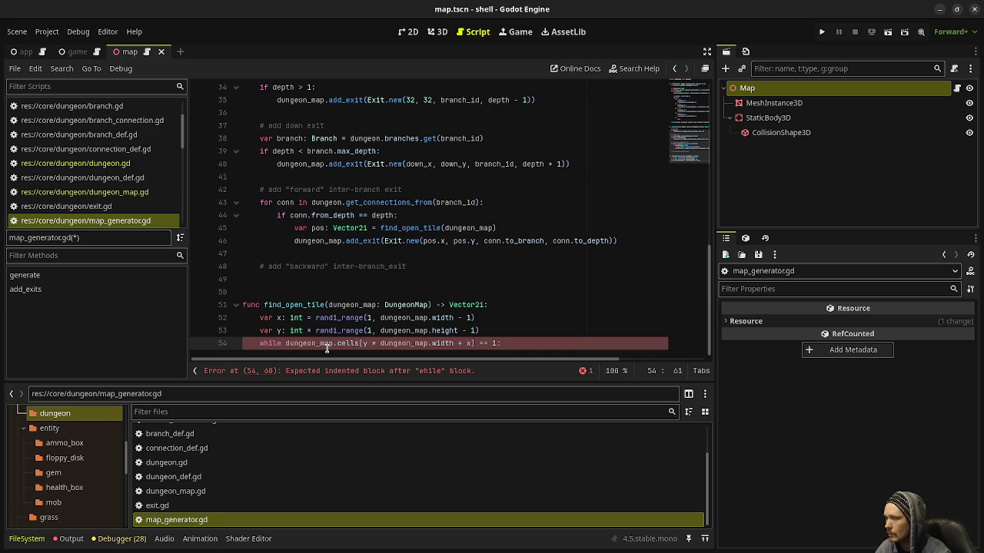
# Step: In the while body, re-roll x by copying the random x expression after 'x ='
pyautogui.scroll(1, 503, 246)
pyautogui.scroll(9, 503, 246)
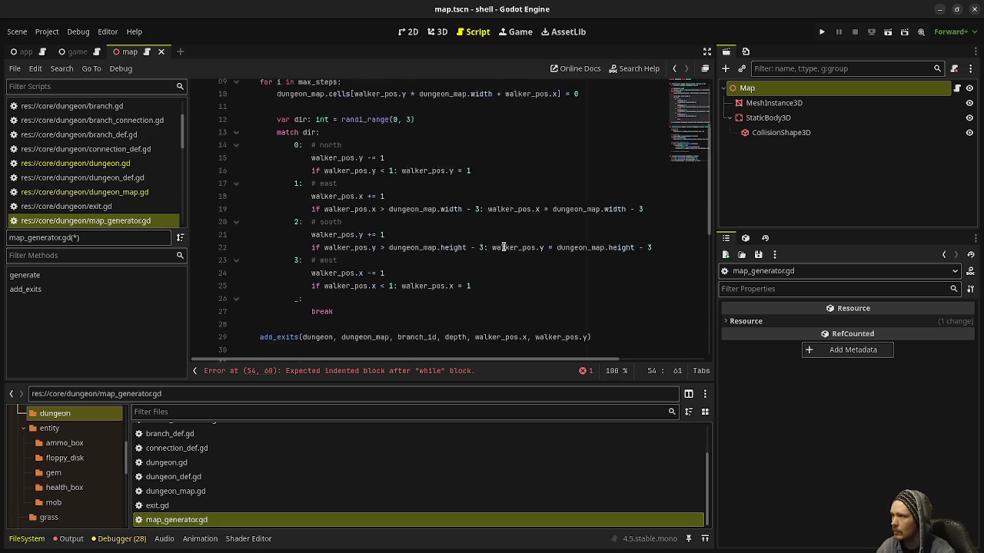
pyautogui.scroll(1, 503, 246)
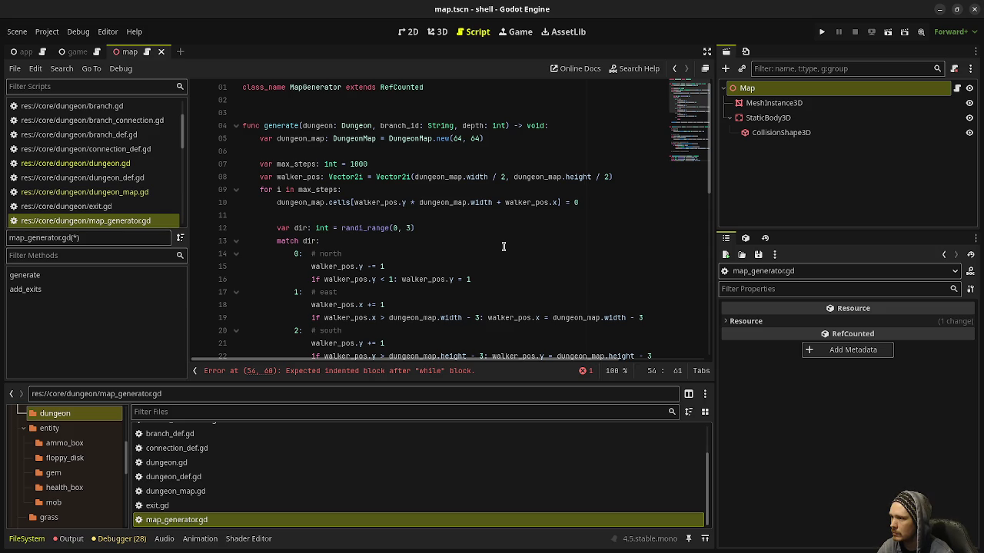
pyautogui.scroll(-11, 578, 202)
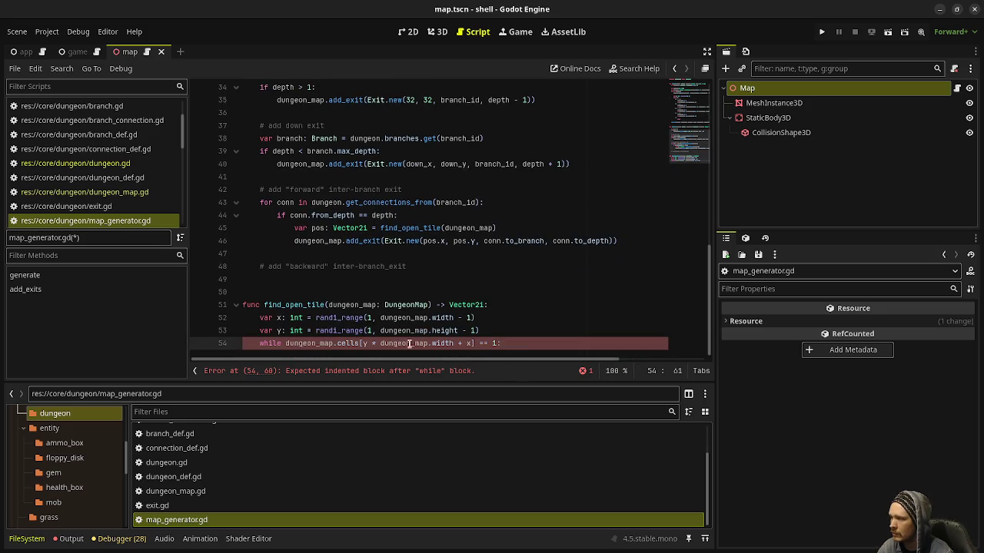
pyautogui.press('Return')
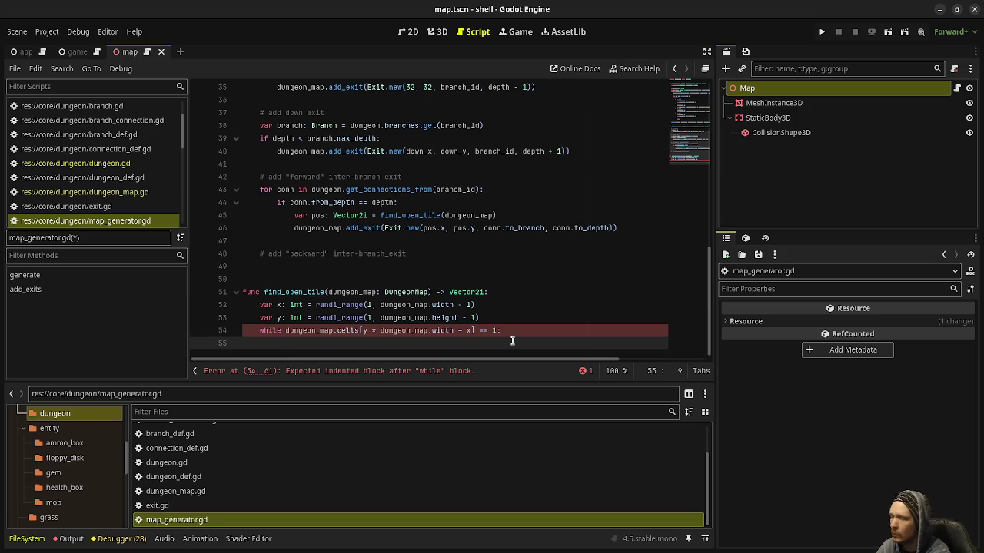
pyautogui.write('x =')
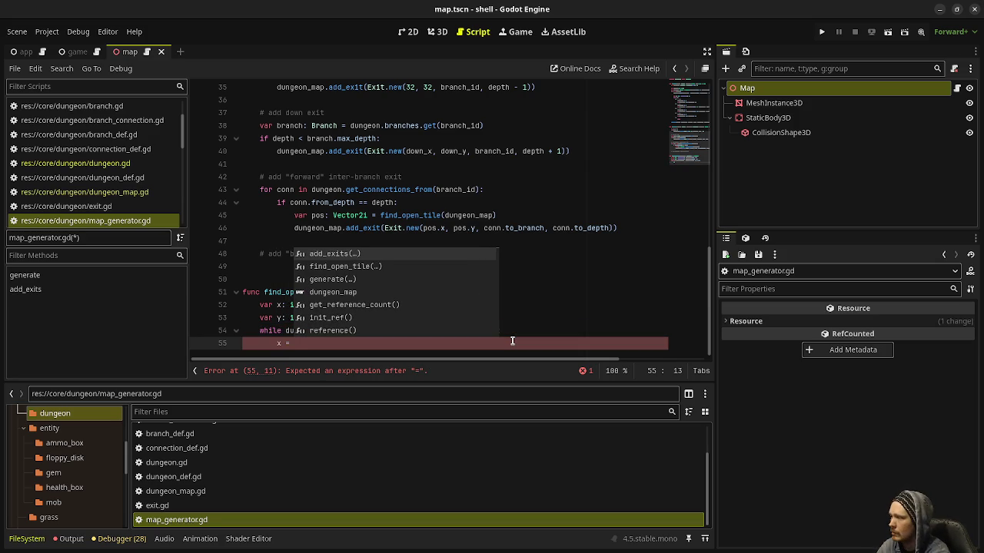
pyautogui.press('Escape')
pyautogui.moveTo(476, 305); pyautogui.dragTo(315, 305)
pyautogui.hotkey('ctrl', 'c')
pyautogui.click(318, 343)
pyautogui.hotkey('ctrl', 'v')
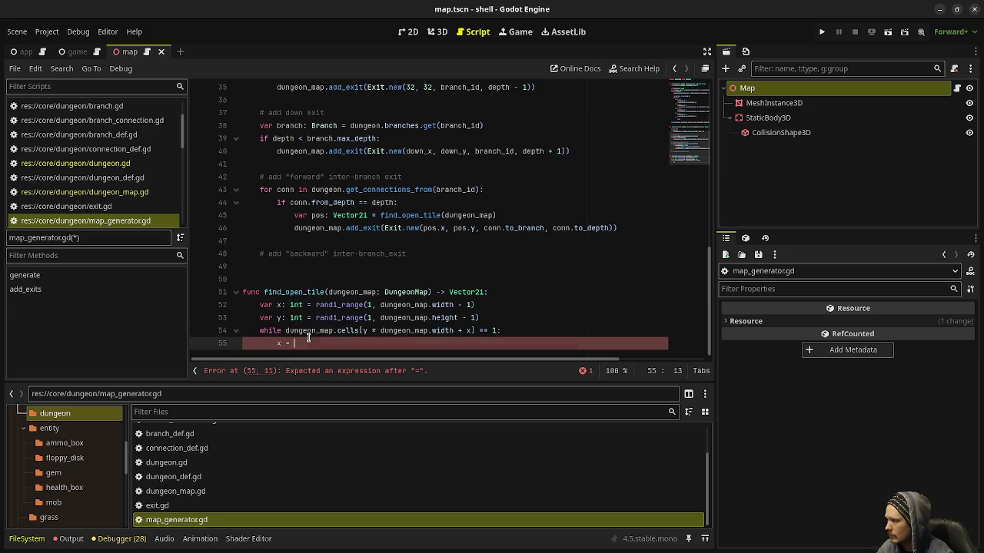
# Step: Re-roll y by copying the random y expression after 'y ='
pyautogui.press('Return')
pyautogui.write('y =')
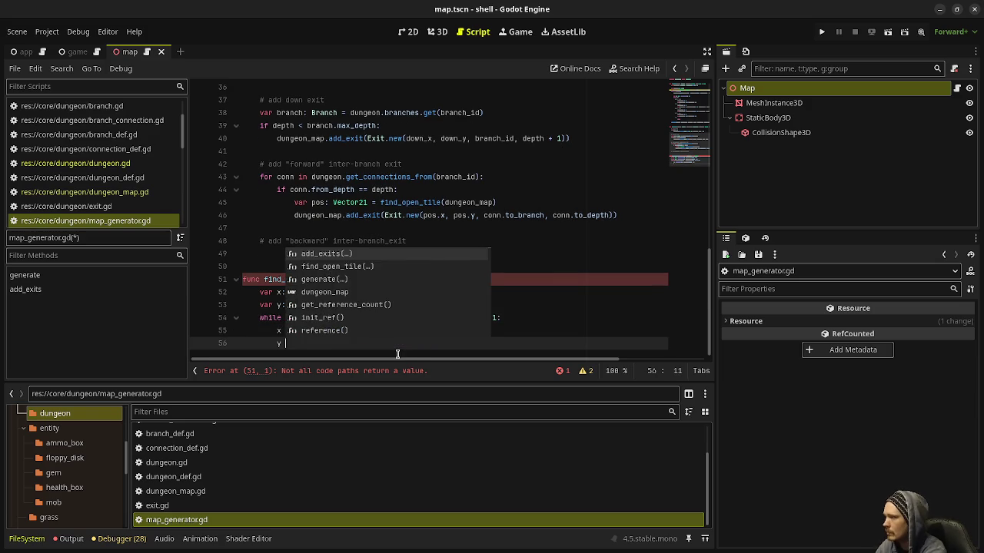
pyautogui.click(582, 305)
pyautogui.moveTo(492, 305); pyautogui.dragTo(319, 306)
pyautogui.hotkey('ctrl', 'c')
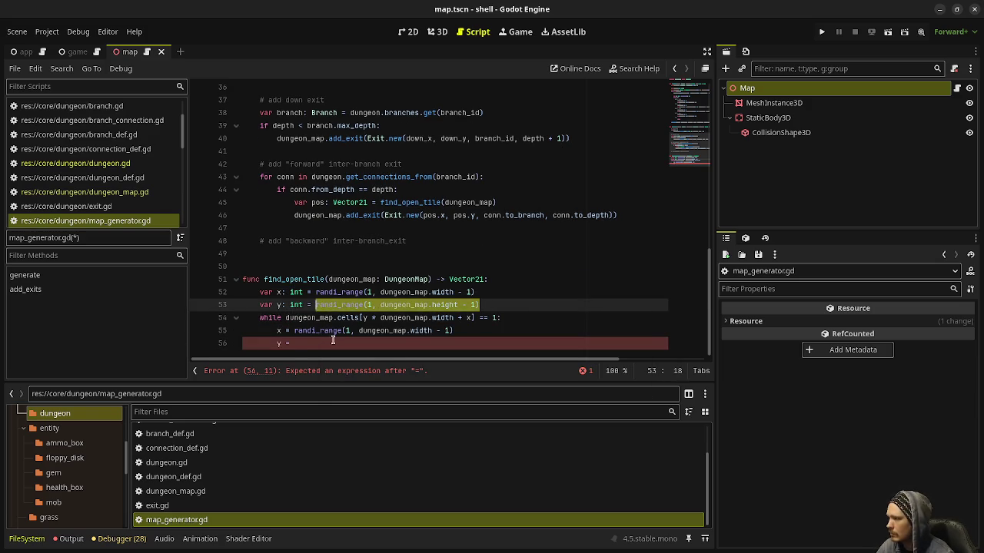
pyautogui.click(316, 343)
pyautogui.hotkey('ctrl', 'v')
# Step: After the loop, return Vector2i(x, y)
pyautogui.press('Return')
pyautogui.press('Return')
pyautogui.press('BackSpace')
pyautogui.press('BackSpace')
pyautogui.write('return ')
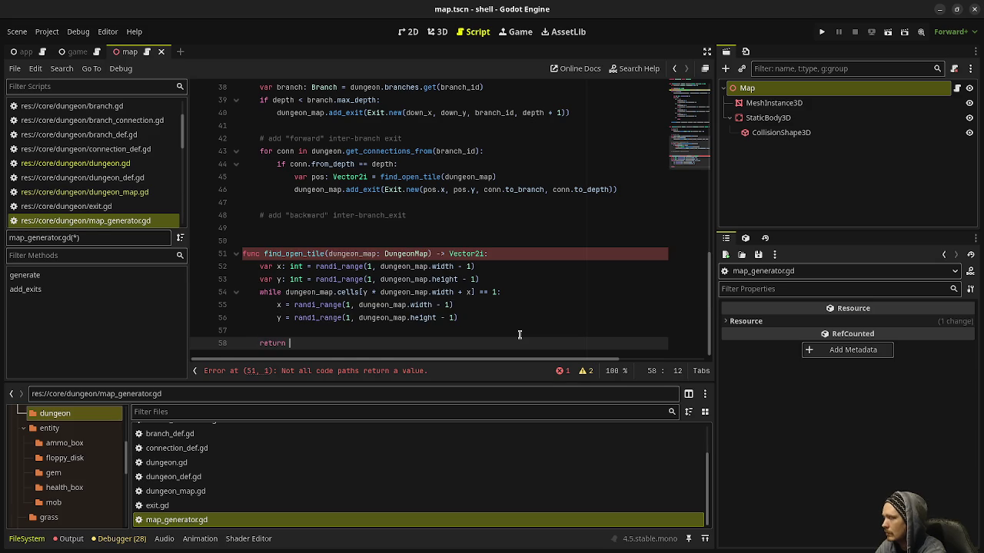
pyautogui.write('Vector2i(x, ')
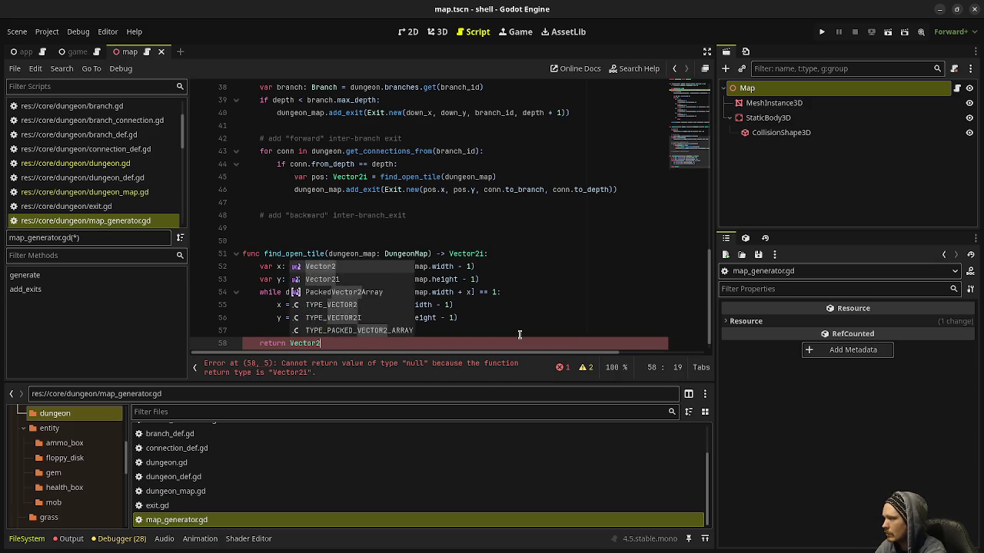
pyautogui.write('y)')
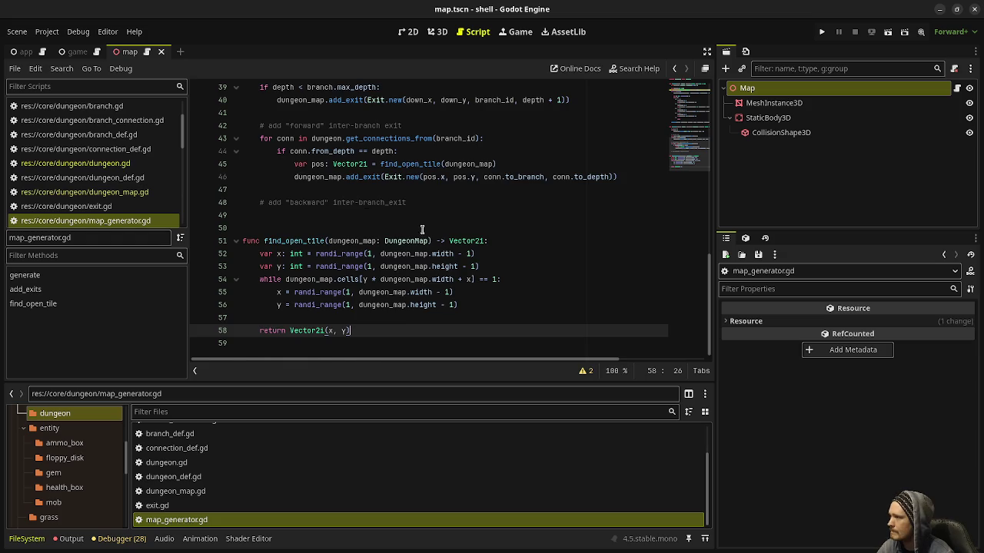
pyautogui.scroll(3, 356, 293)
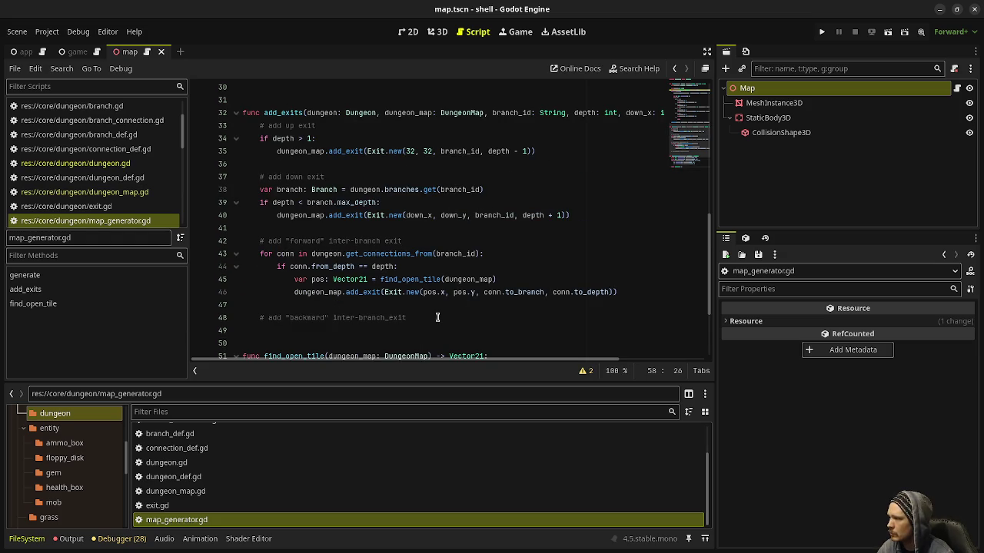
# Step: Below the backward-exit comment, loop over dungeon.connections where conn.to_branch_id == branch_id and conn.to_depth == depth
pyautogui.click(483, 319)
pyautogui.press('Return')
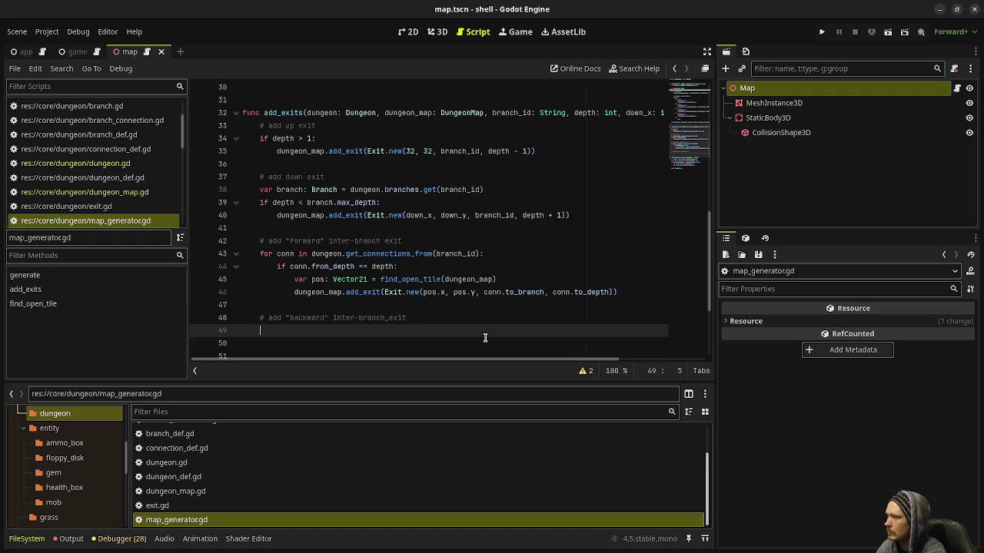
pyautogui.write('for conn')
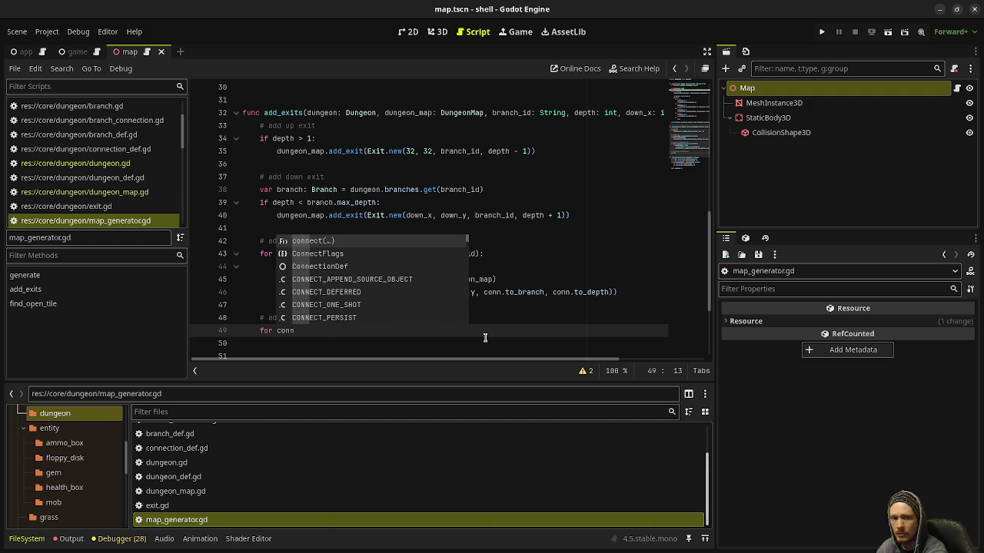
pyautogui.write(' in dungeon')
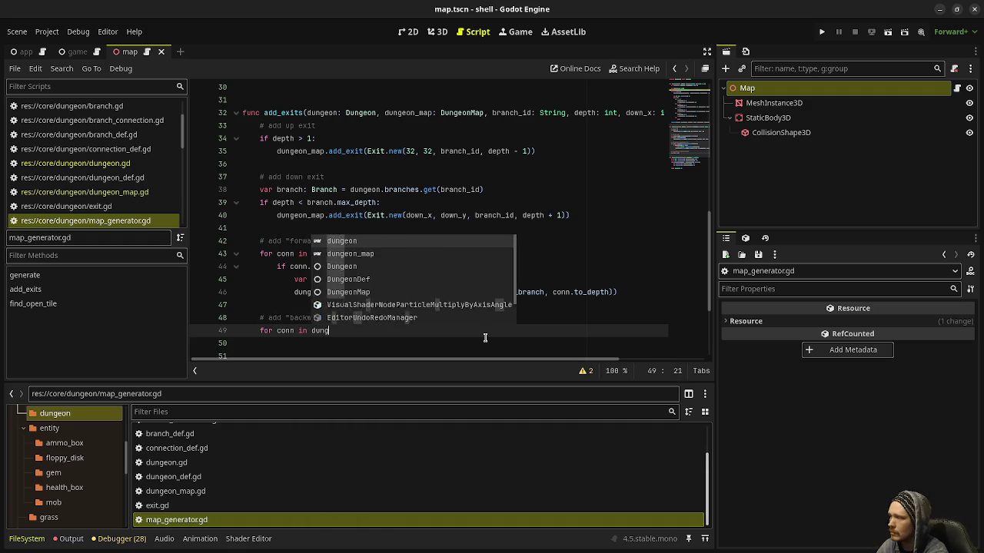
pyautogui.write('.conn')
pyautogui.press('Return')
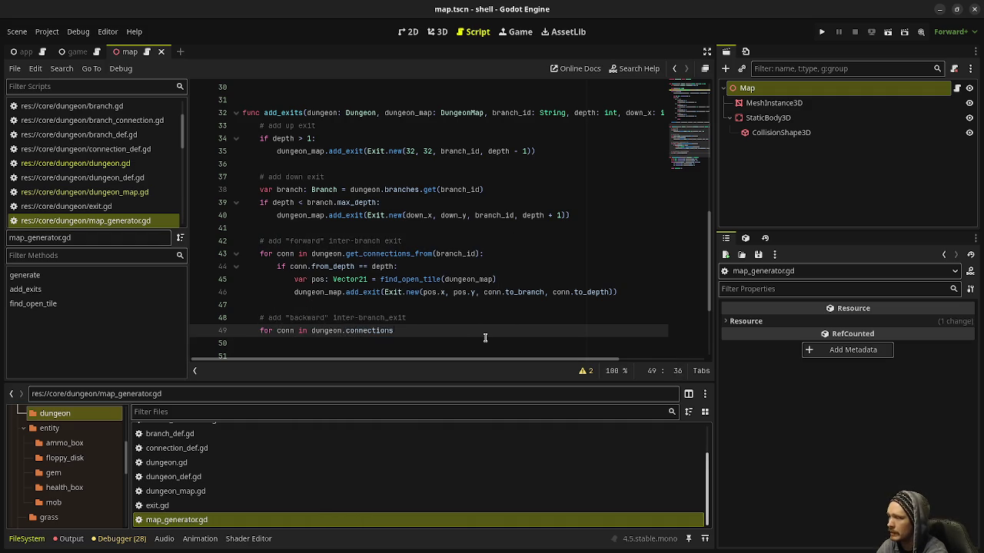
pyautogui.write(':')
pyautogui.press('Return')
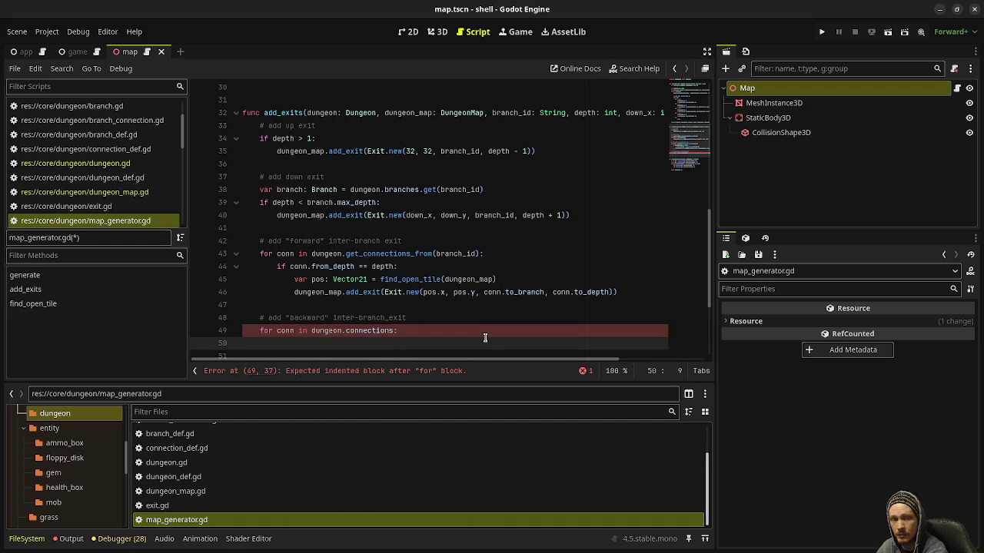
pyautogui.write('if conn.to')
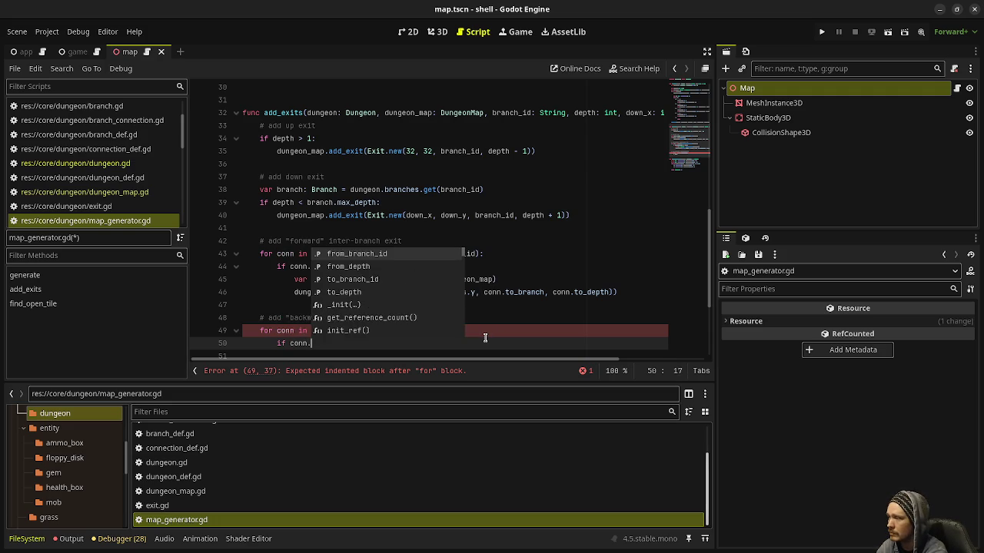
pyautogui.press('Return')
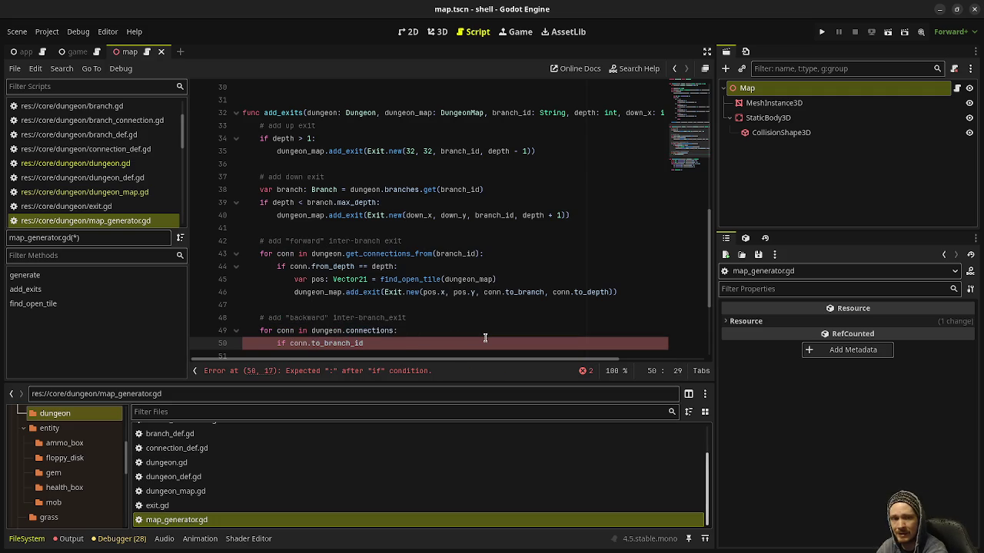
pyautogui.write('== br')
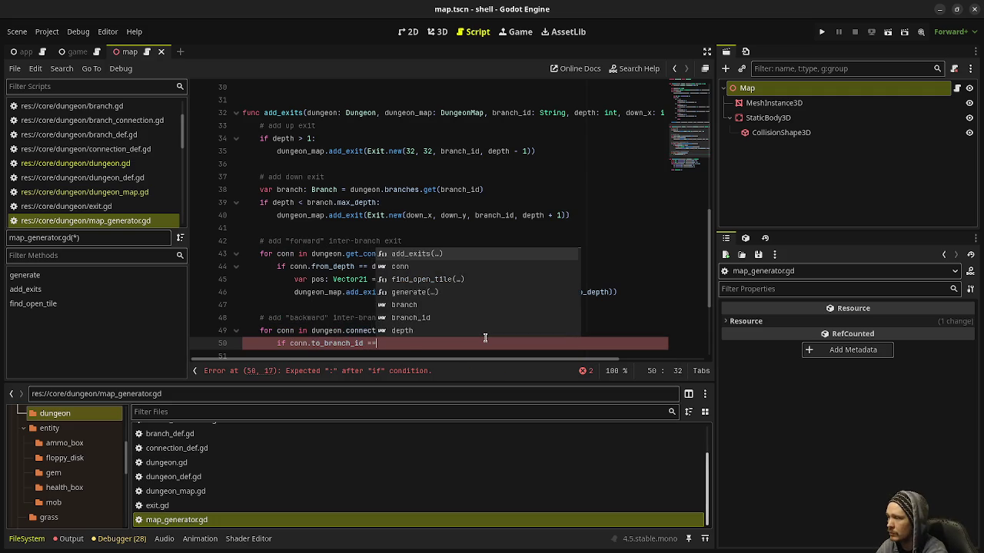
pyautogui.write('anch_id ')
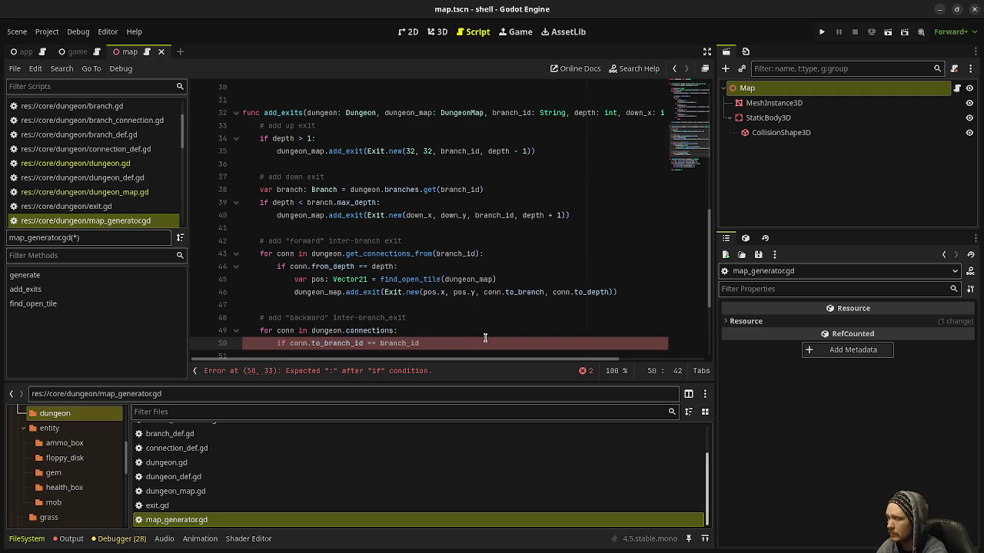
pyautogui.write('&& conn.to_depth =')
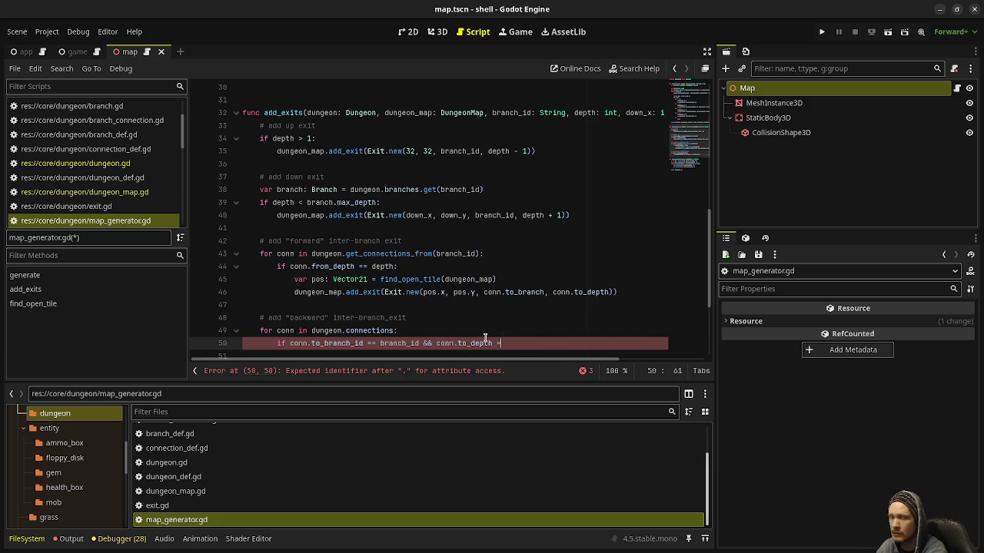
pyautogui.write('= depth:')
pyautogui.press('Return')
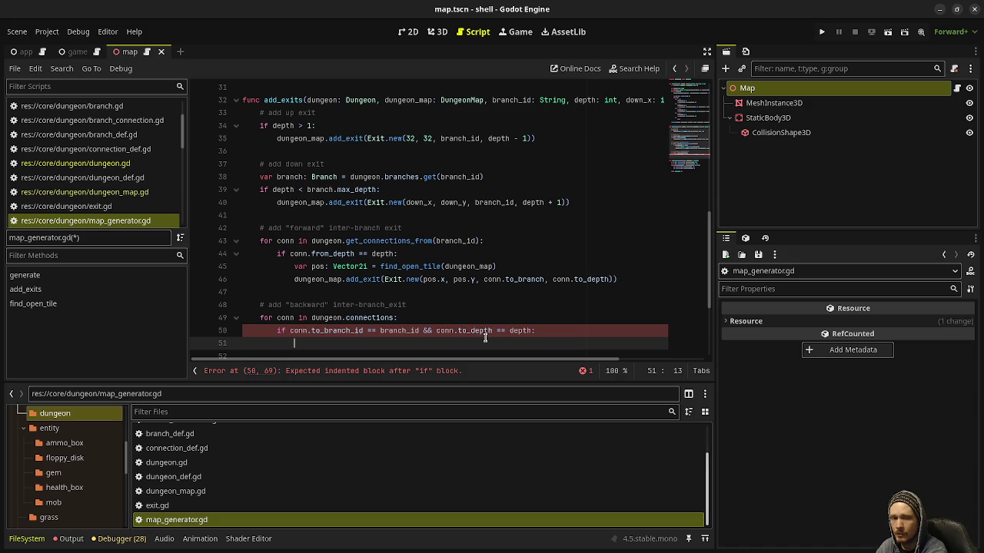
# Step: Set open_tile_pos to find_open_tile(dungeon_map) inside the if block
pyautogui.write('var open_tile_')
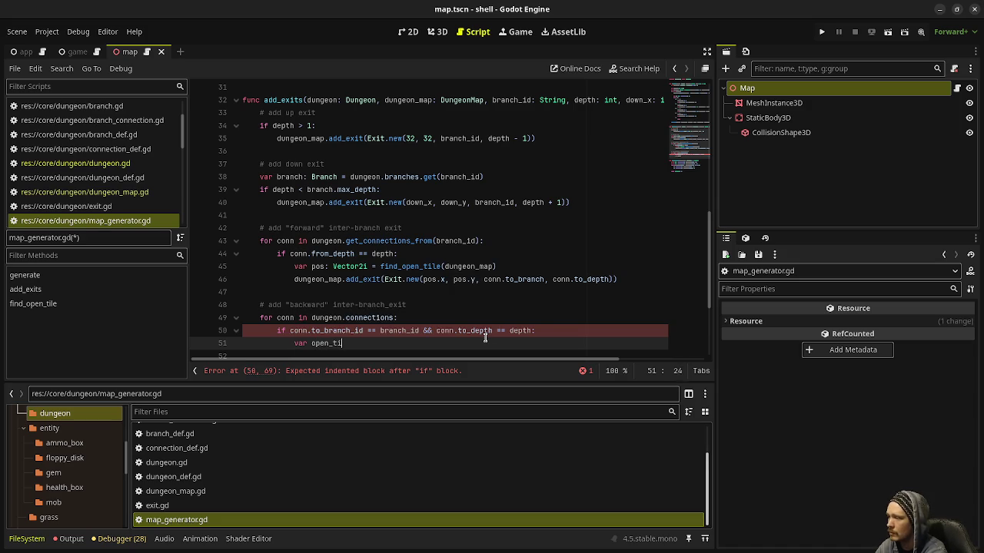
pyautogui.write('pos = findO')
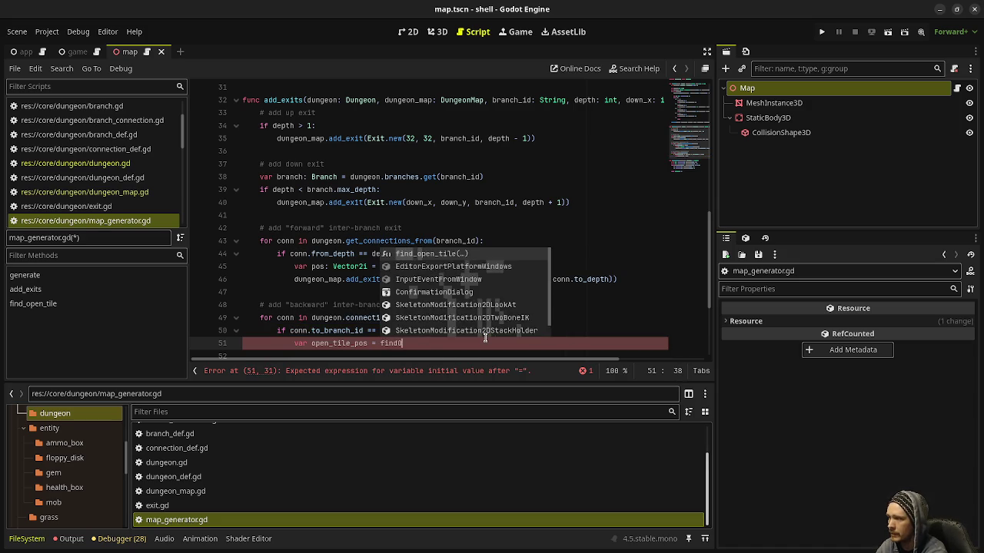
pyautogui.press('Return')
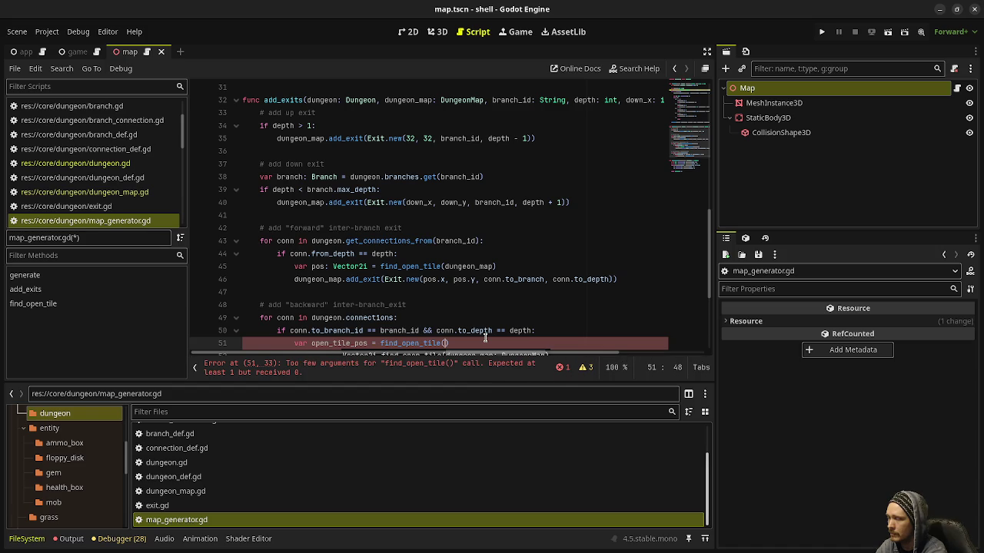
pyautogui.write('dungeon_map')
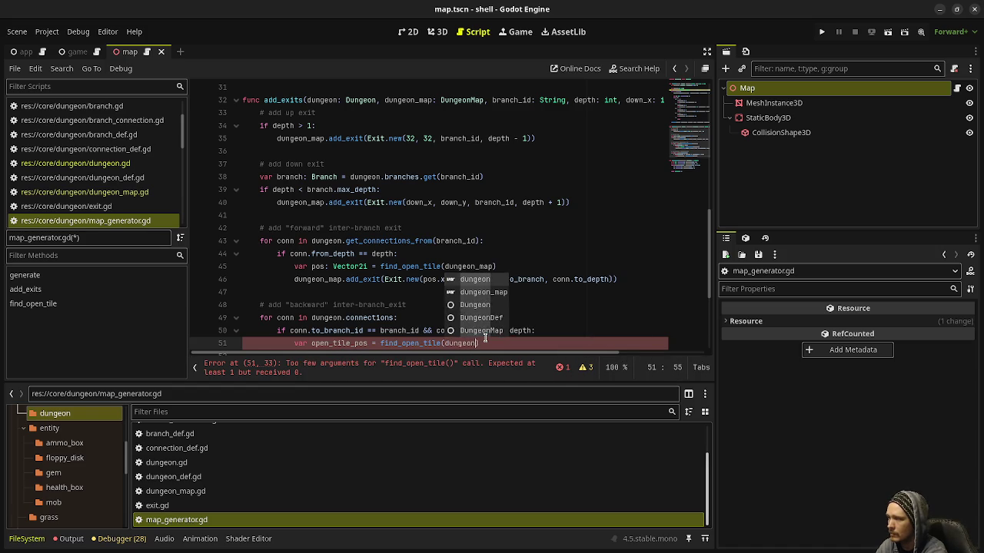
pyautogui.press('Return')
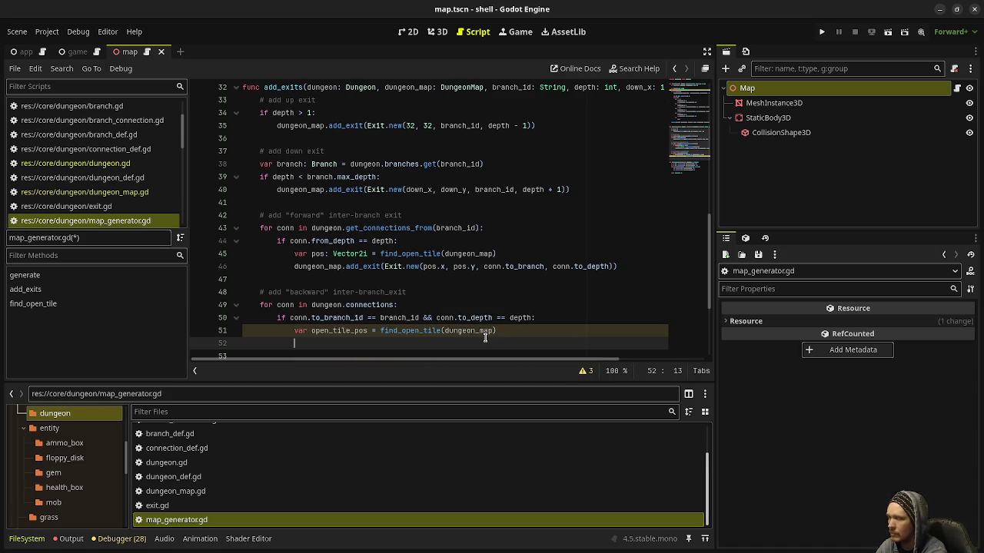
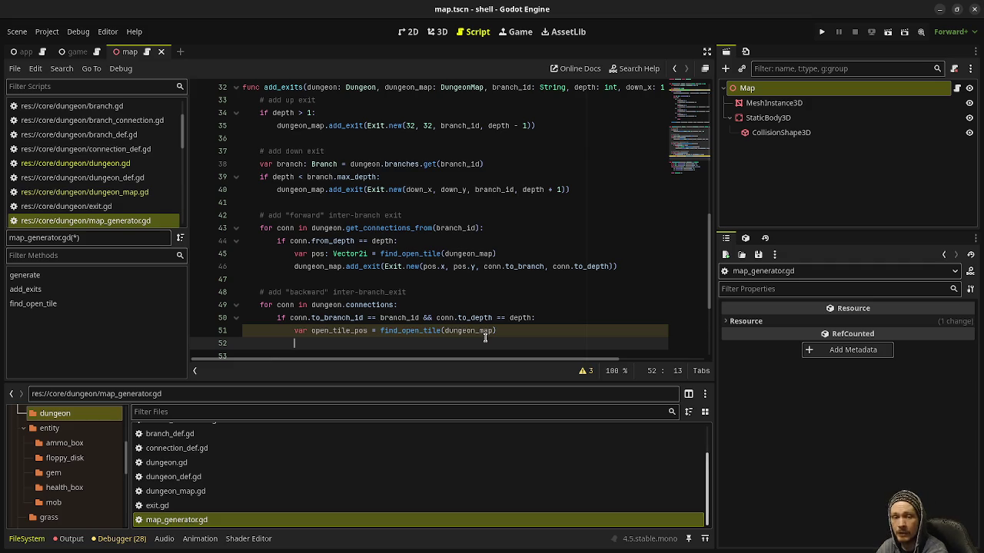
# Step: On line 52, write dungeon_map.add_exit(Exit.new(open_tile_pos.x, open_tile_pos.y ...) with autocomplete
pyautogui.write('dungeon_map.')
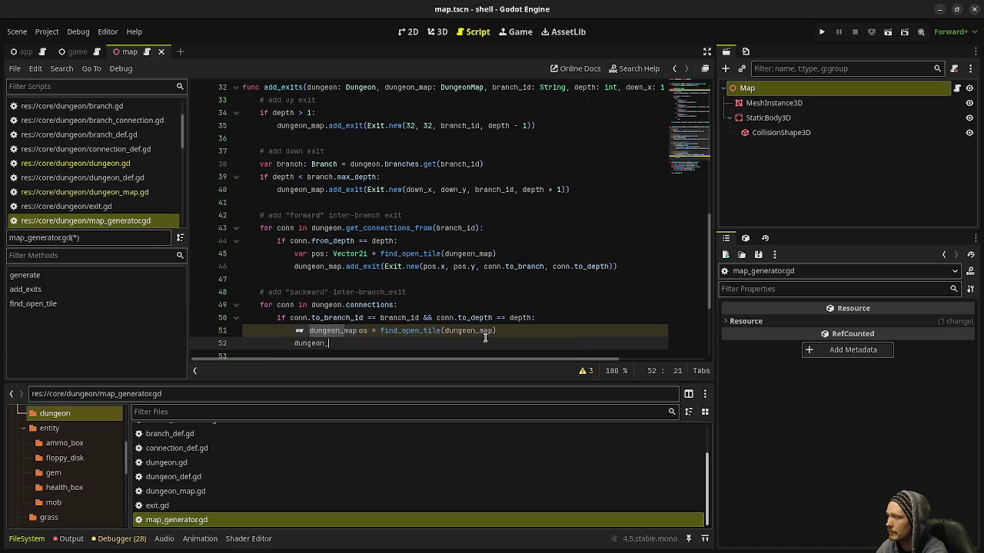
pyautogui.write('add_exit(')
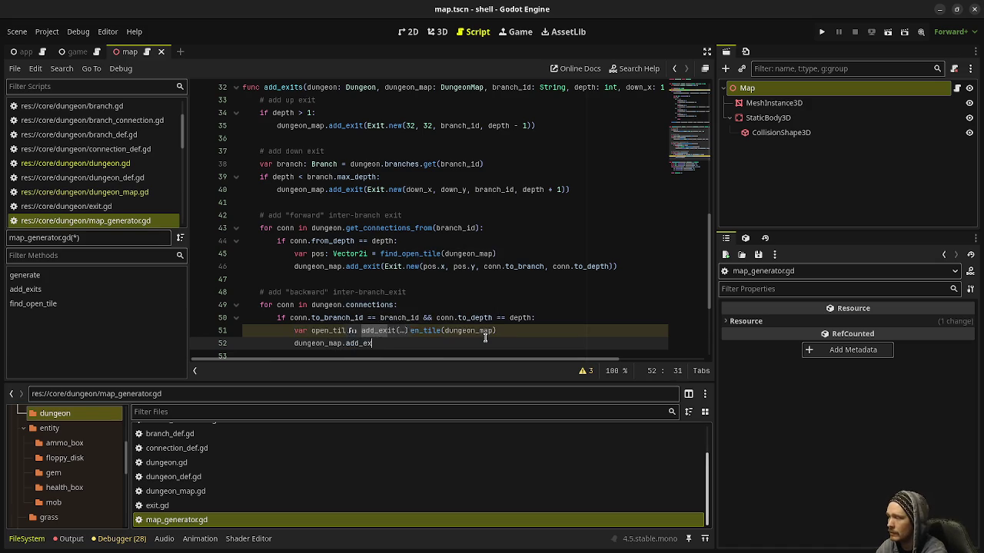
pyautogui.write('pos.')
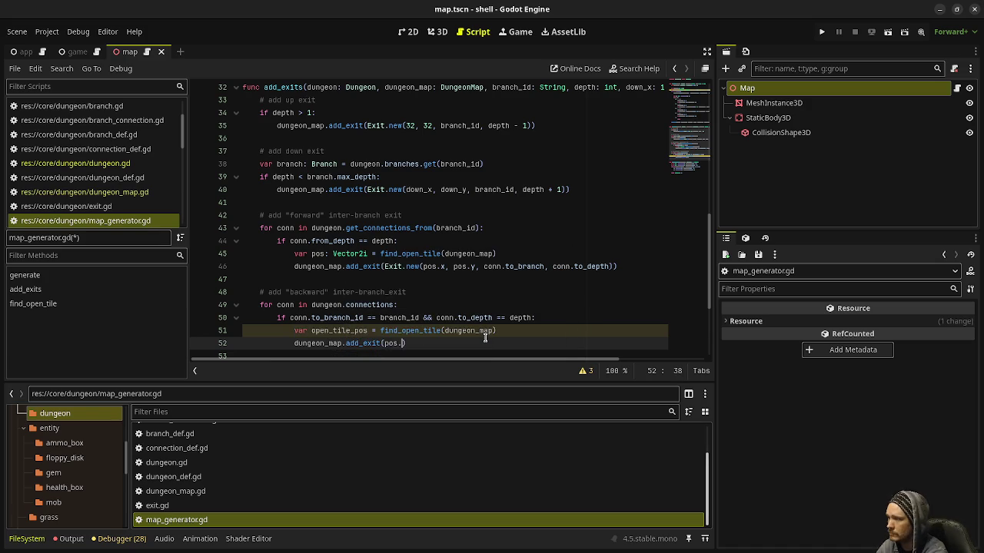
pyautogui.press('BackSpace')
pyautogui.press('BackSpace')
pyautogui.press('BackSpace')
pyautogui.write('open')
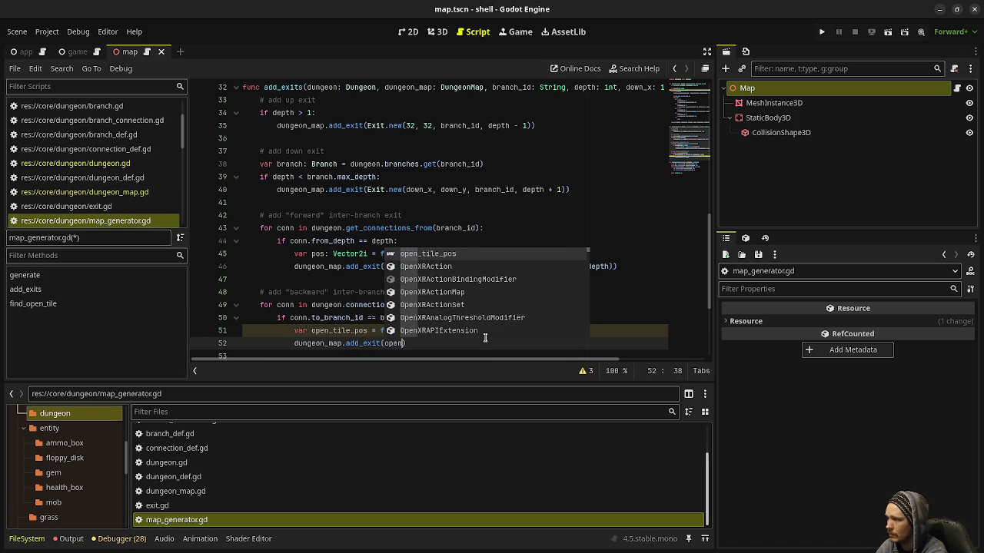
pyautogui.press('Return')
pyautogui.write('.x, open_')
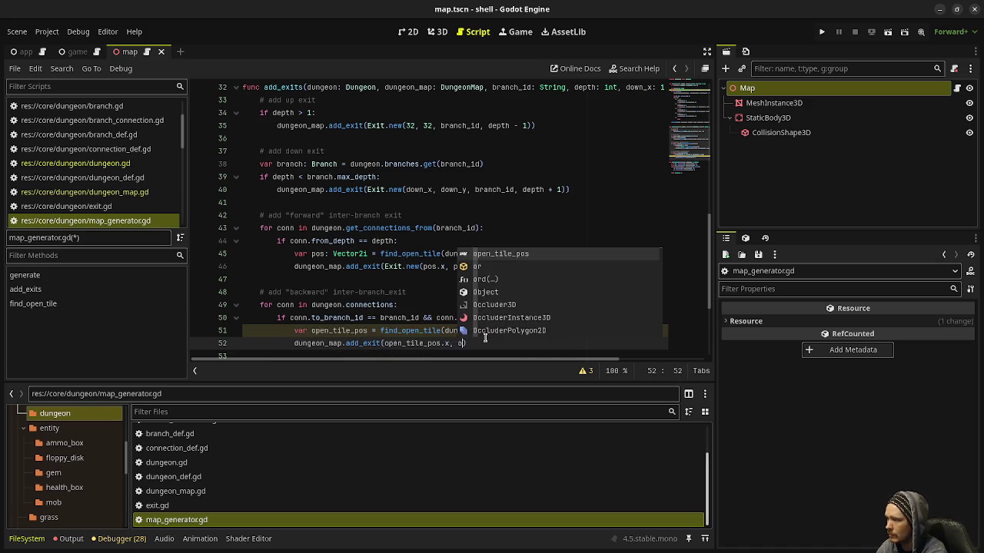
pyautogui.press('BackSpace')
pyautogui.press('BackSpace')
pyautogui.press('BackSpace')
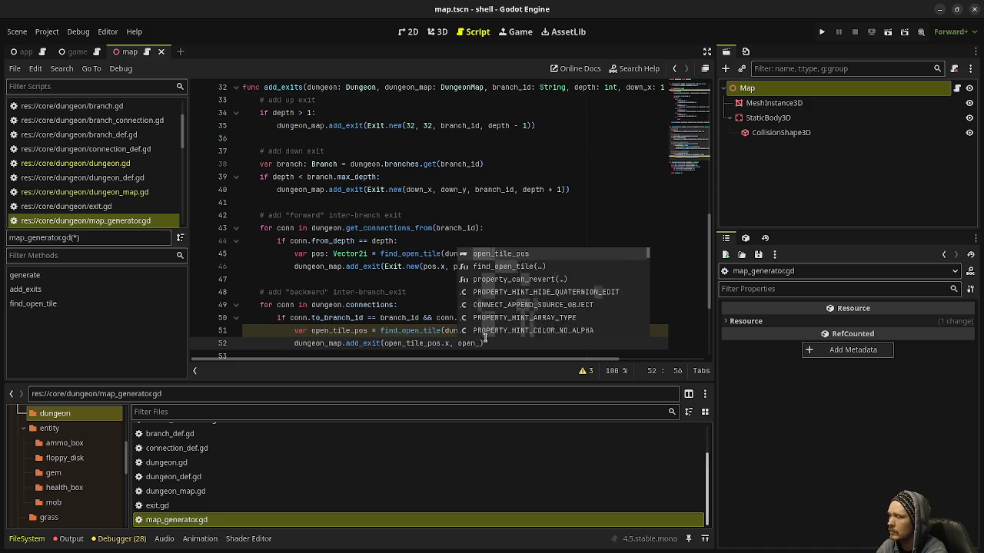
pyautogui.write('Exit.new(')
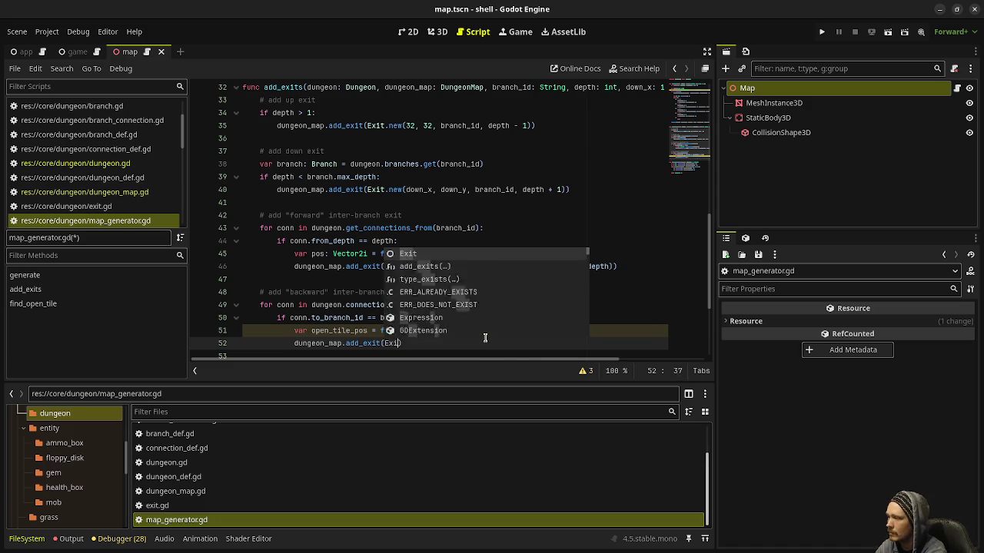
pyautogui.write('open_tile_pos.x')
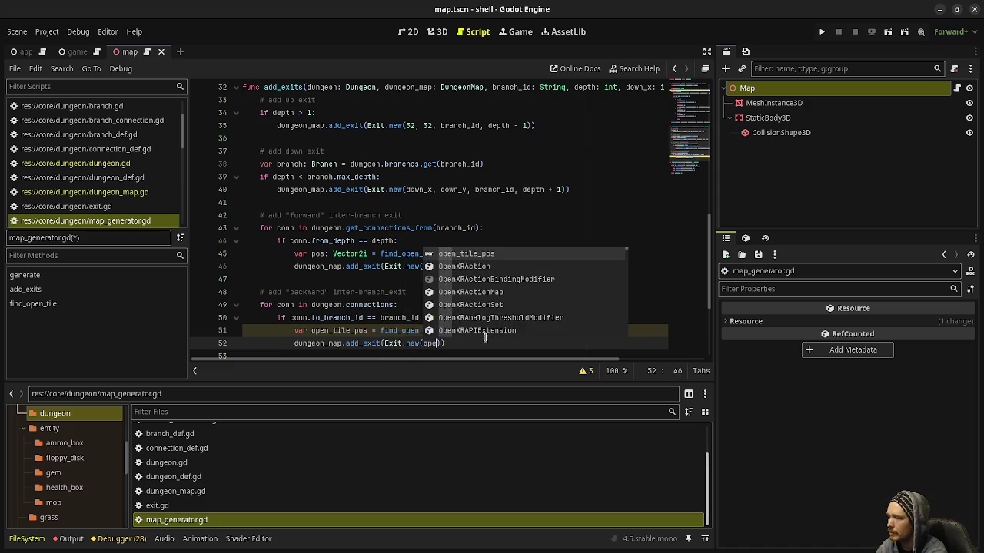
pyautogui.write(', open_tile_p')
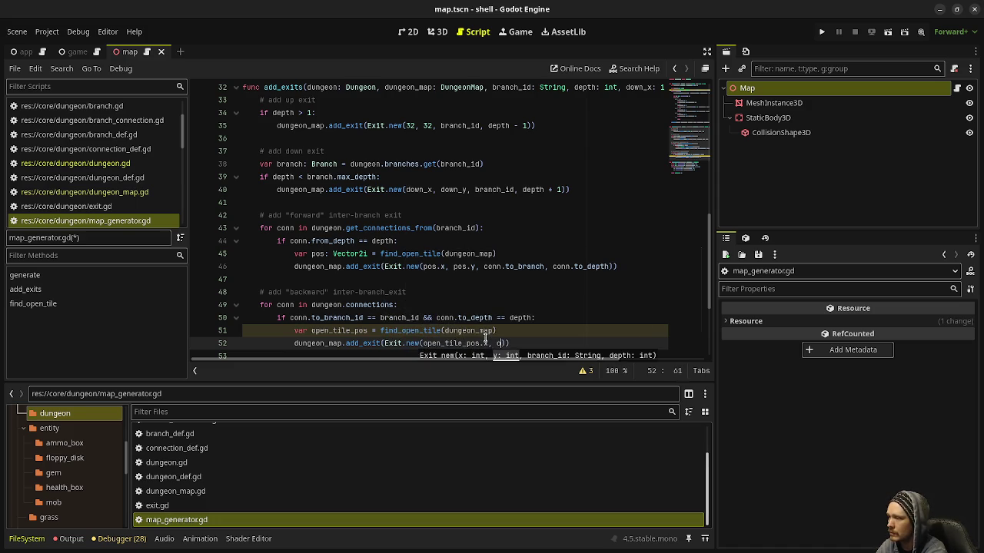
pyautogui.write('os.')
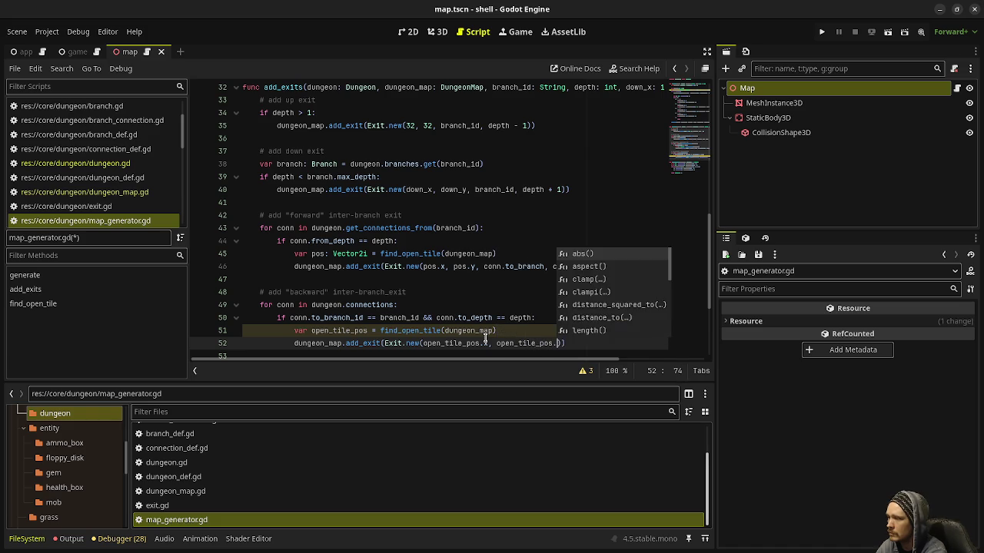
pyautogui.write('y, ')
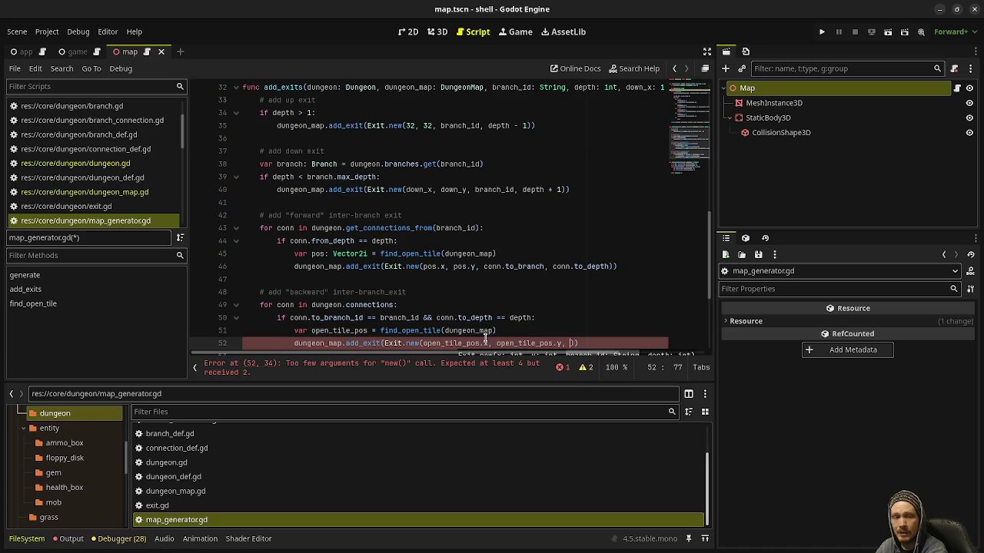
pyautogui.write('conn')
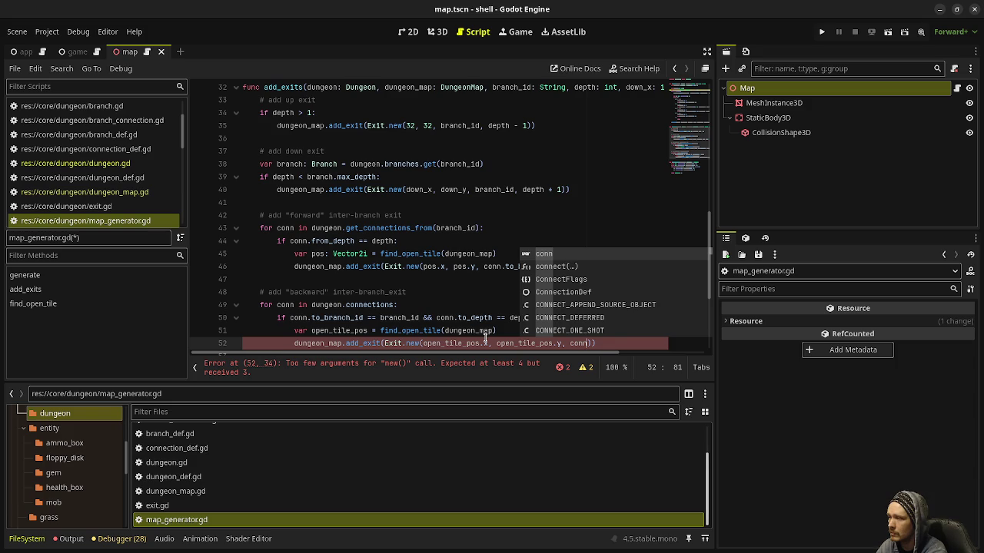
pyautogui.press('BackSpace')
pyautogui.press('BackSpace')
pyautogui.press('BackSpace')
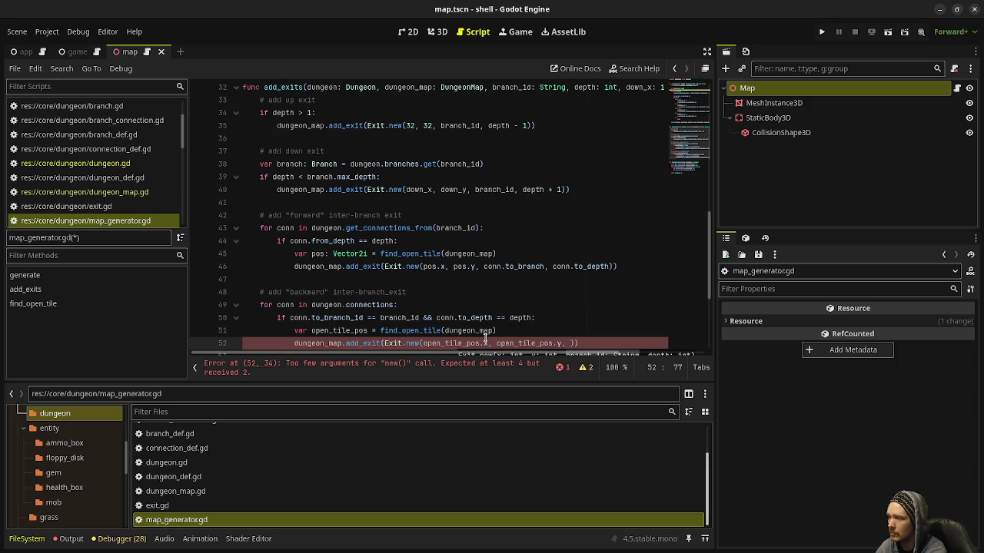
pyautogui.scroll(-3, 501, 279)
pyautogui.scroll(1, 502, 279)
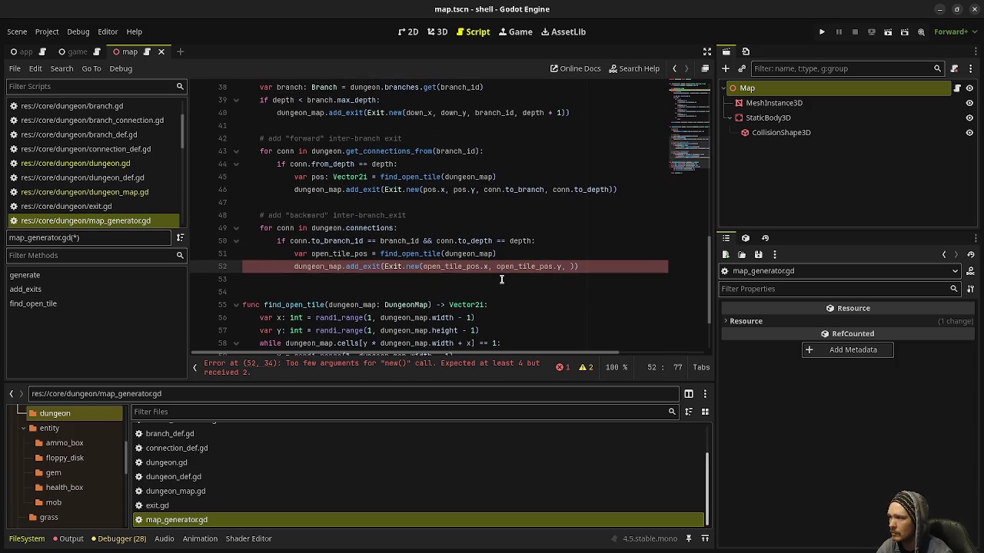
# Step: Add conn.from_branch_id and conn.from_depth as the last Exit.new arguments, then save map_generator.gd
pyautogui.write(', ')
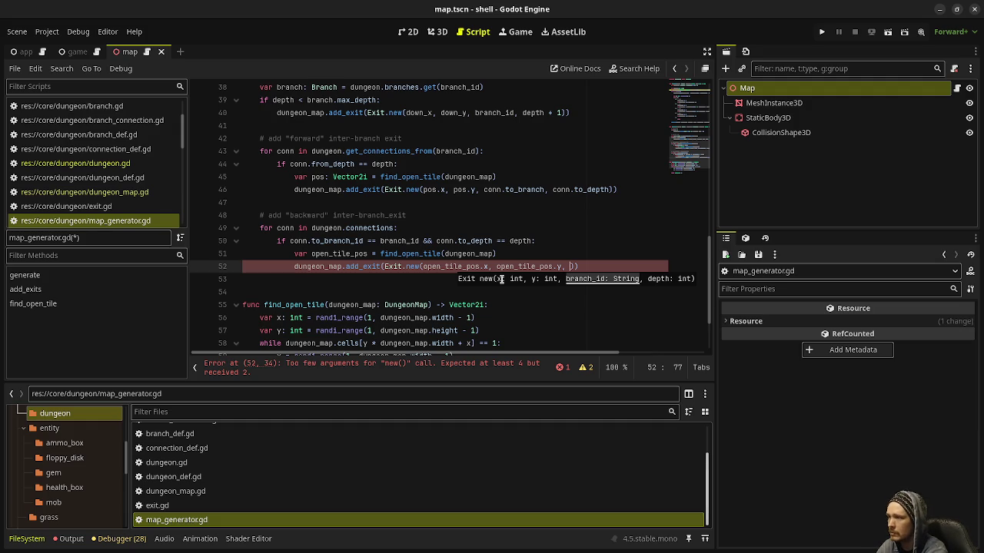
pyautogui.write('conn.from_b')
pyautogui.press('Return')
pyautogui.write(', conn.fro')
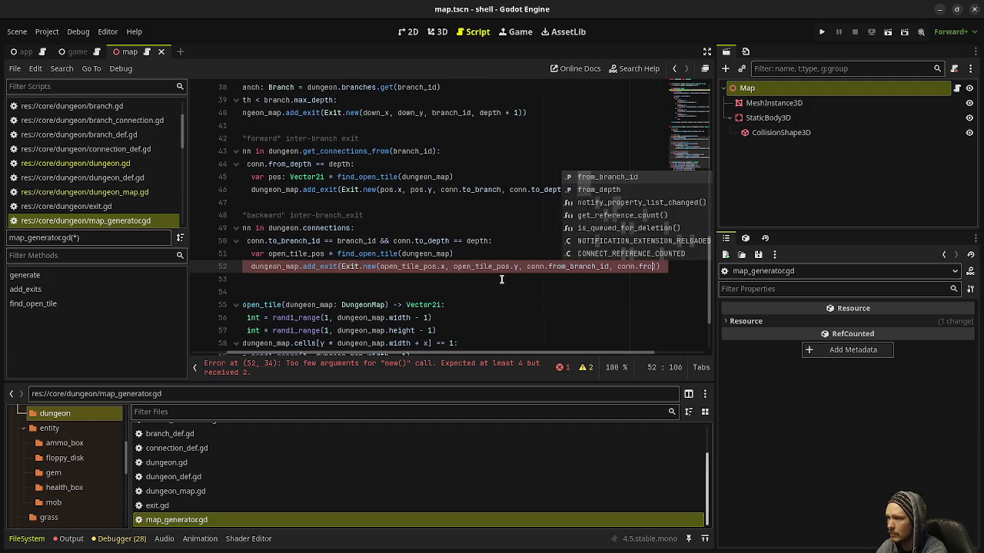
pyautogui.write('m_dep')
pyautogui.press('Return')
pyautogui.hotkey('ctrl', 's')
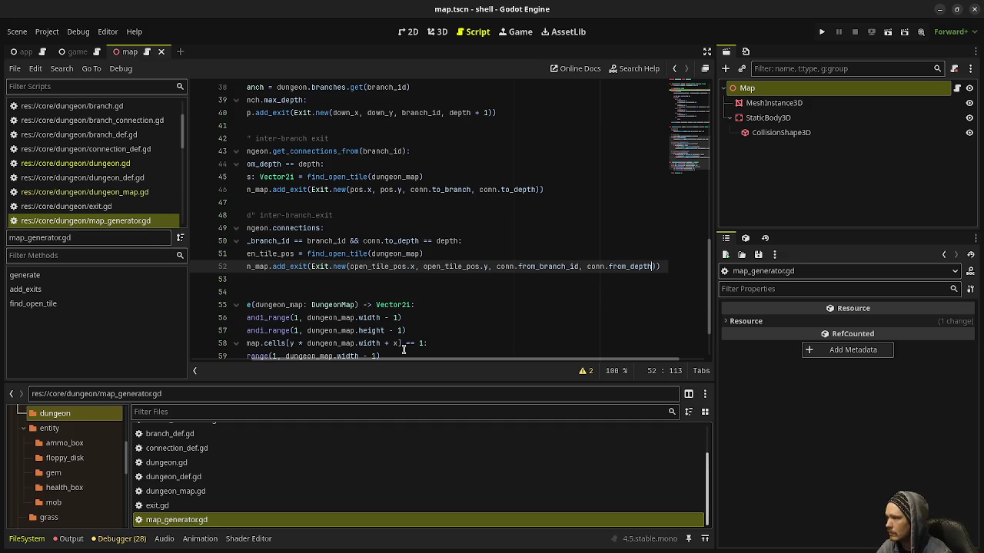
pyautogui.hscroll(-3, 398, 361)
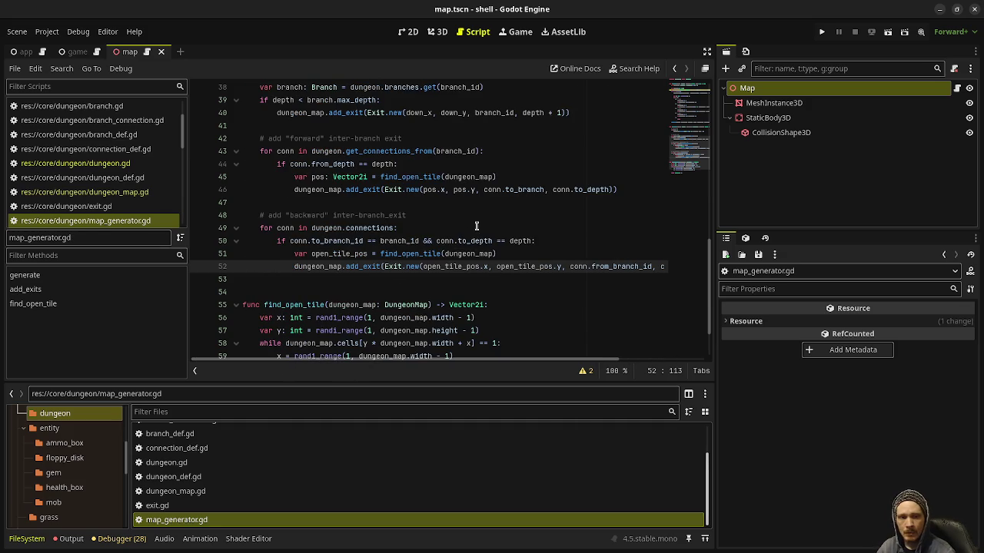
# Step: Look through the dungeon_map.gd and dungeon.gd scripts
pyautogui.scroll(10, 425, 290)
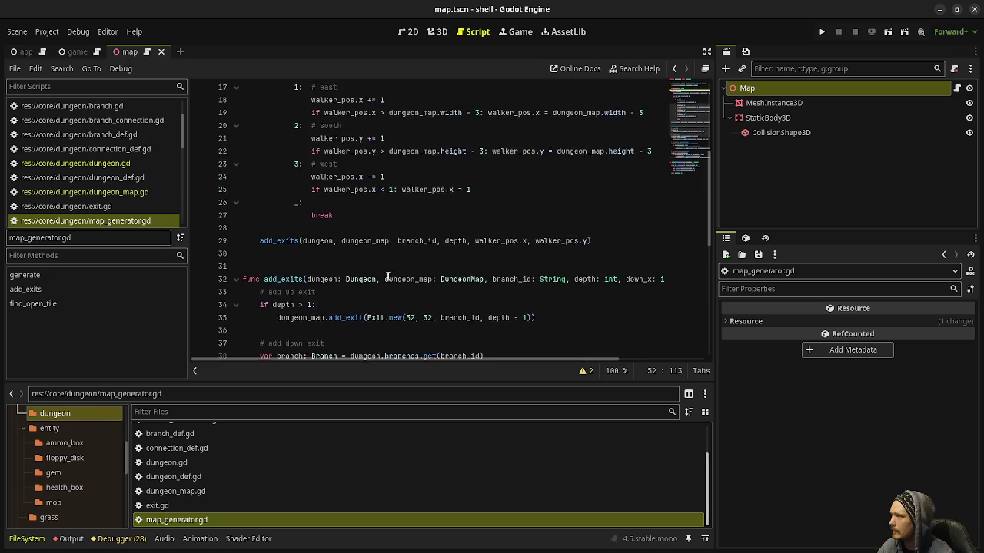
pyautogui.scroll(2, 422, 287)
pyautogui.scroll(-13, 296, 144)
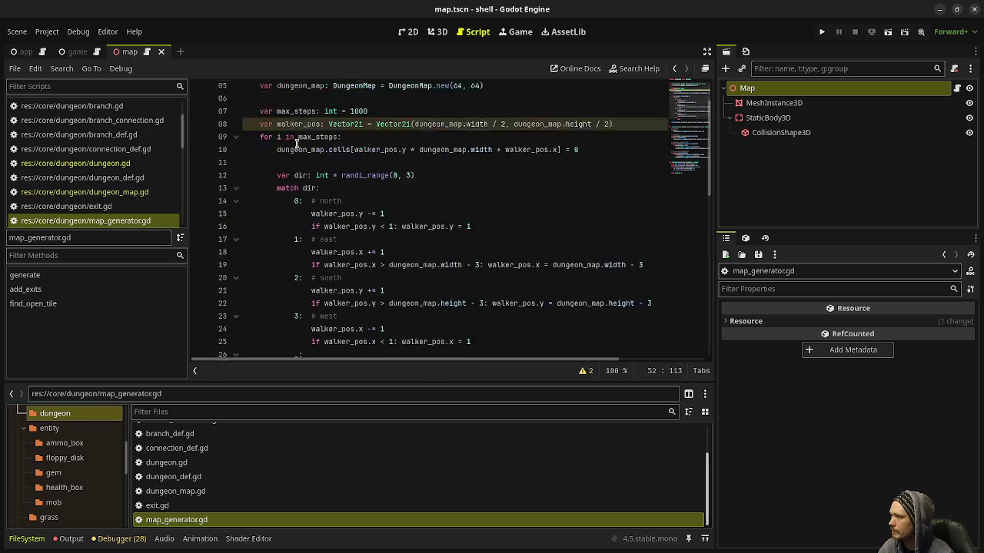
pyautogui.scroll(13, 311, 190)
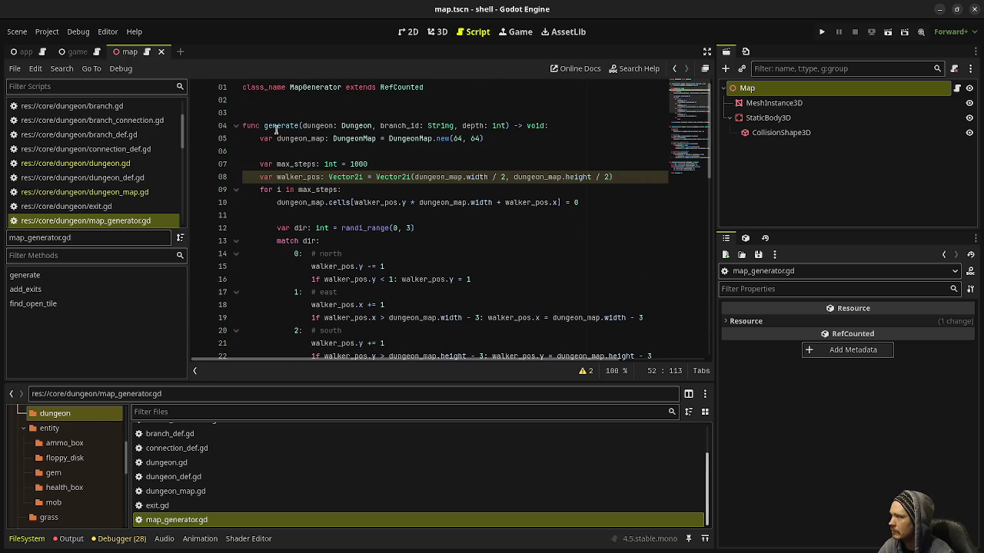
pyautogui.click(131, 192)
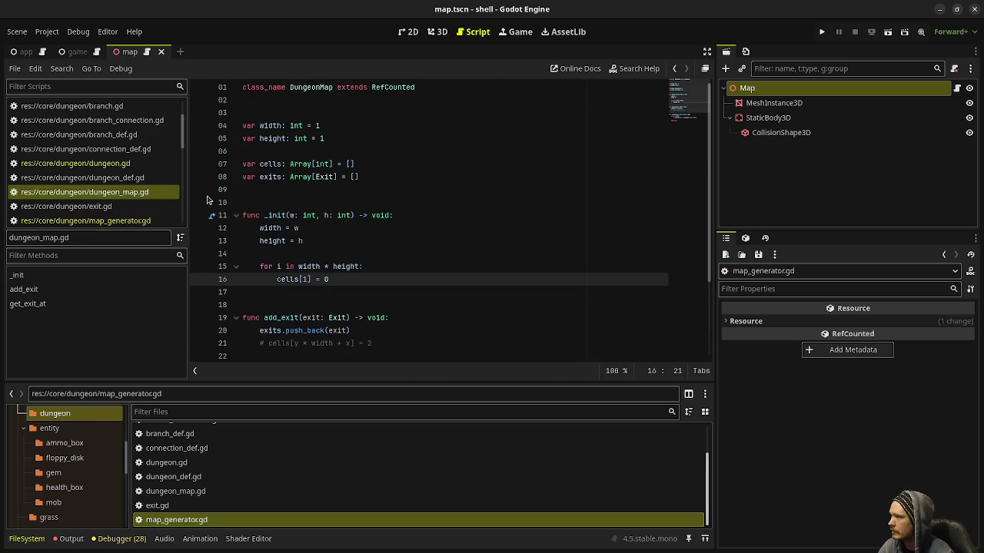
pyautogui.click(123, 165)
pyautogui.scroll(4, 409, 251)
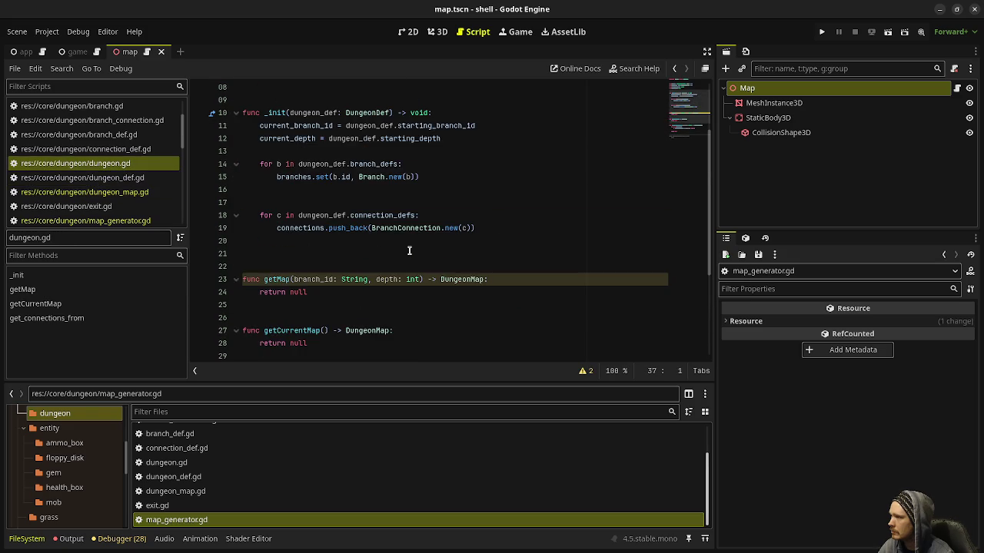
pyautogui.scroll(2, 408, 251)
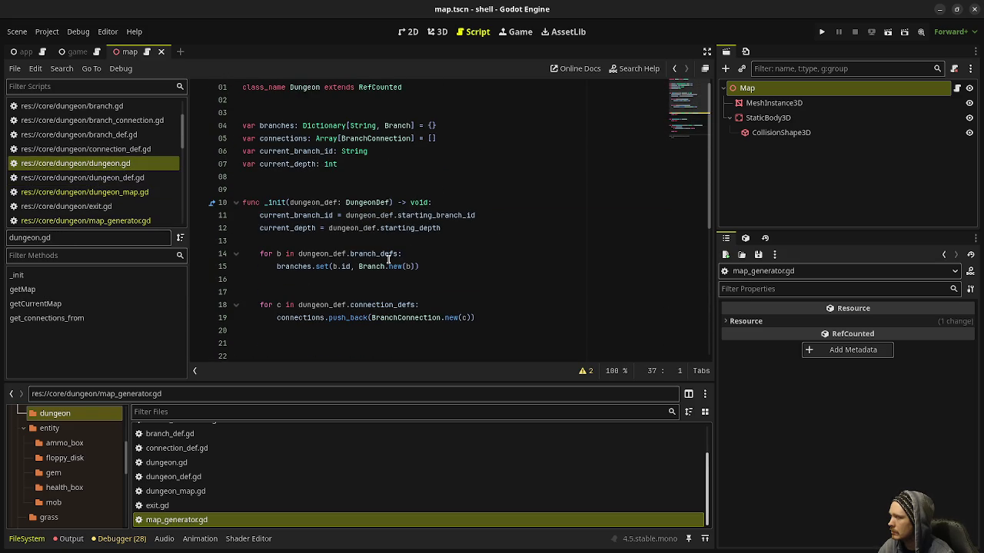
pyautogui.scroll(-6, 392, 258)
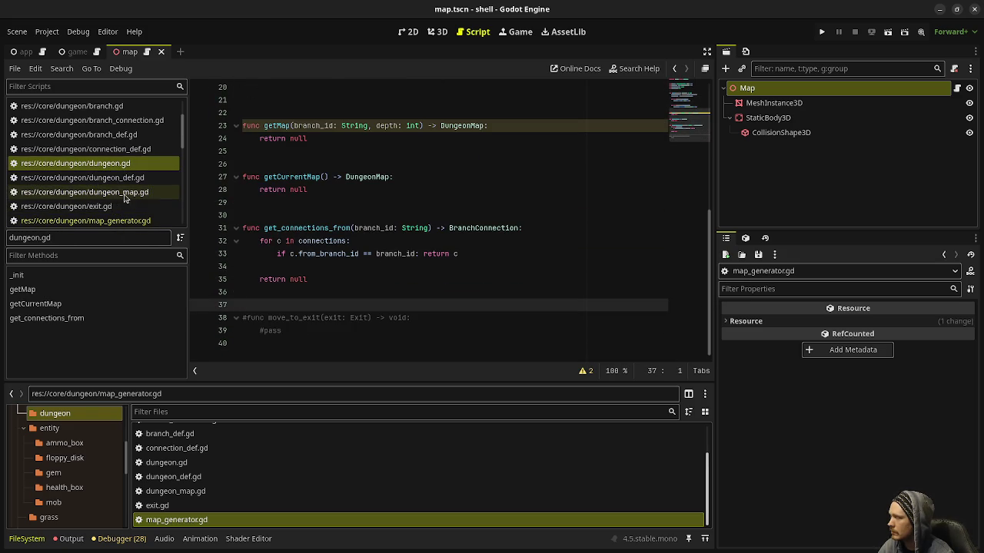
pyautogui.click(127, 192)
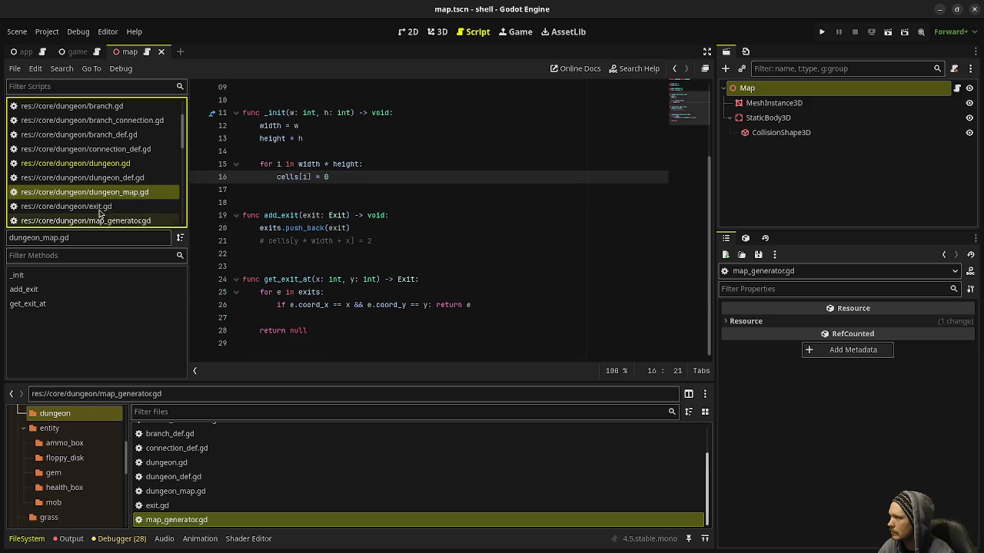
# Step: In branch.gd, delete the 'null # ' placeholder on line 19 so MapGenerator.generate() is used
pyautogui.click(120, 108)
pyautogui.click(404, 269)
pyautogui.moveTo(372, 305); pyautogui.dragTo(402, 306)
pyautogui.press('BackSpace')
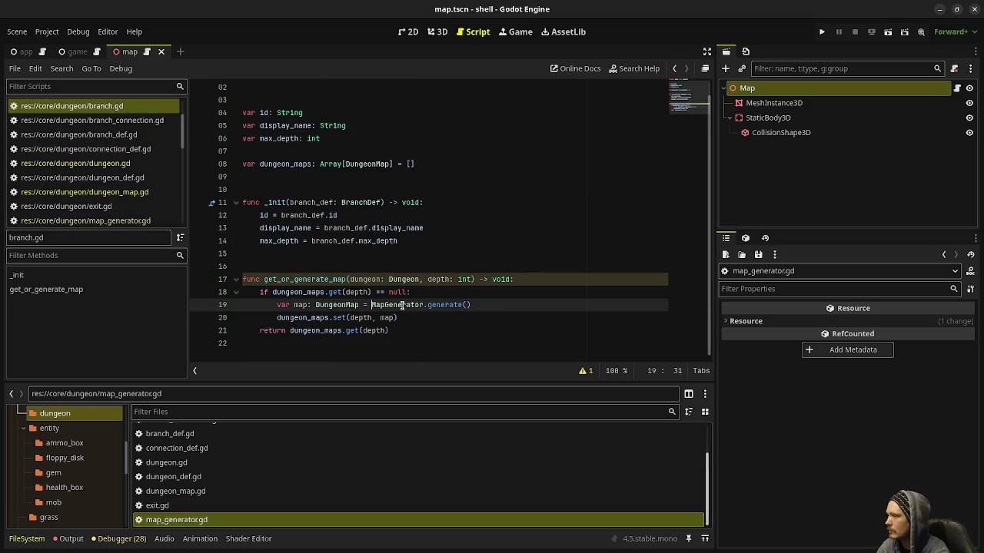
# Step: Pass dungeon, id and depth to MapGenerator.generate() on line 19 and save branch.gd
pyautogui.click(485, 306)
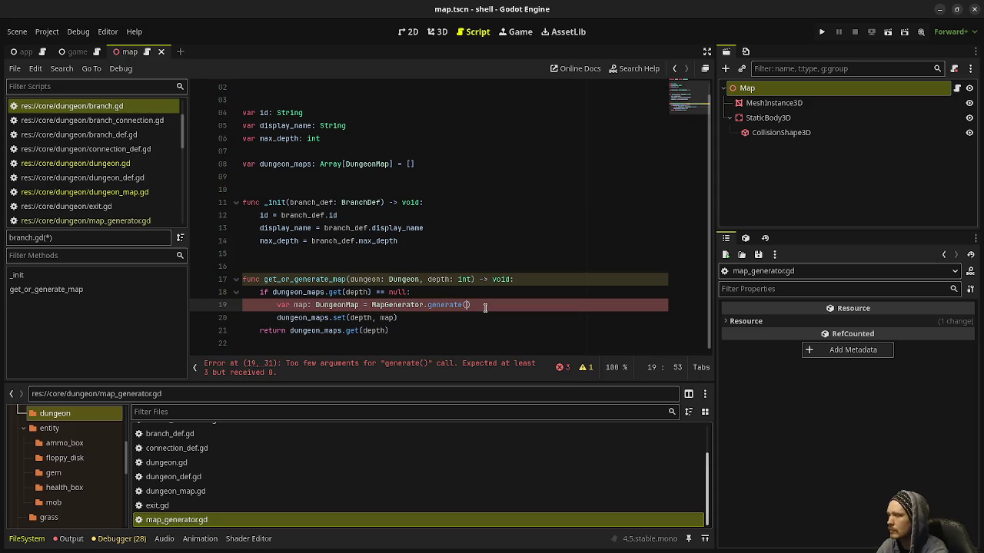
pyautogui.press('Left')
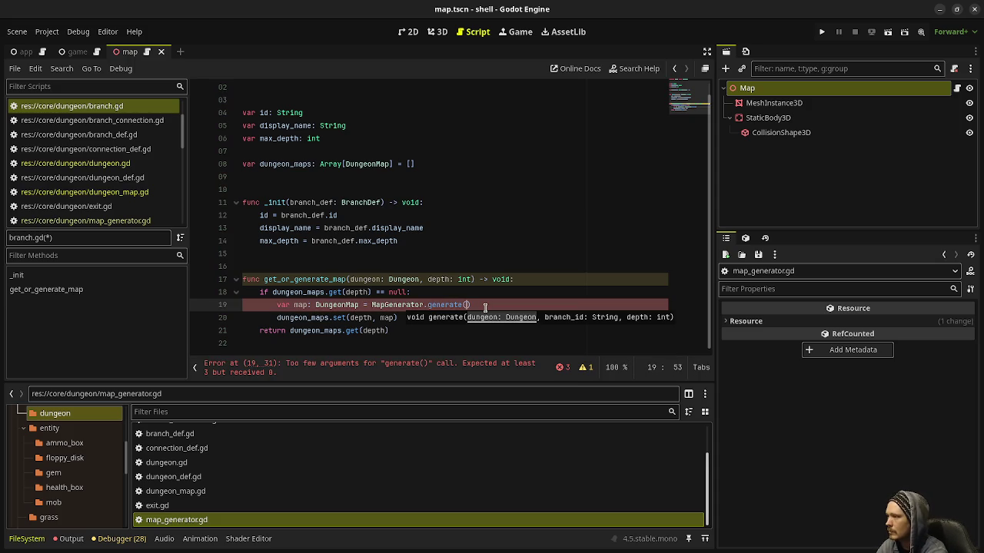
pyautogui.write('dungeon,')
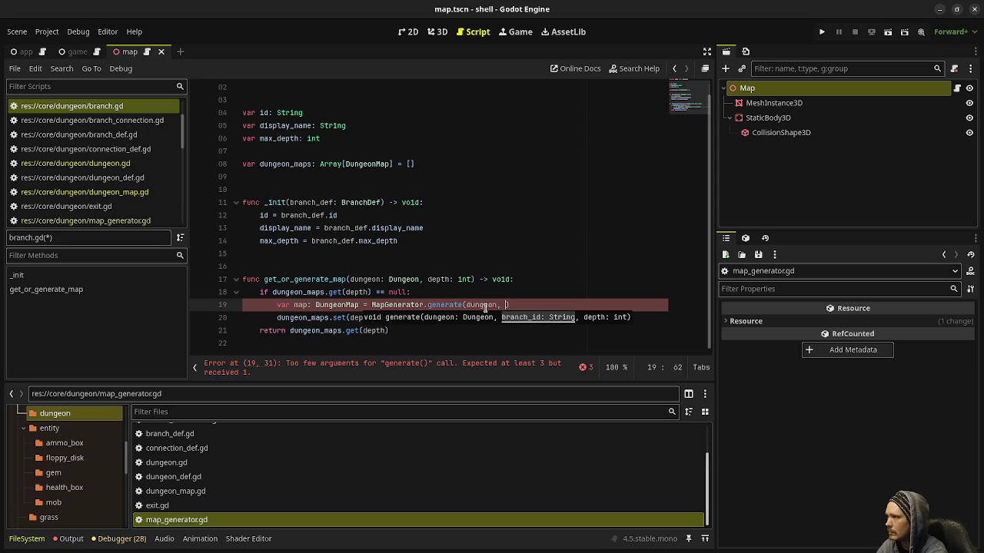
pyautogui.write('id')
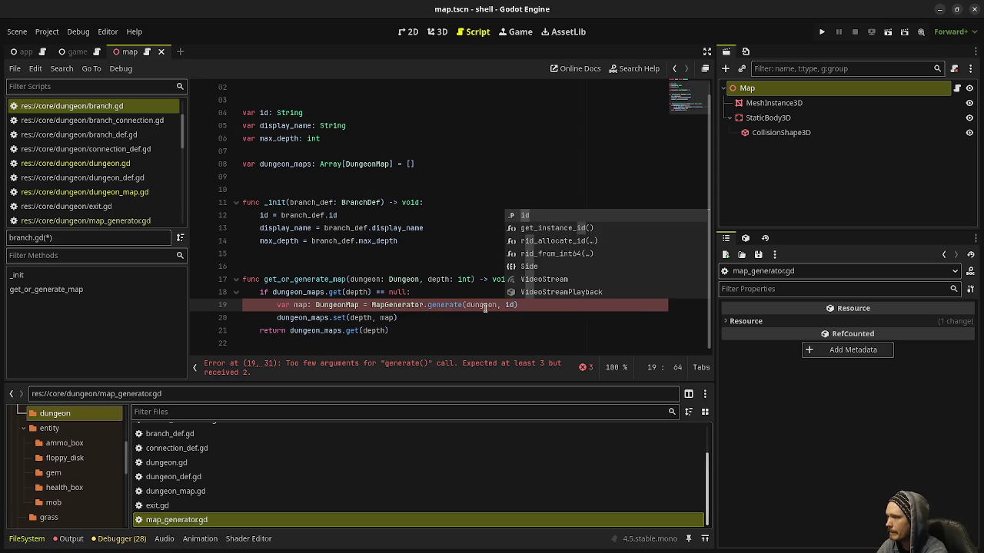
pyautogui.write(', ')
pyautogui.write('depth)')
pyautogui.hotkey('ctrl', 's')
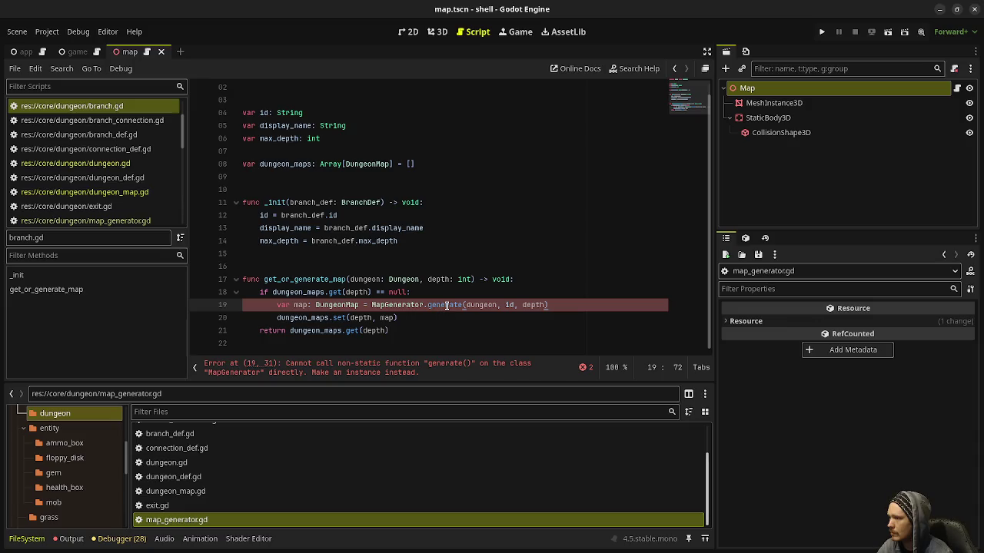
# Step: Select the MapGenerator class name, then switch to map_generator.gd
pyautogui.moveTo(446, 305)
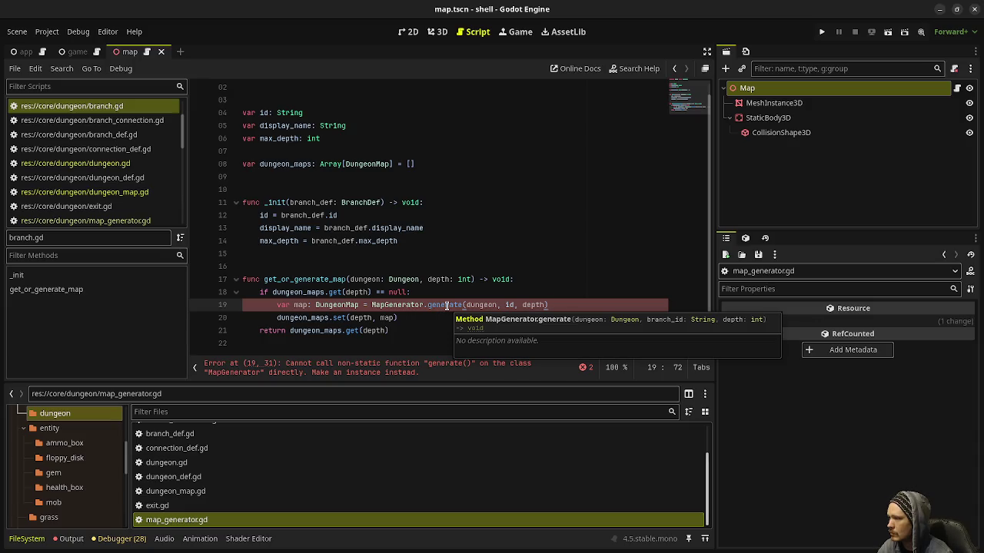
pyautogui.doubleClick(407, 305)
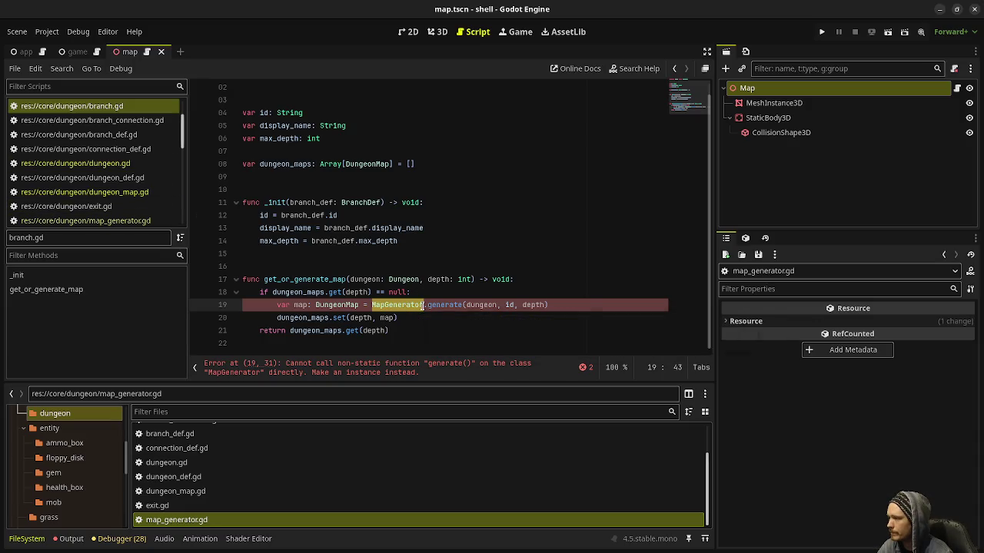
pyautogui.moveTo(426, 305)
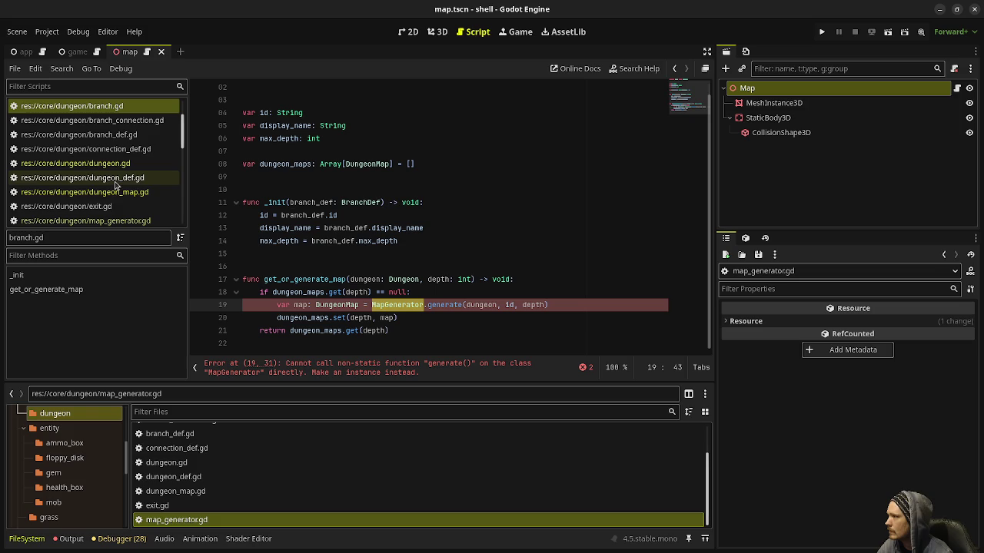
pyautogui.click(129, 223)
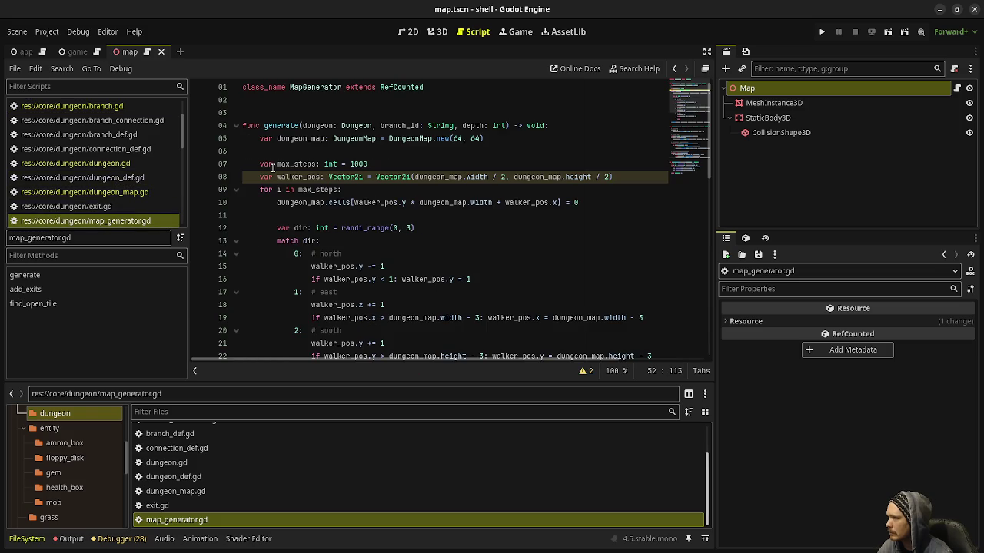
# Step: Make generate and add_exits static and call add_exits through MapGenerator
pyautogui.click(250, 126)
pyautogui.write('static')
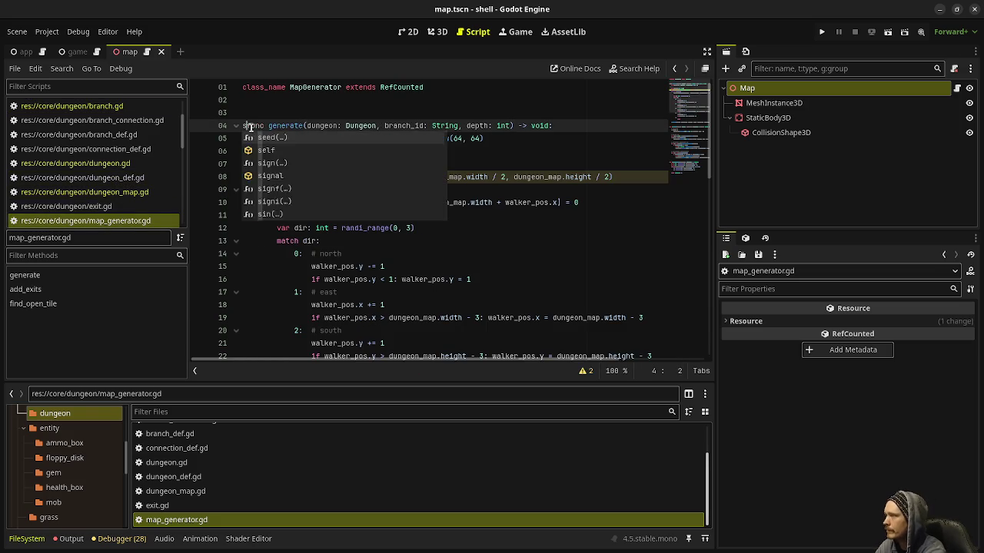
pyautogui.press('Escape')
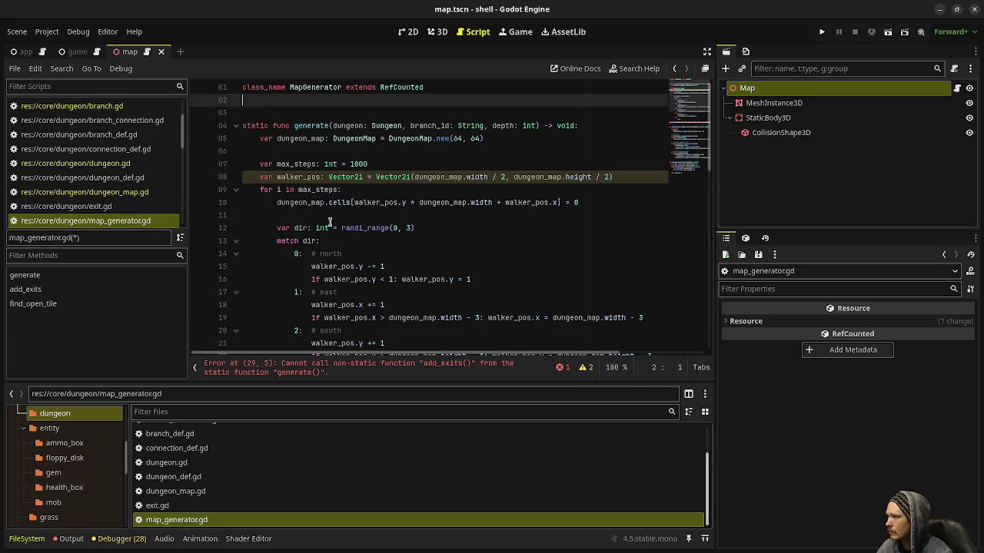
pyautogui.scroll(-6, 307, 223)
pyautogui.click(257, 215)
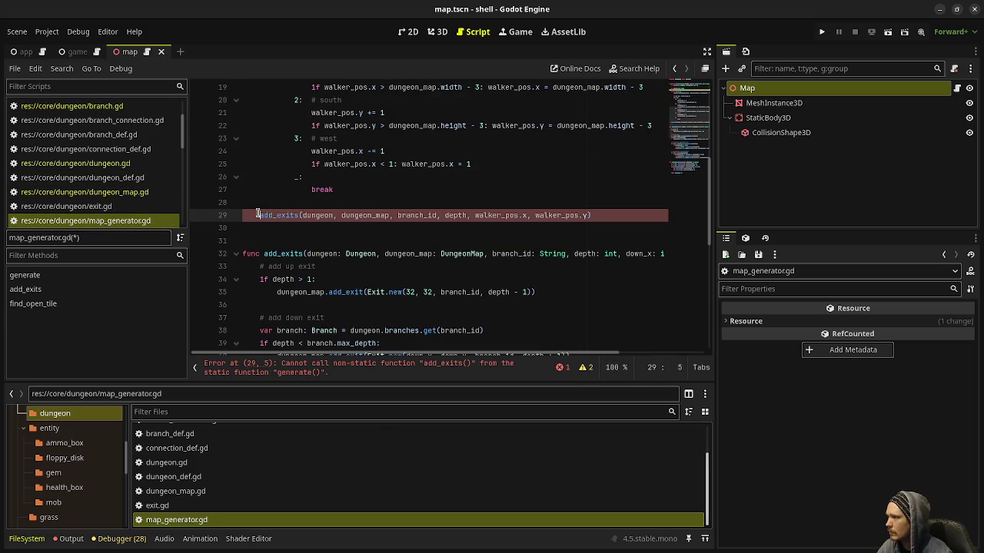
pyautogui.write('MapGenerat')
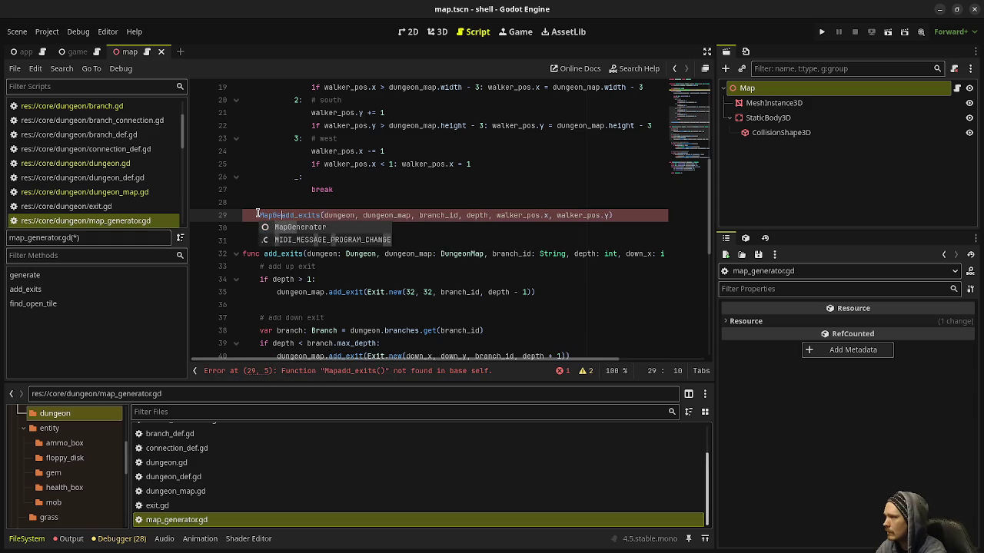
pyautogui.write('or.')
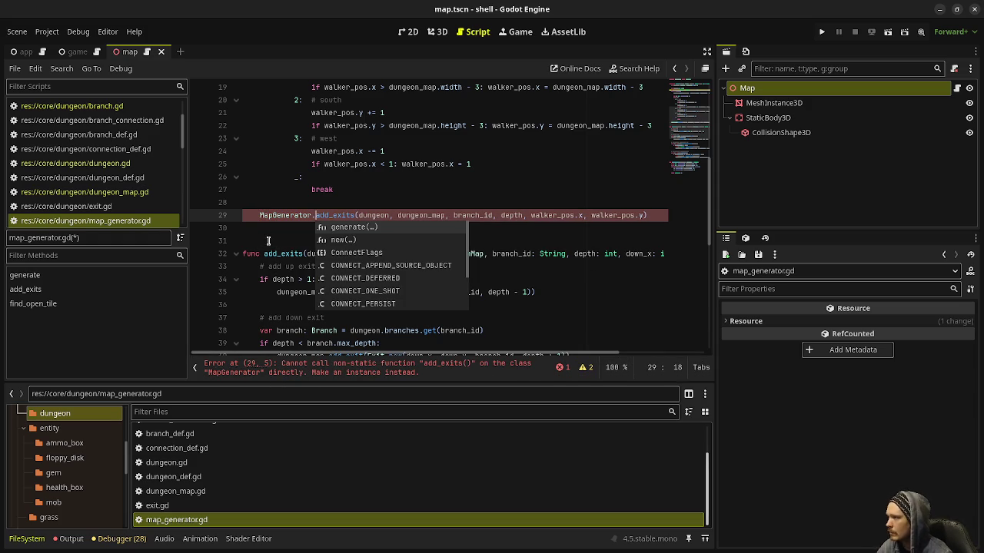
pyautogui.click(246, 252)
pyautogui.write('static')
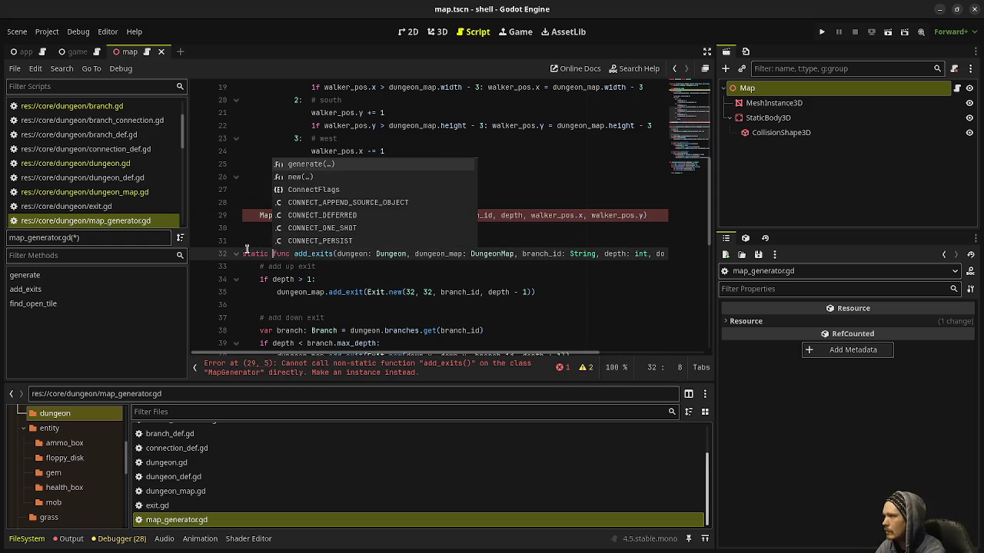
pyautogui.click(418, 292)
# Step: Prefix the find_open_tile calls on lines 45 and 51 with MapGenerator
pyautogui.scroll(-4, 338, 265)
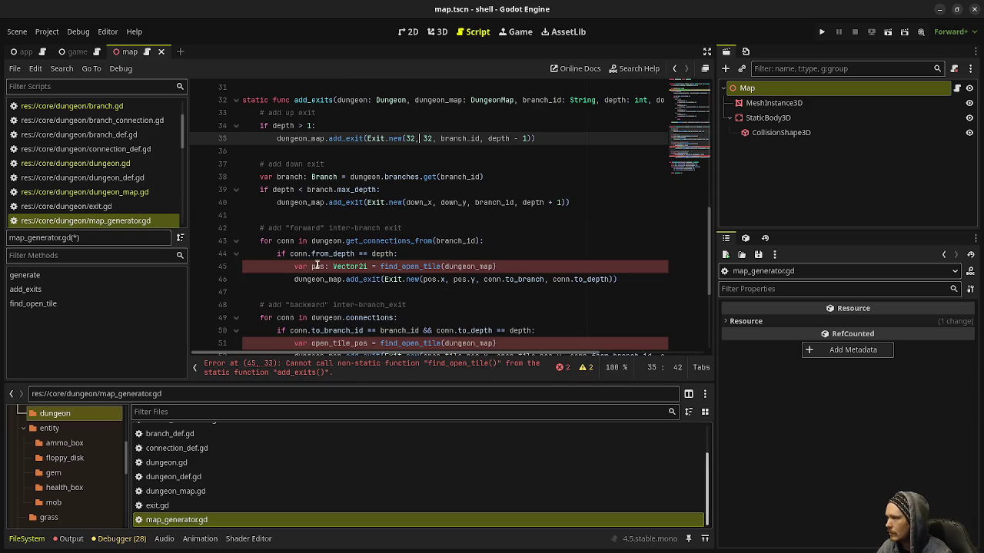
pyautogui.click(376, 266)
pyautogui.write('MapGenerator.')
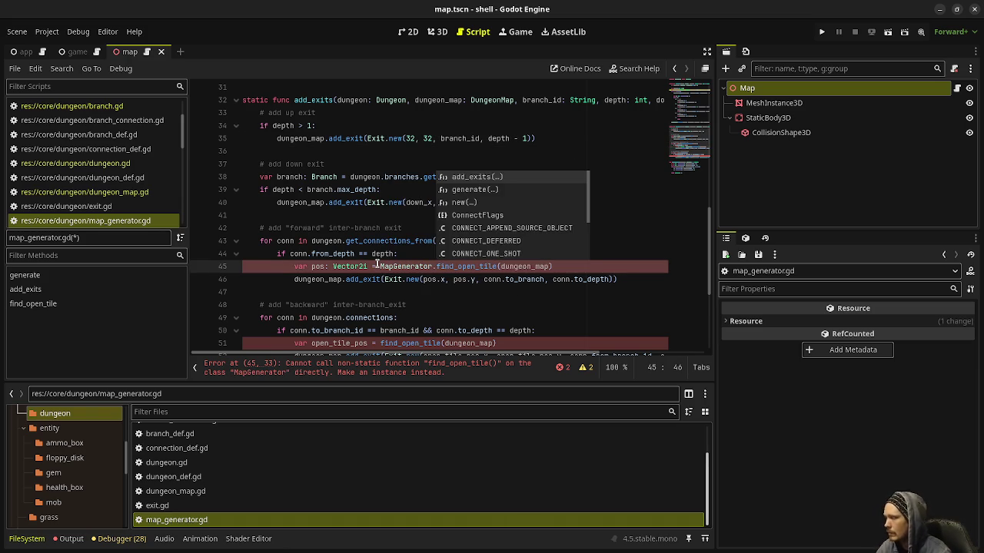
pyautogui.scroll(-3, 376, 266)
pyautogui.click(381, 228)
pyautogui.write('MapGenerator.')
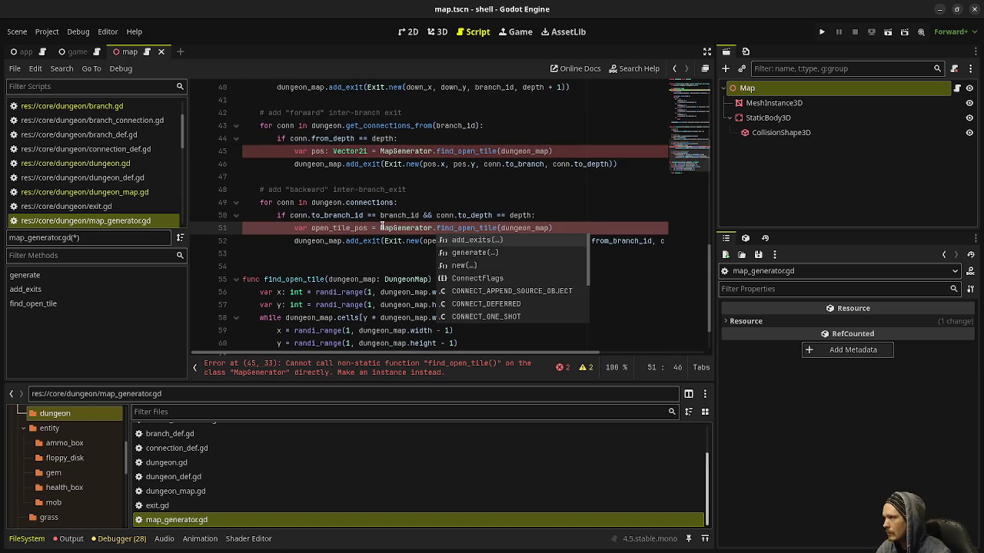
# Step: Declare find_open_tile static, keeping the blank line above it, and save
pyautogui.scroll(-2, 322, 231)
pyautogui.click(254, 228)
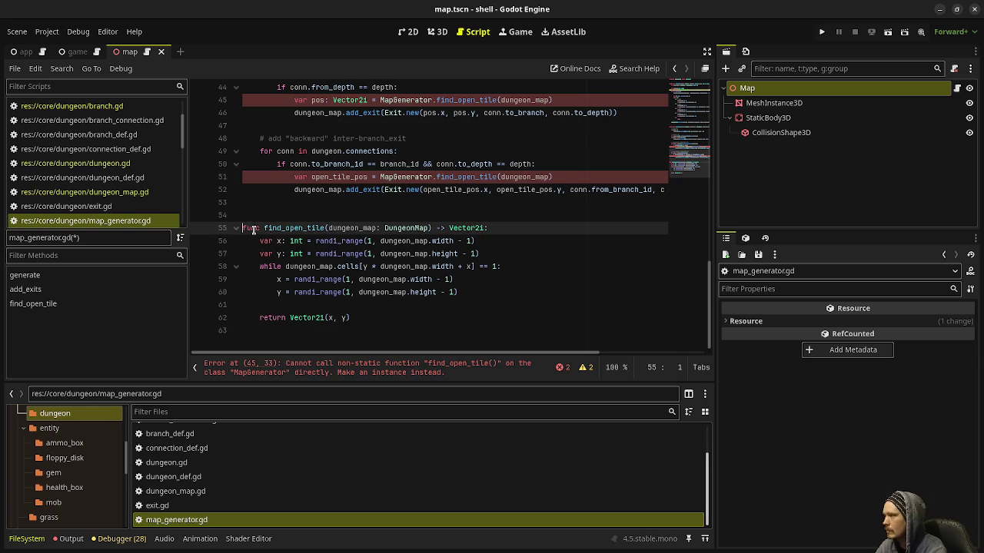
pyautogui.write('MapGenerator')
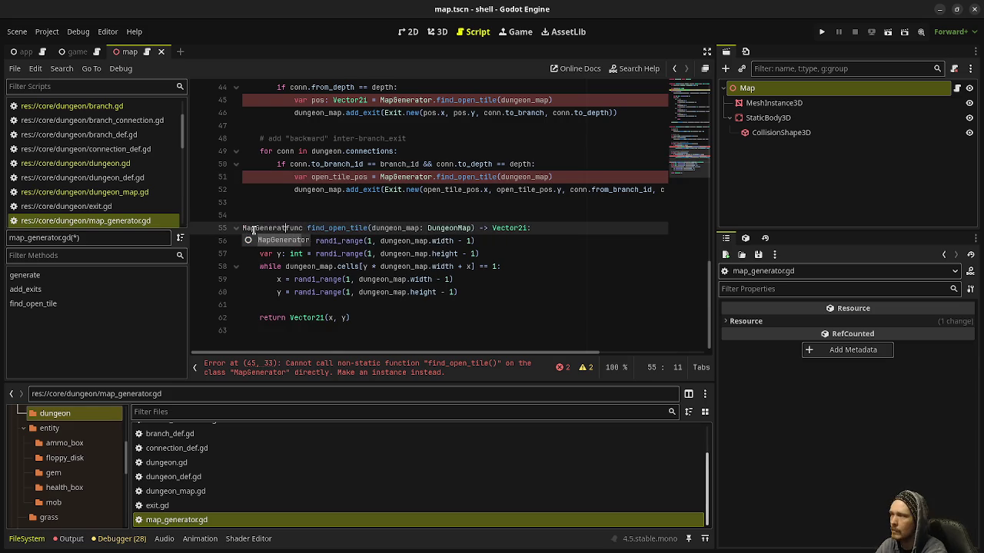
pyautogui.press('BackSpace')
pyautogui.press('BackSpace')
pyautogui.press('BackSpace')
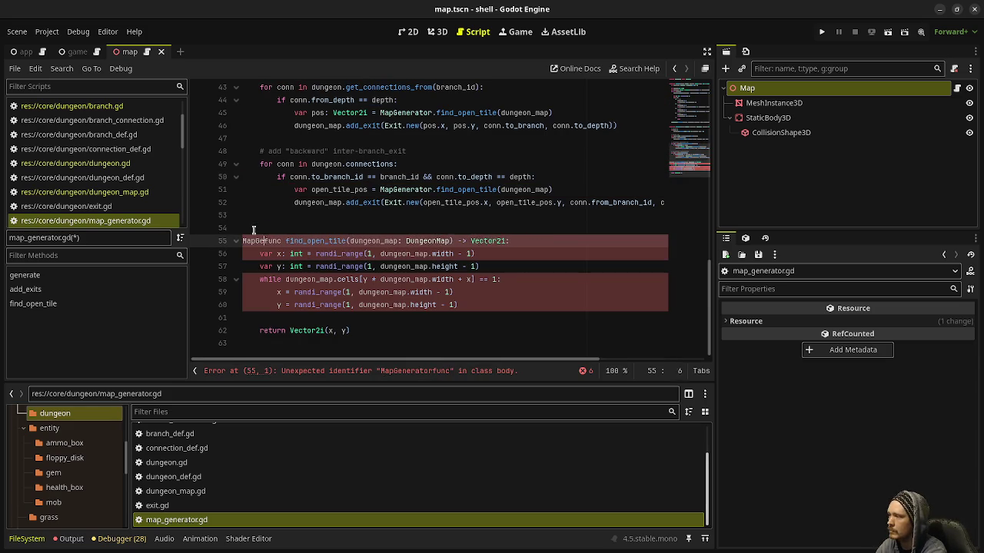
pyautogui.press('BackSpace')
pyautogui.write('static')
pyautogui.hotkey('ctrl', 's')
pyautogui.press('Escape')
pyautogui.scroll(2, 344, 308)
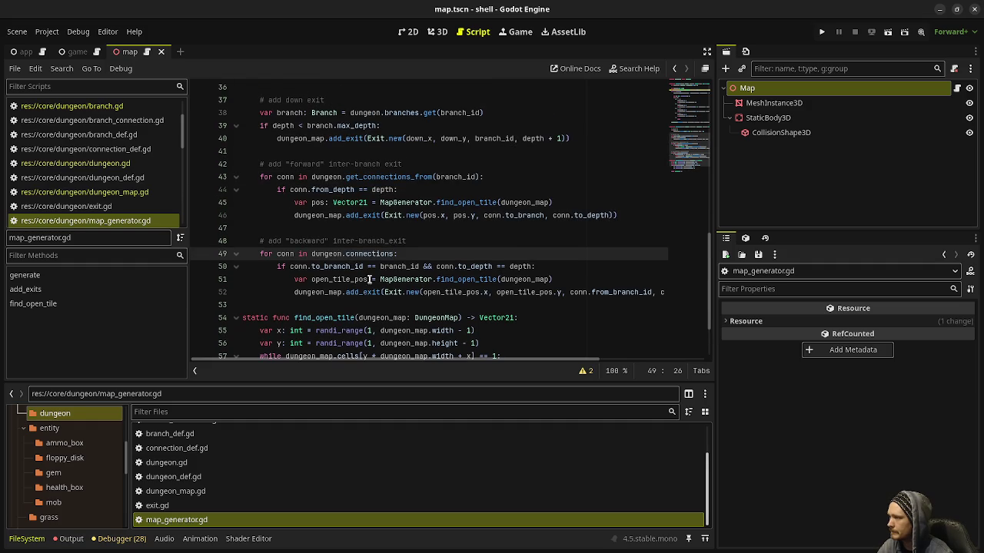
pyautogui.click(344, 307)
pyautogui.press('Return')
pyautogui.hotkey('ctrl', 's')
# Step: Switch through dungeon_map.gd back to branch.gd
pyautogui.scroll(10, 344, 307)
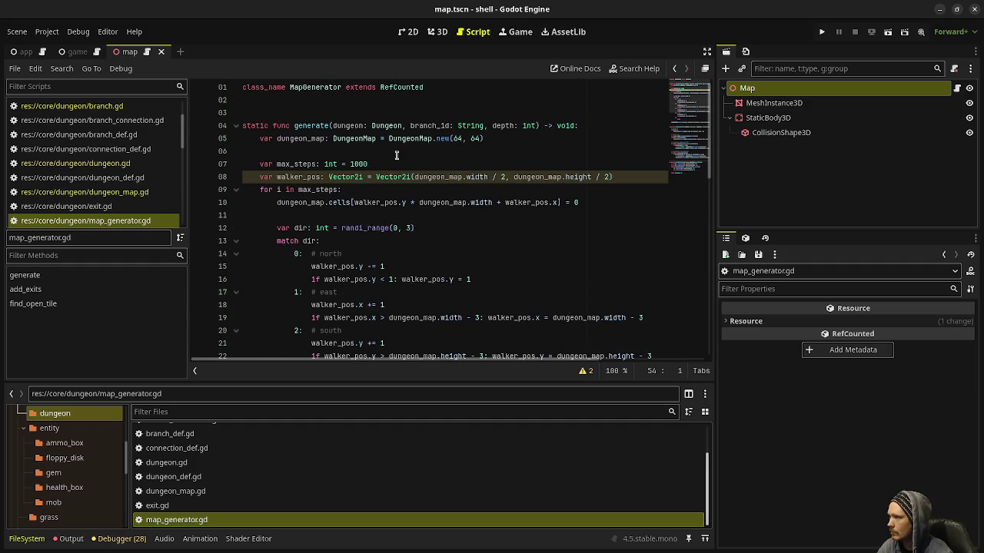
pyautogui.click(114, 192)
pyautogui.click(92, 106)
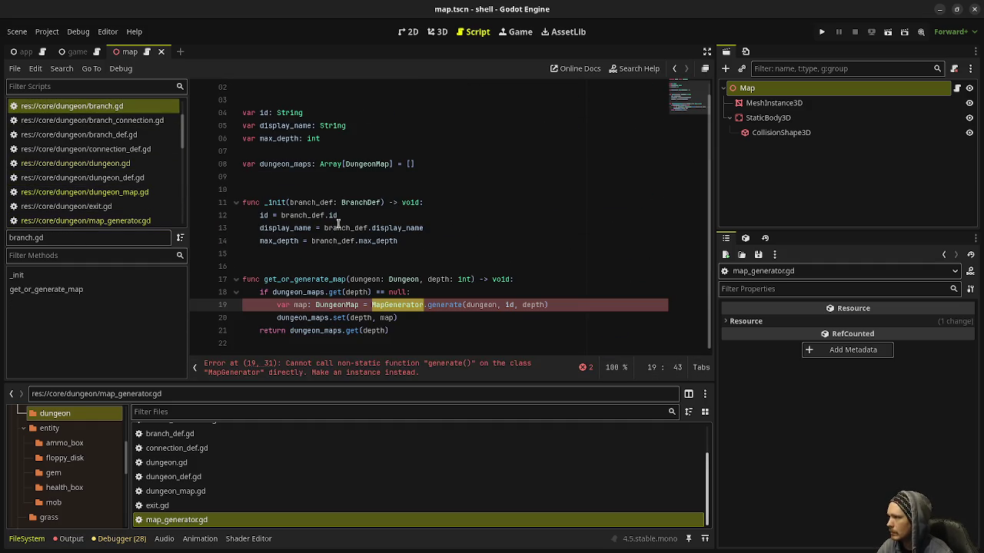
# Step: In map_generator.gd, add 'return dungeon_map' after the add_exits call and save
pyautogui.click(453, 297)
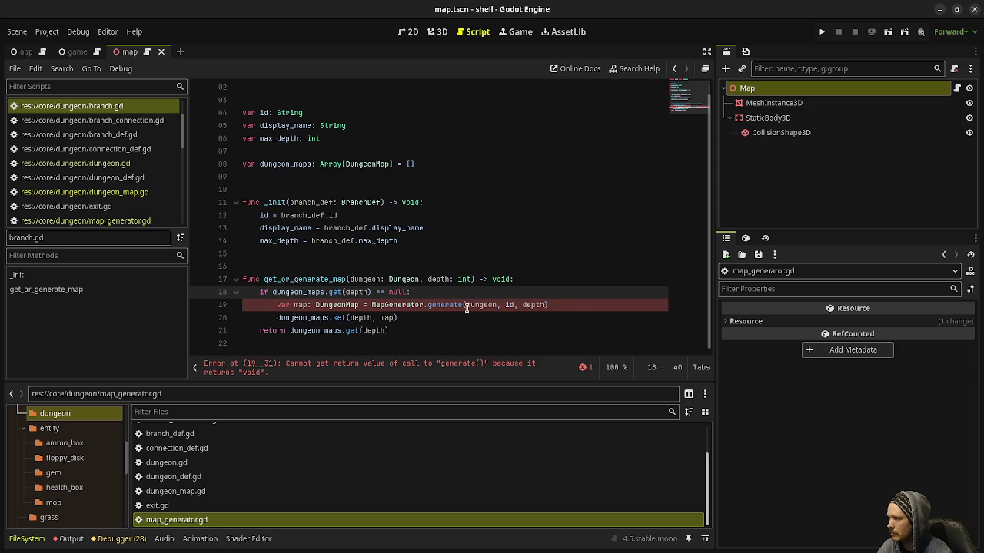
pyautogui.click(116, 221)
pyautogui.doubleClick(567, 125)
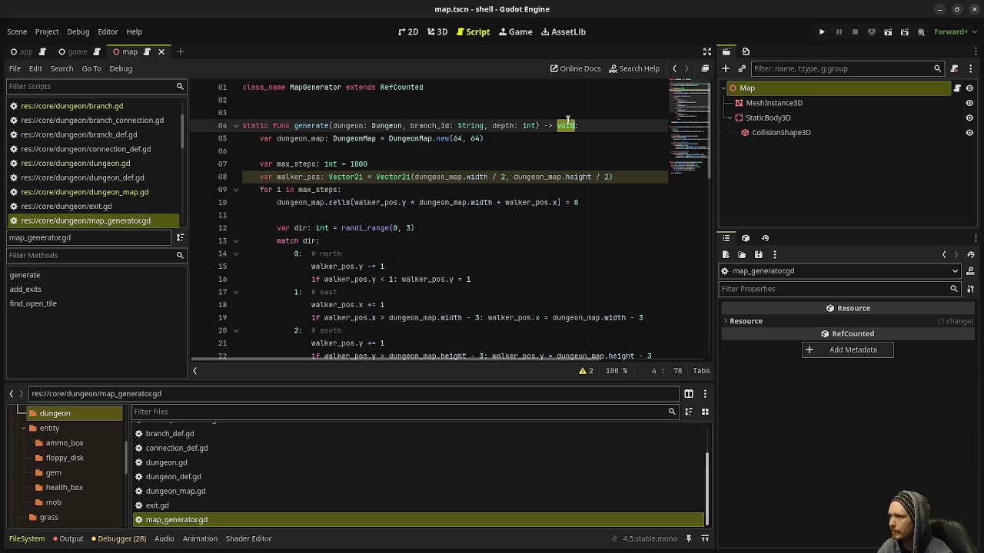
pyautogui.scroll(-6, 569, 192)
pyautogui.scroll(-3, 607, 200)
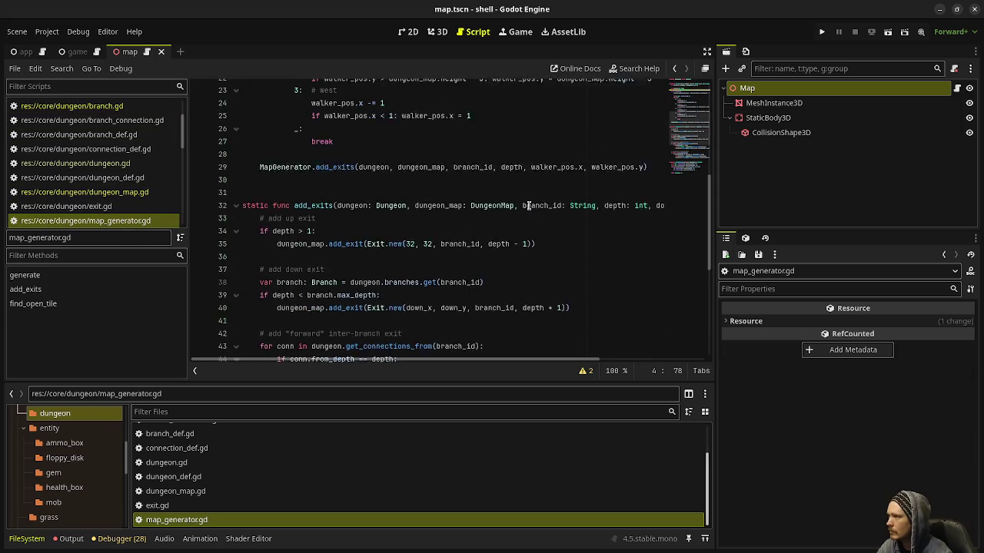
pyautogui.scroll(3, 638, 215)
pyautogui.click(612, 189)
pyautogui.click(653, 216)
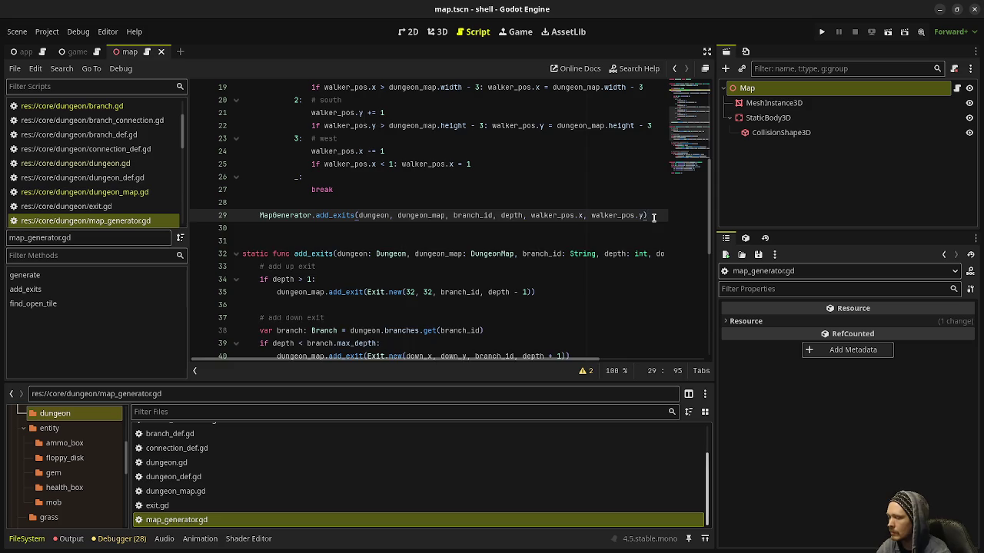
pyautogui.press('Return')
pyautogui.press('Return')
pyautogui.write('return dungeon_map')
pyautogui.hotkey('ctrl', 's')
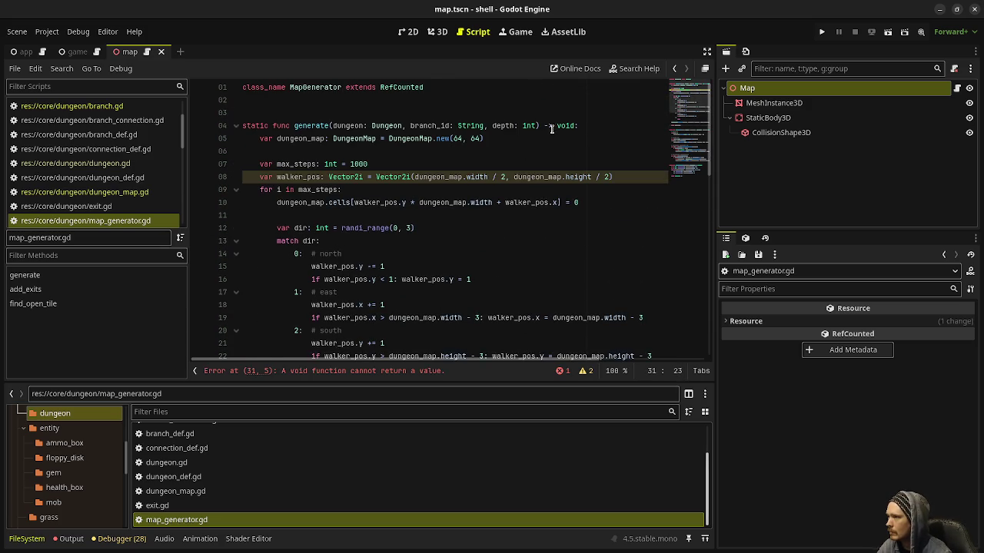
# Step: Change generate's return type from void to DungeonMap, save, and go back to branch.gd
pyautogui.doubleClick(566, 125)
pyautogui.write('DungeonM')
pyautogui.press('Return')
pyautogui.hotkey('ctrl', 's')
pyautogui.click(72, 105)
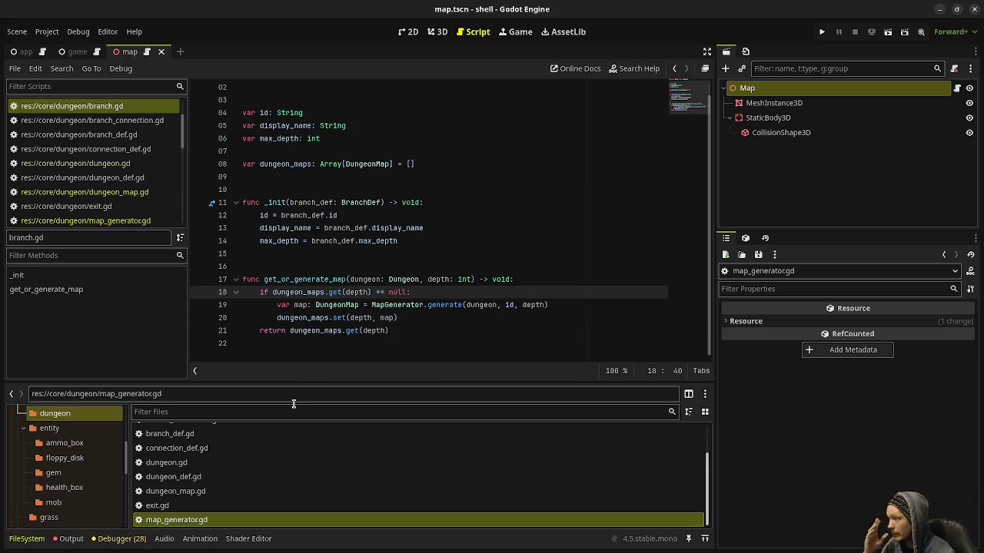
pyautogui.doubleClick(185, 493)
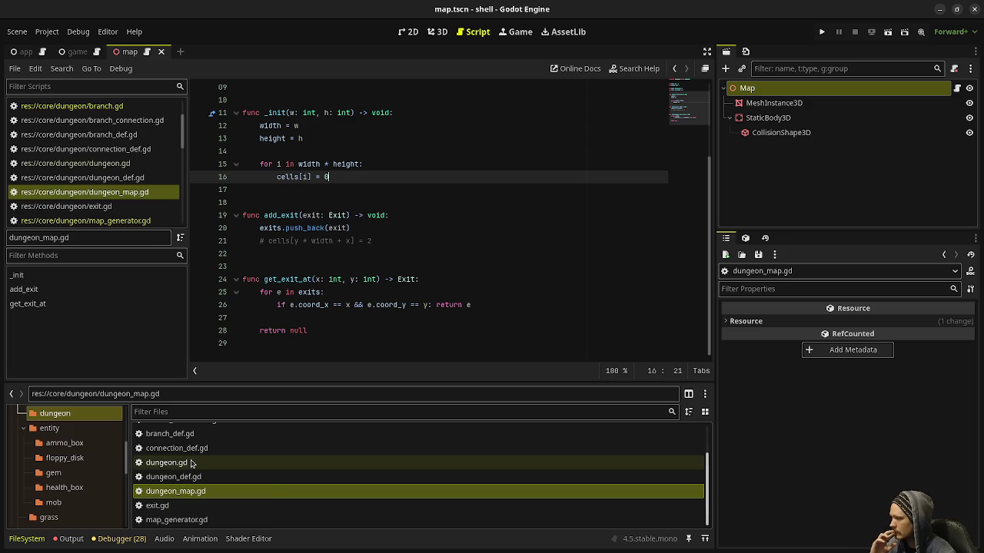
pyautogui.scroll(1, 178, 491)
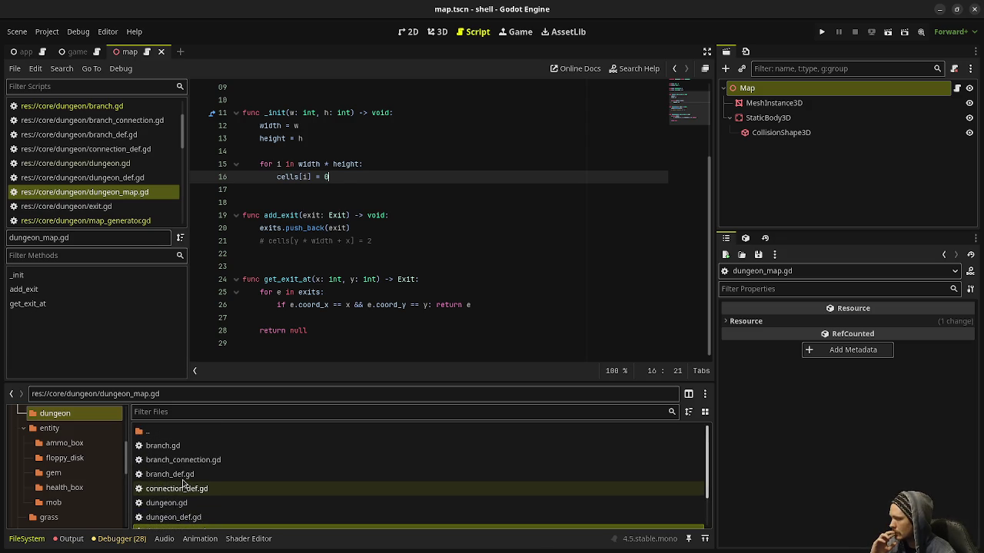
pyautogui.scroll(-1, 192, 480)
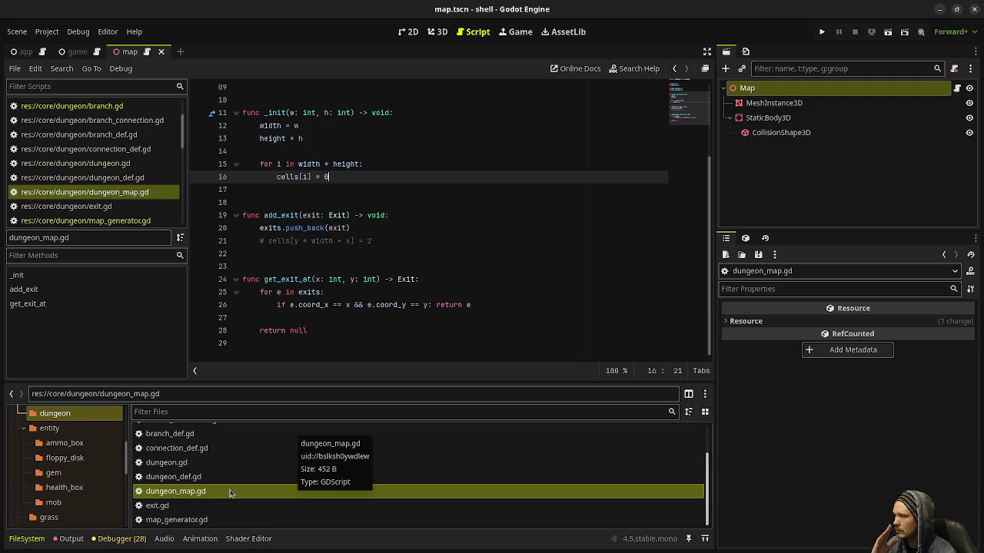
pyautogui.scroll(-5, 154, 192)
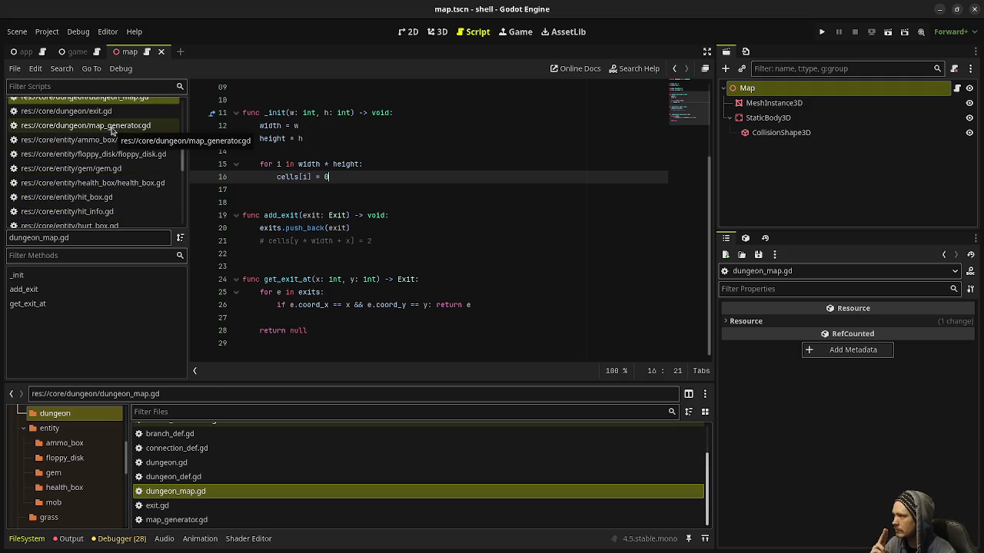
pyautogui.scroll(-2, 106, 206)
pyautogui.scroll(6, 106, 205)
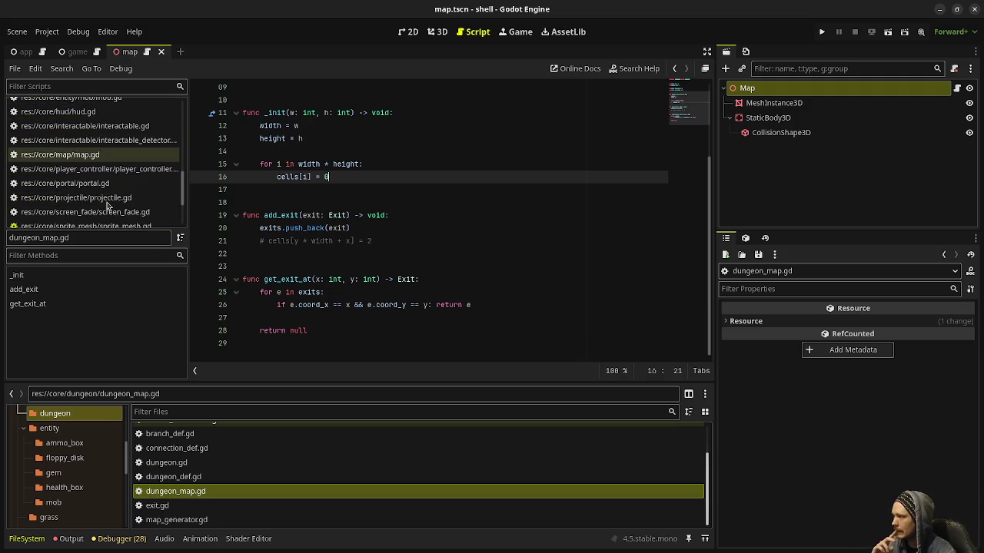
pyautogui.scroll(3, 108, 206)
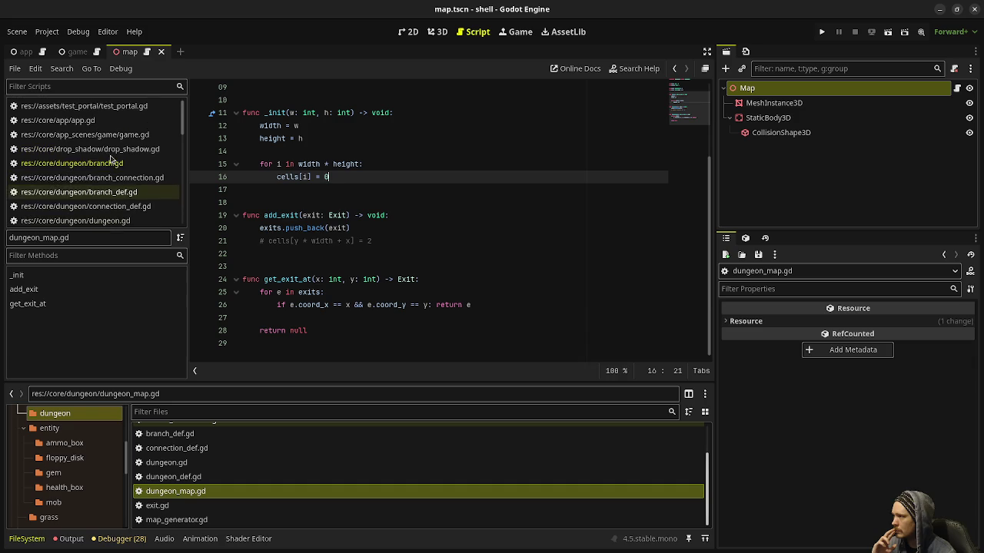
pyautogui.scroll(-8, 113, 163)
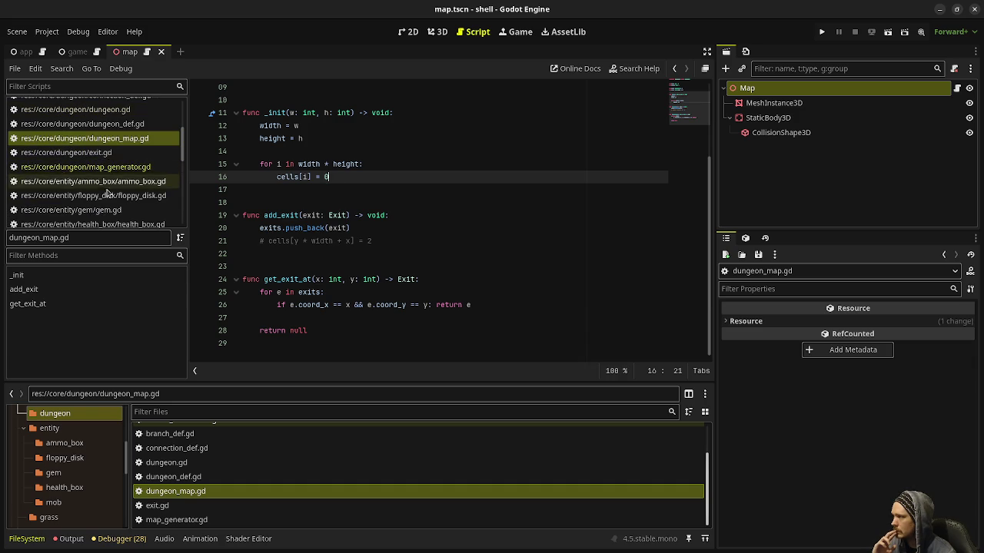
pyautogui.scroll(-8, 107, 200)
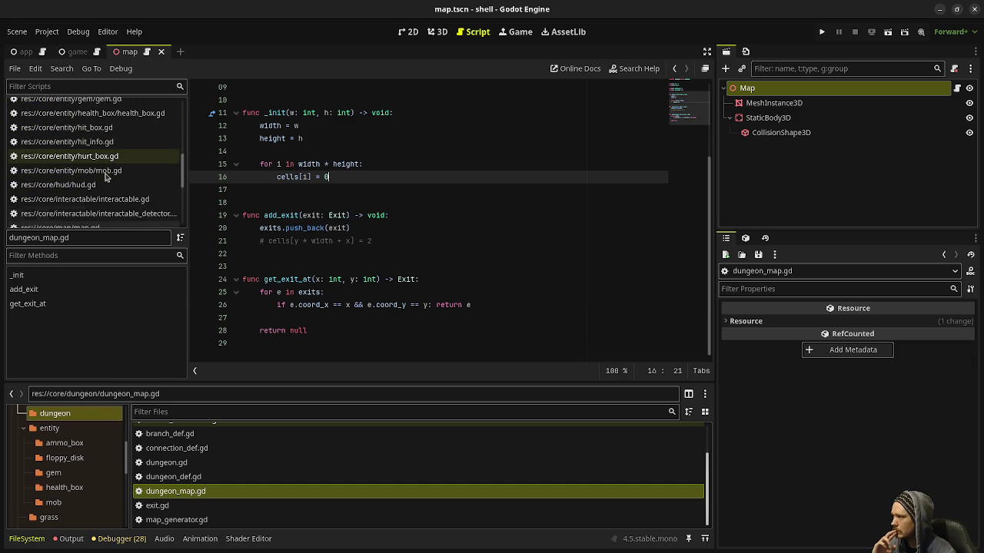
pyautogui.scroll(-3, 106, 177)
pyautogui.scroll(9, 106, 177)
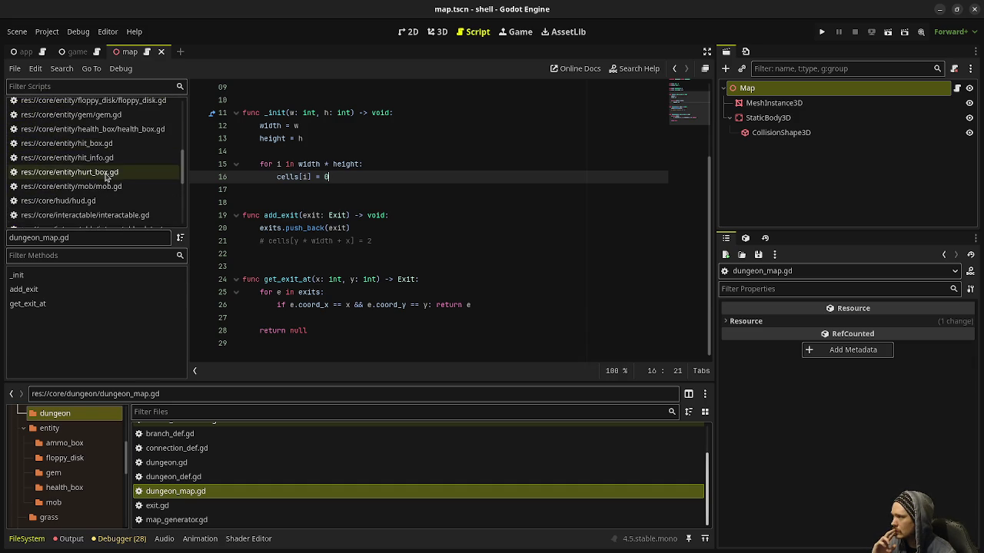
pyautogui.scroll(4, 106, 177)
pyautogui.scroll(7, 106, 176)
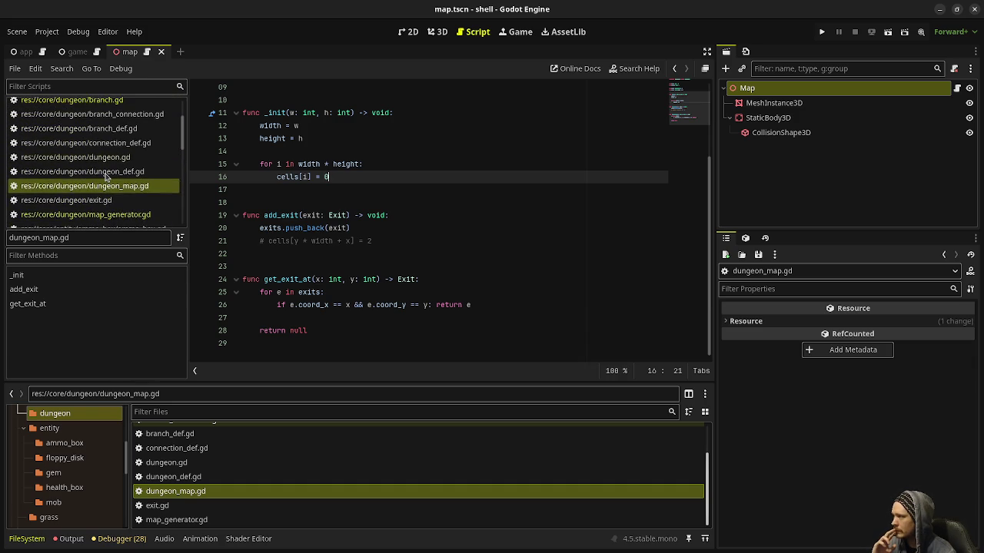
pyautogui.scroll(-13, 106, 176)
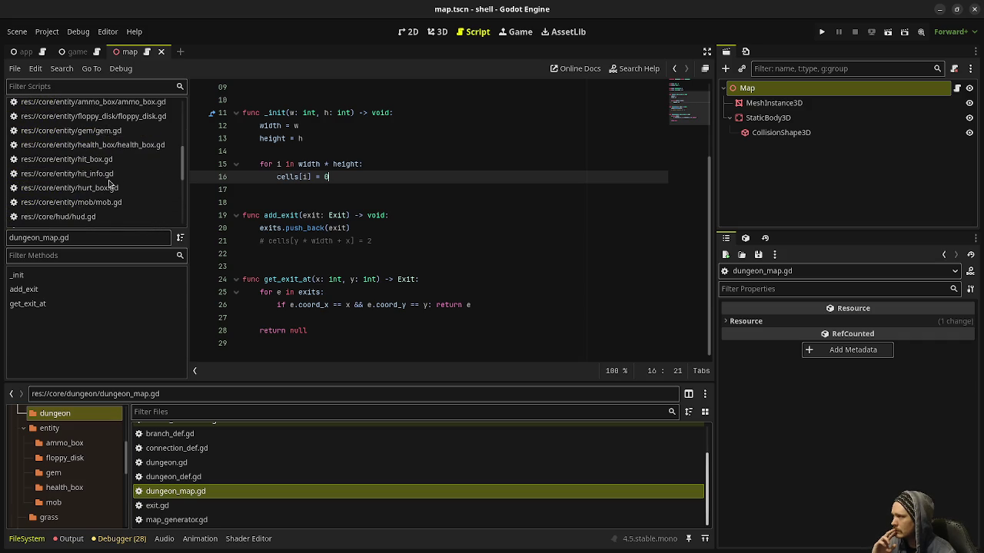
pyautogui.scroll(-5, 109, 183)
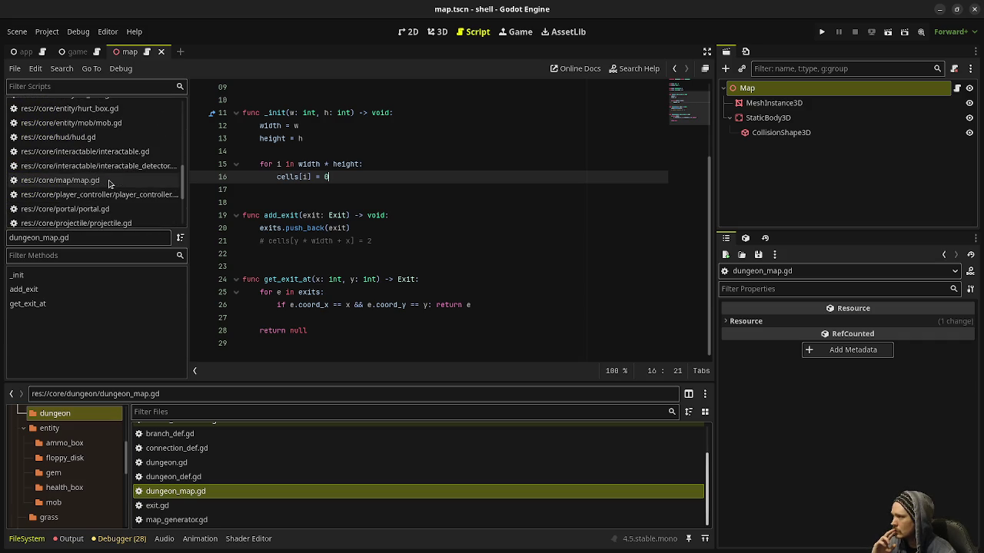
# Step: Open map.gd and scroll through its build_mesh, face-building and generate functions
pyautogui.click(109, 180)
pyautogui.scroll(-8, 681, 146)
pyautogui.moveTo(681, 146); pyautogui.dragTo(681, 291)
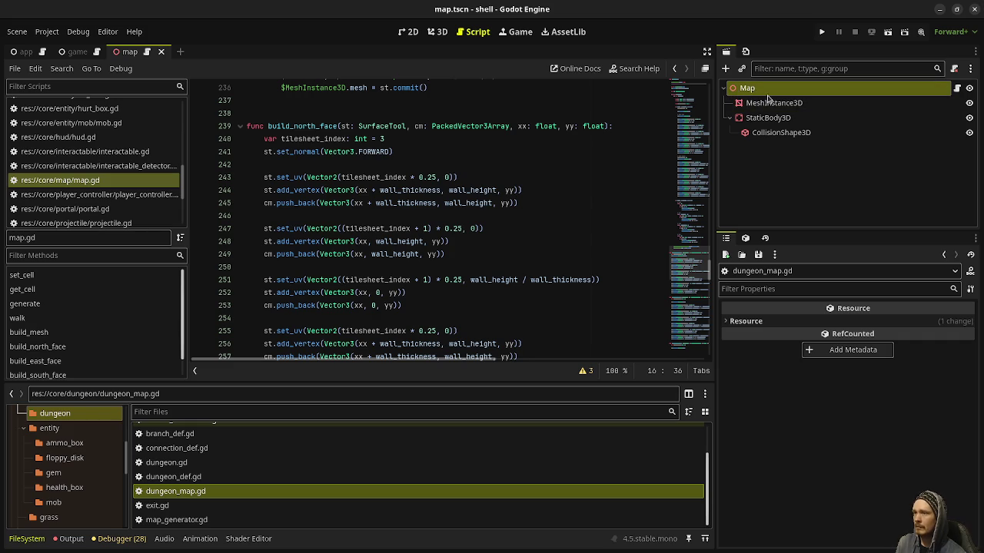
pyautogui.scroll(10, 500, 180)
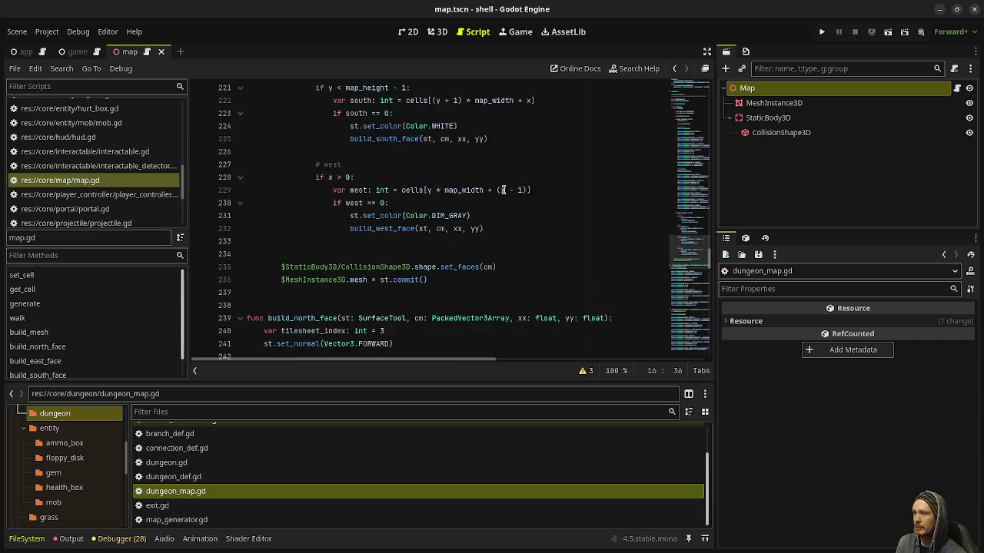
pyautogui.scroll(3, 503, 190)
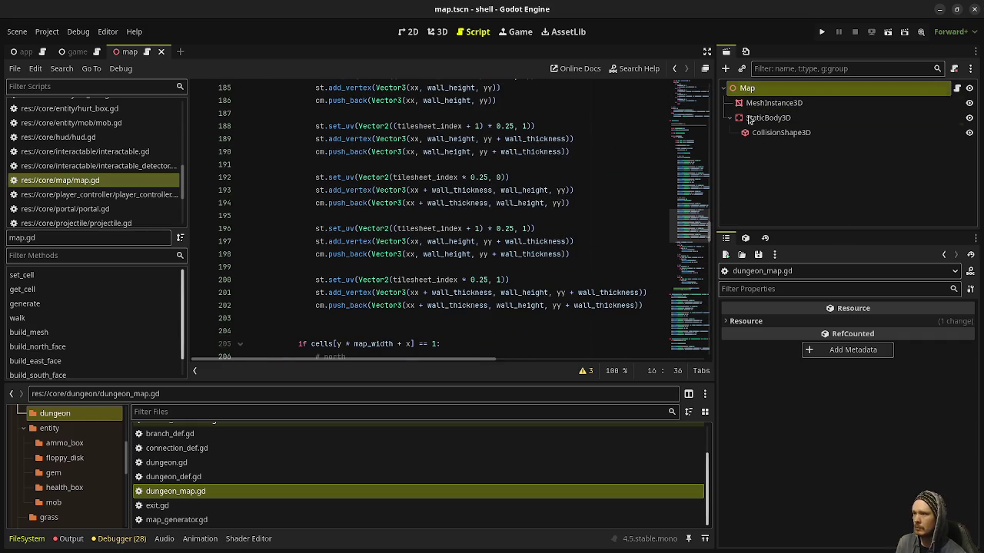
pyautogui.moveTo(442, 293)
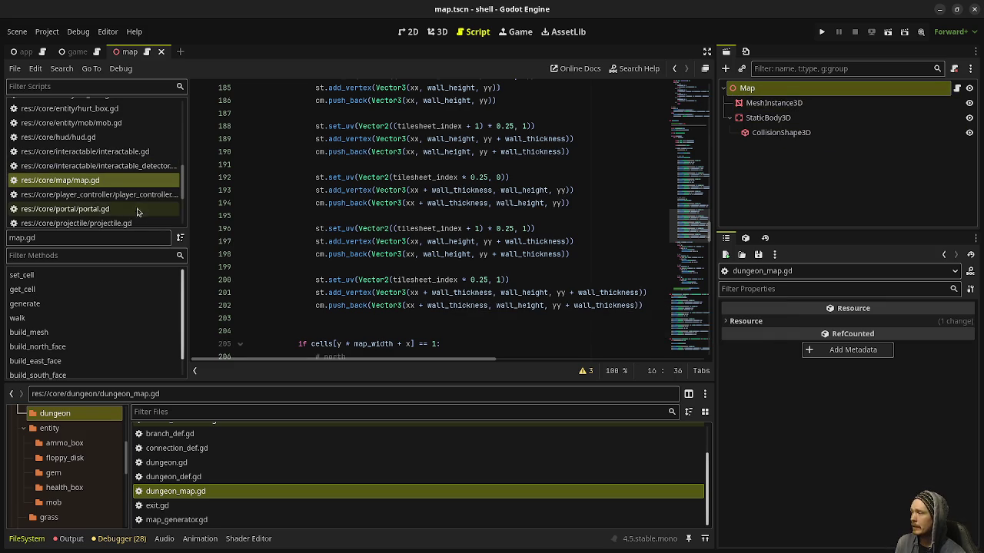
pyautogui.scroll(20, 310, 246)
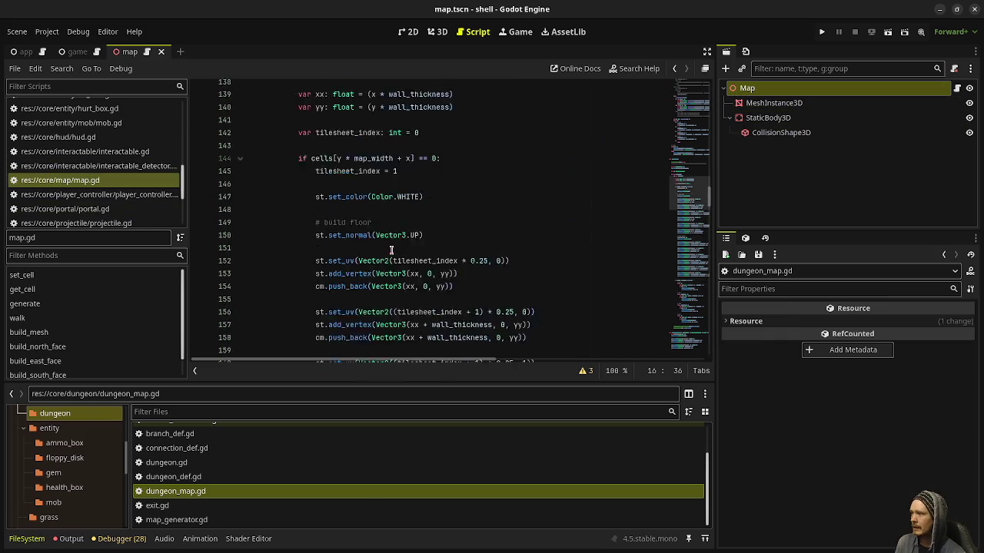
pyautogui.scroll(1, 310, 246)
pyautogui.scroll(17, 321, 207)
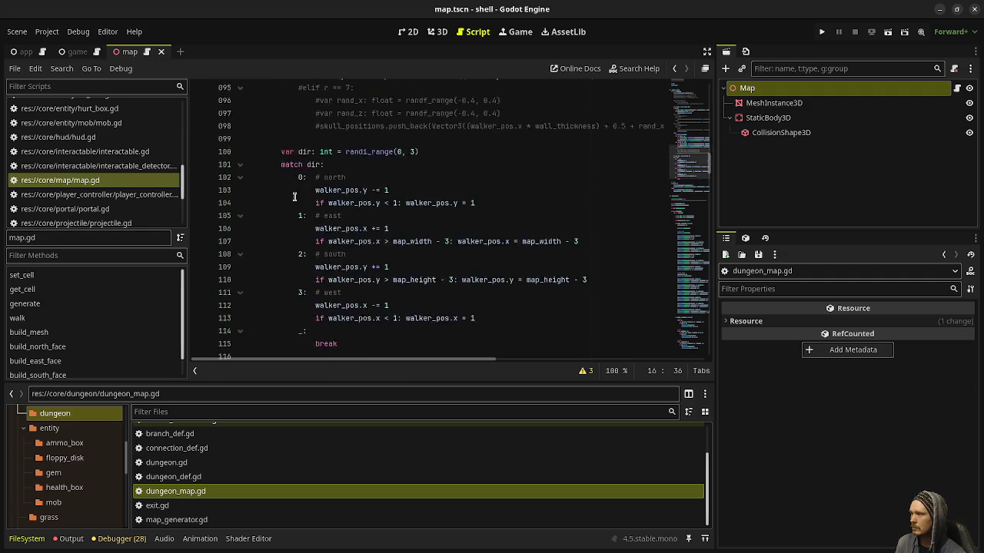
pyautogui.scroll(13, 322, 207)
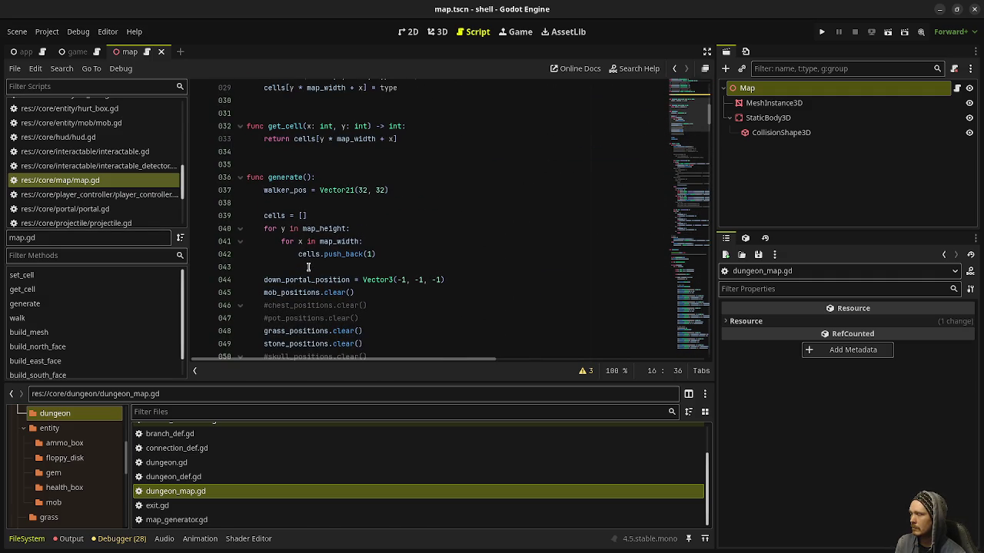
pyautogui.scroll(-2, 308, 267)
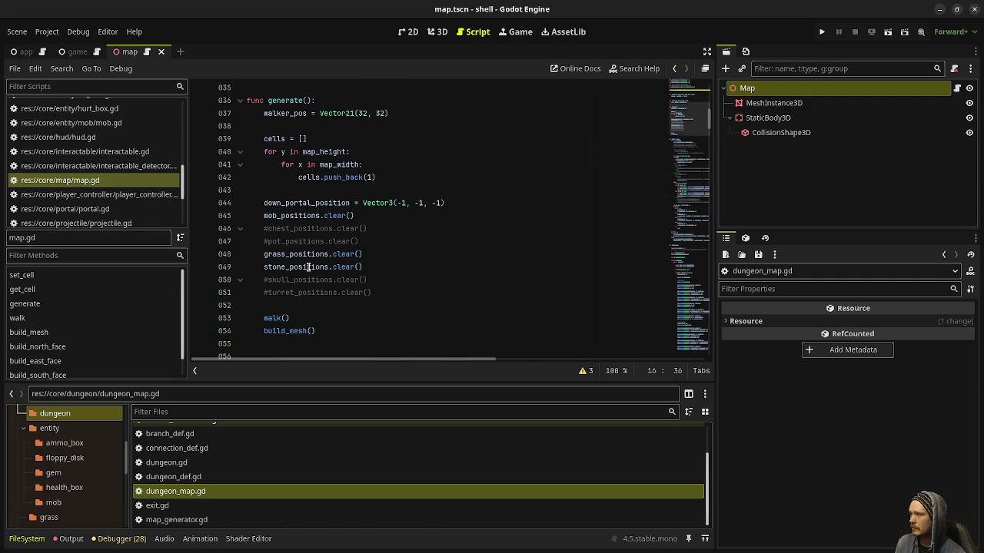
pyautogui.scroll(6, 308, 266)
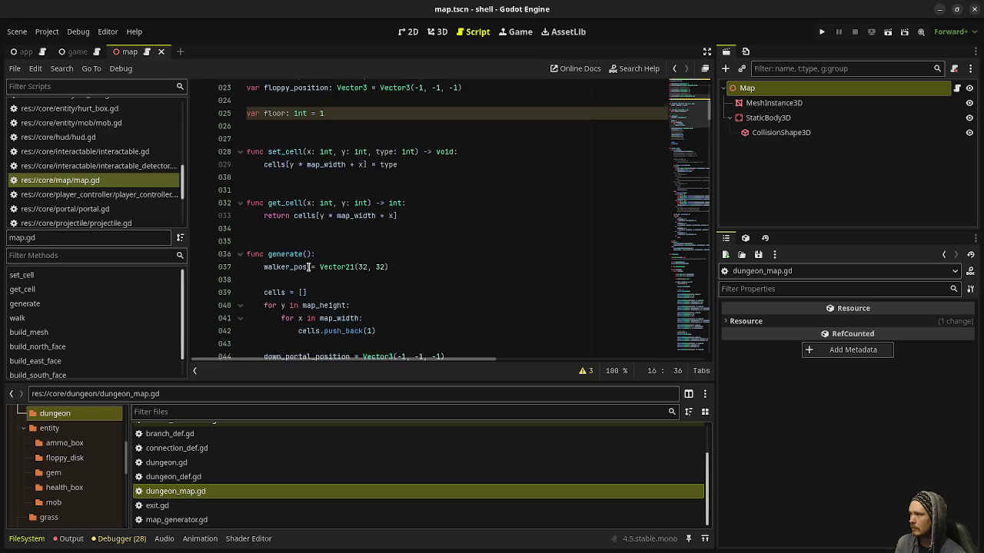
pyautogui.scroll(10, 123, 178)
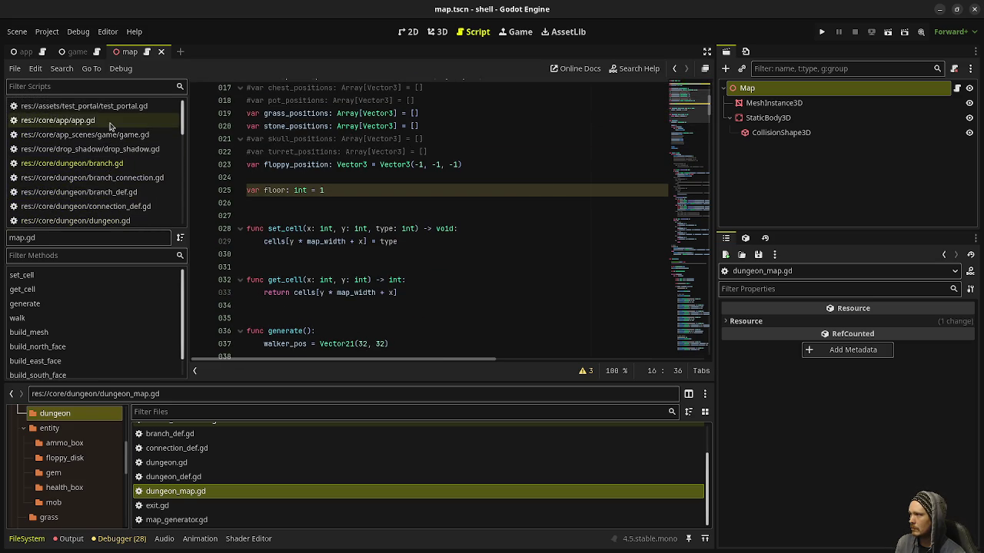
# Step: Look over game.gd and dungeon.gd, then switch to main2.js in VS Code
pyautogui.click(120, 135)
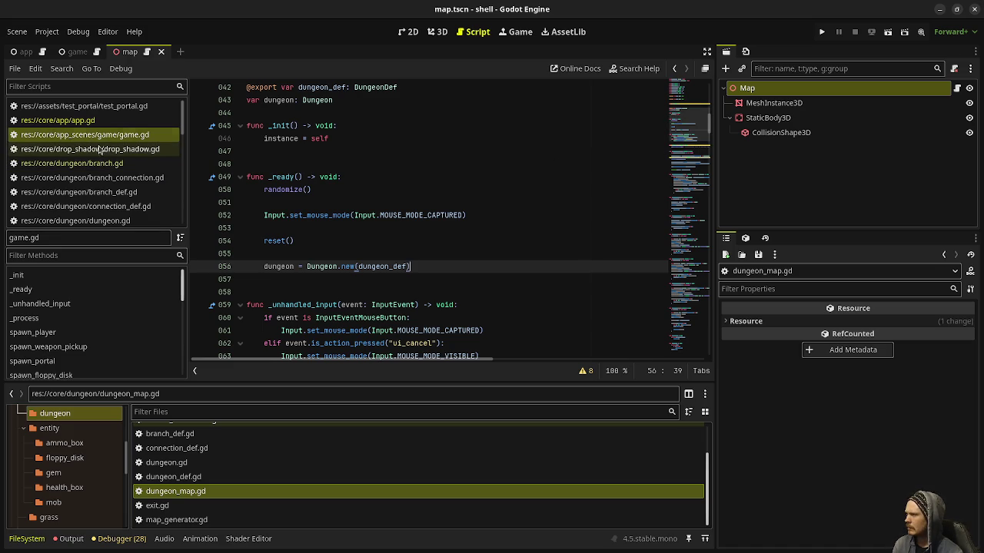
pyautogui.scroll(-3, 107, 158)
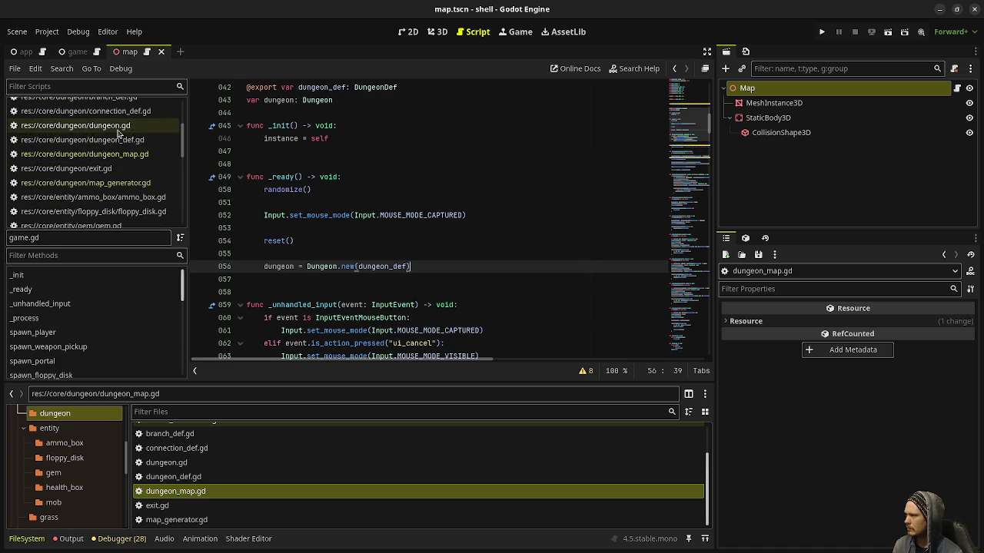
pyautogui.click(93, 126)
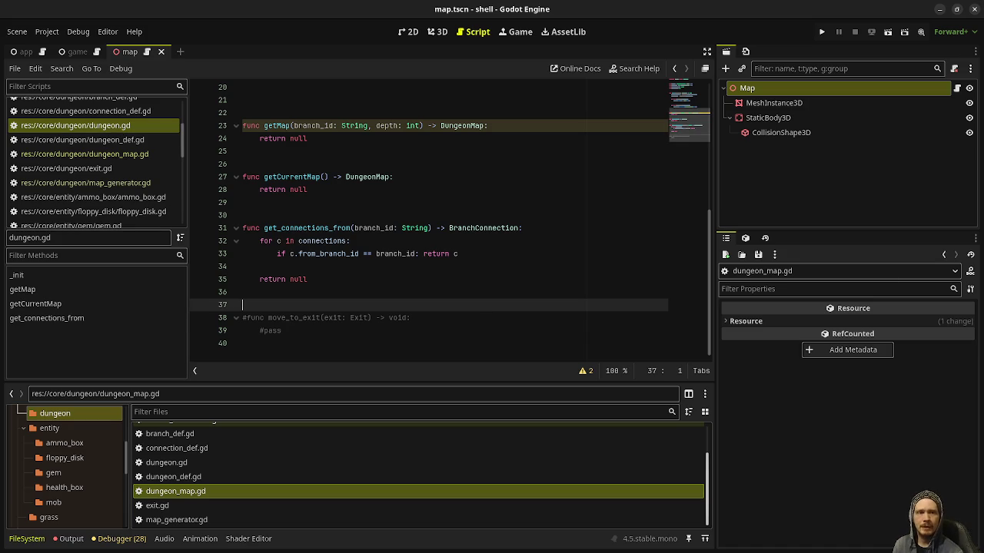
pyautogui.hotkey('alt', 'Tab')
pyautogui.scroll(-7, 327, 313)
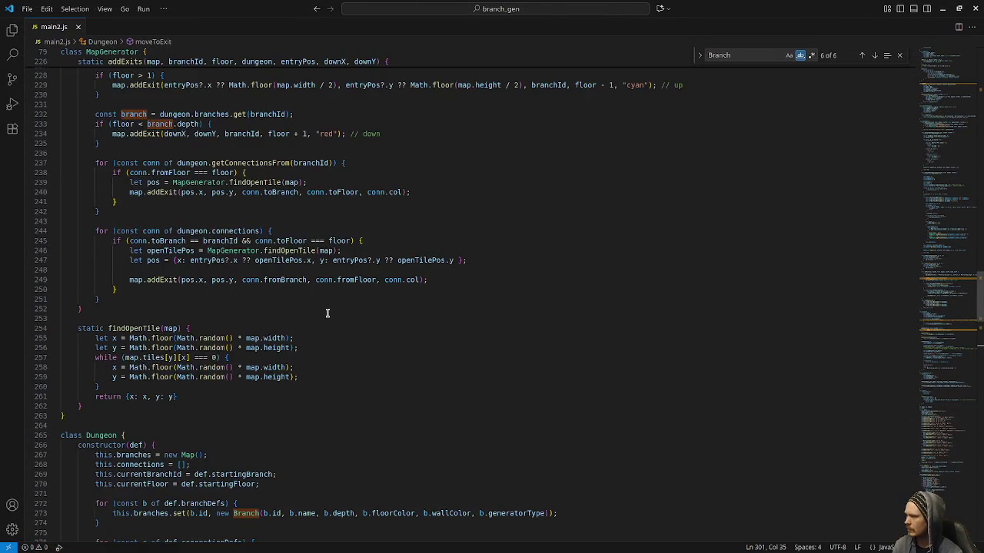
# Step: Scroll main2.js to the Dungeon class's moveToExit method, select its name, then minimize VS Code
pyautogui.scroll(-13, 326, 313)
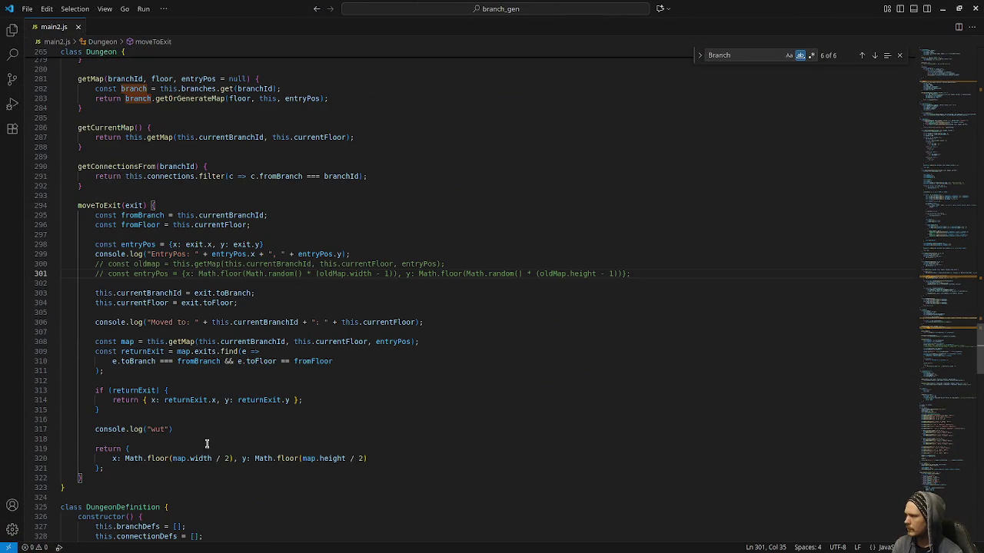
pyautogui.moveTo(116, 471); pyautogui.dragTo(95, 215)
pyautogui.scroll(3, 195, 297)
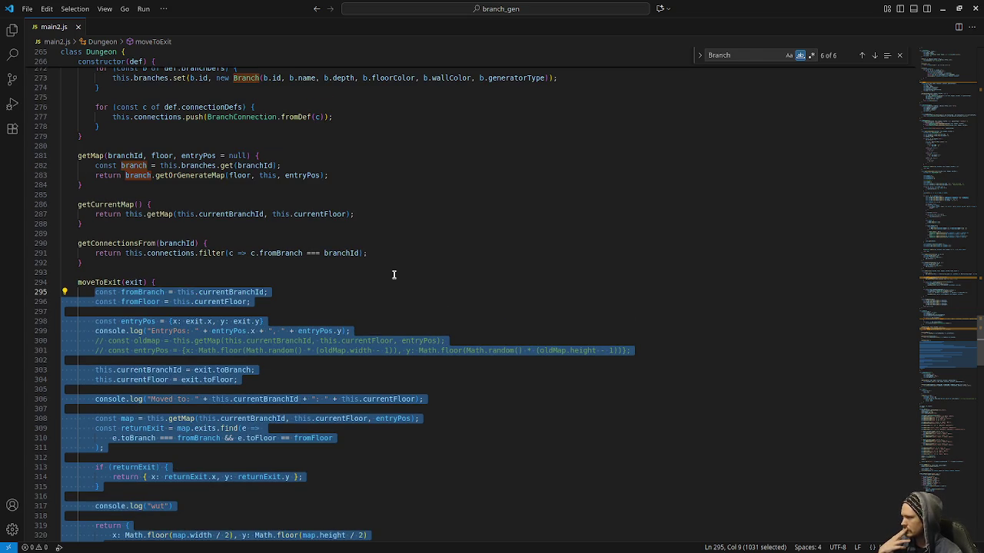
pyautogui.scroll(-3, 394, 274)
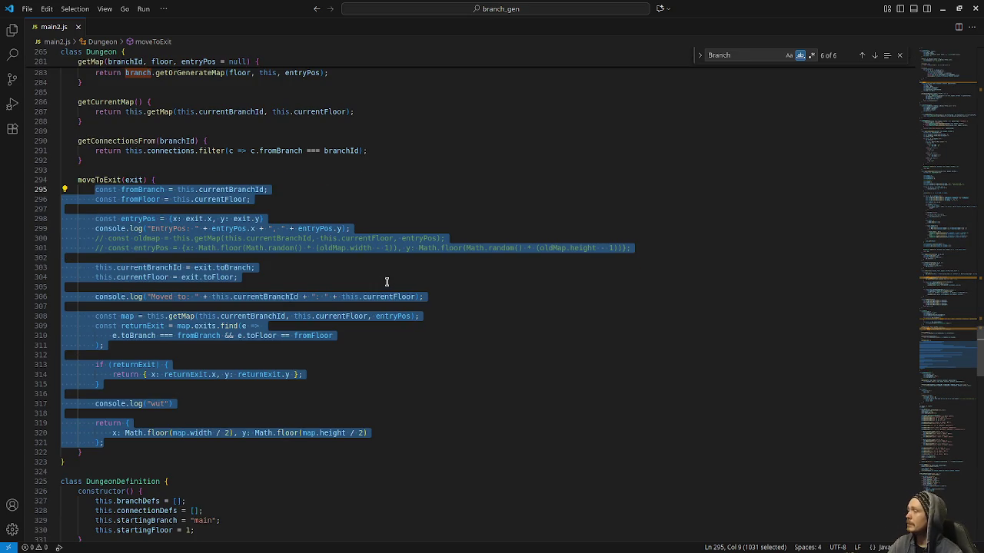
pyautogui.doubleClick(106, 179)
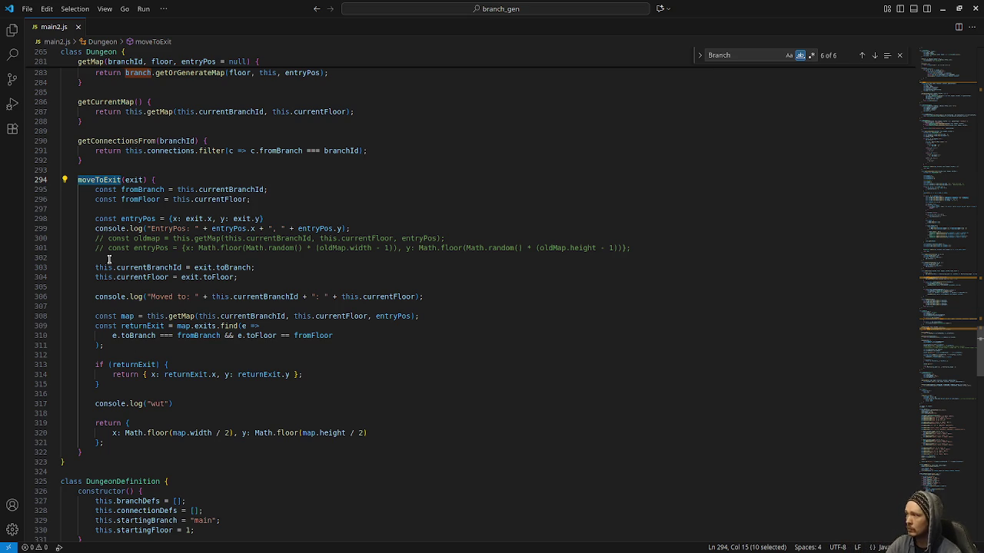
pyautogui.click(942, 9)
# Step: Scroll through game.gd's spawning code and highlight the next_floor function name
pyautogui.scroll(3, 88, 144)
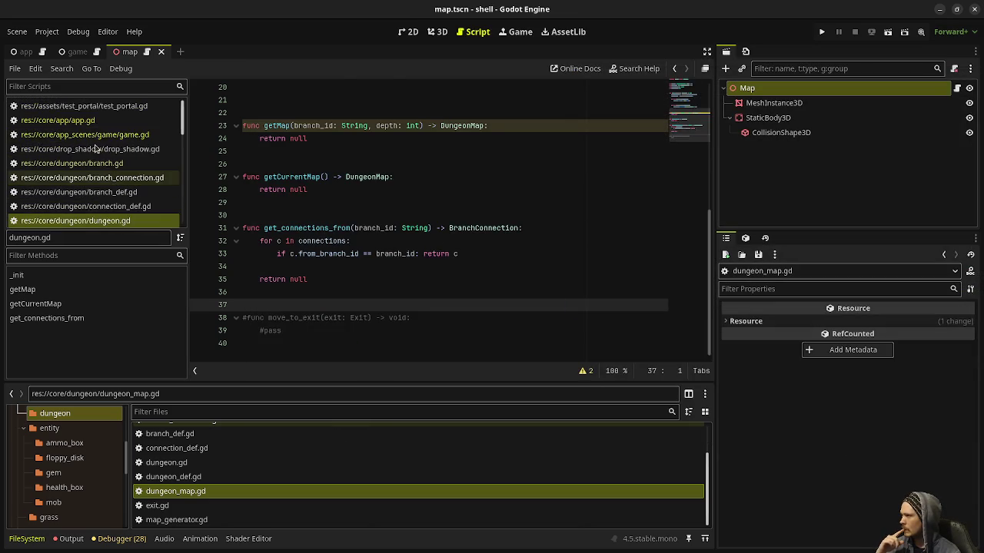
pyautogui.click(115, 135)
pyautogui.scroll(-4, 453, 235)
pyautogui.scroll(-20, 454, 235)
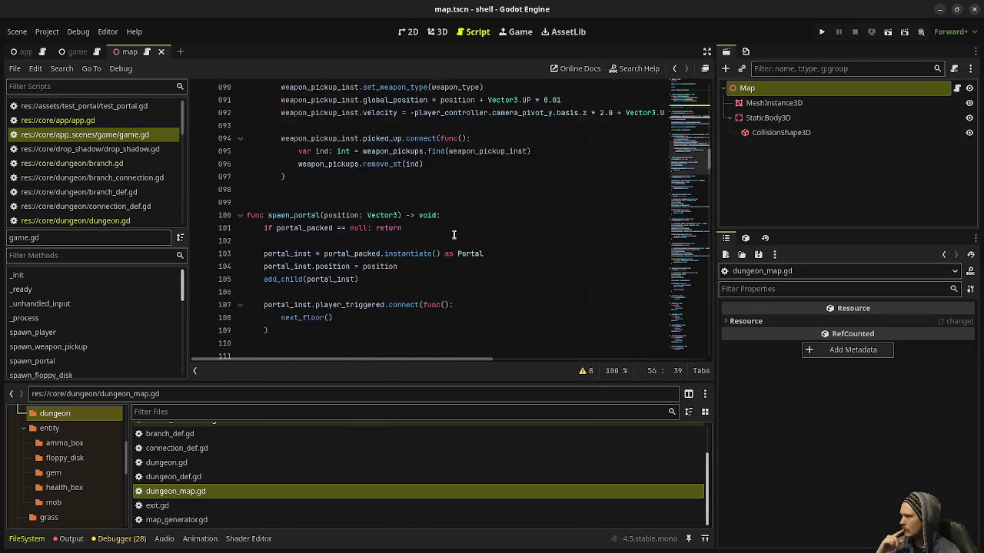
pyautogui.scroll(-12, 453, 235)
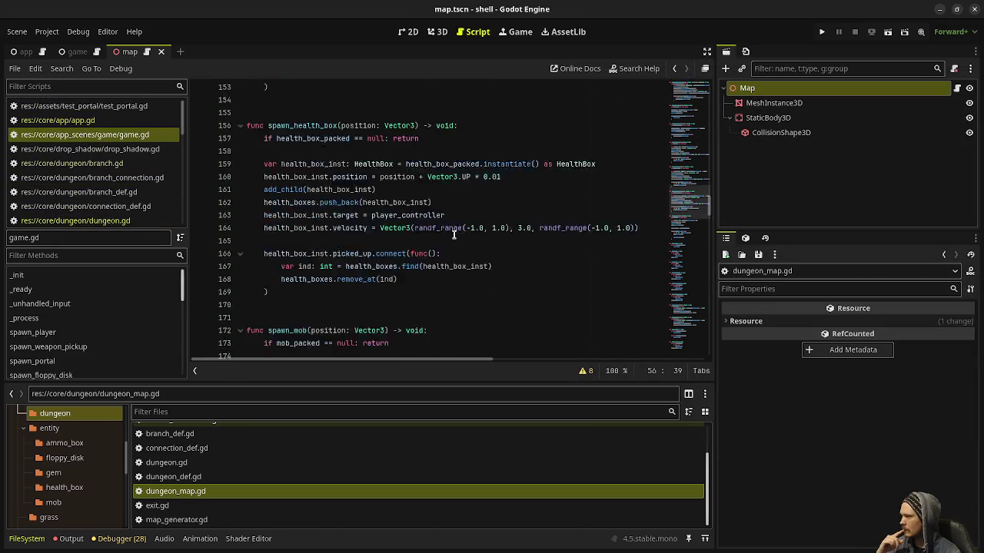
pyautogui.scroll(-15, 454, 235)
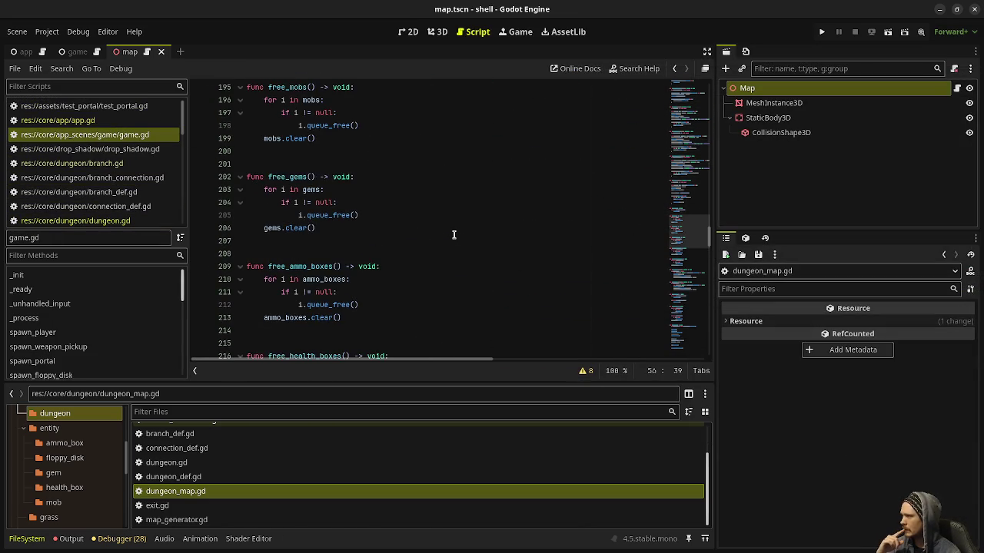
pyautogui.scroll(-5, 454, 235)
pyautogui.scroll(-9, 453, 235)
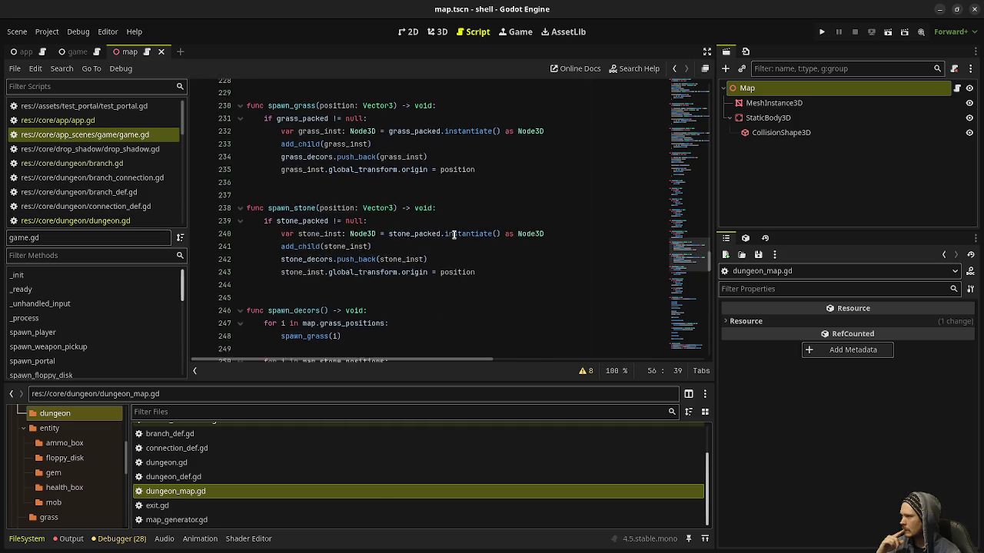
pyautogui.scroll(-4, 454, 236)
pyautogui.scroll(3, 454, 235)
pyautogui.doubleClick(300, 189)
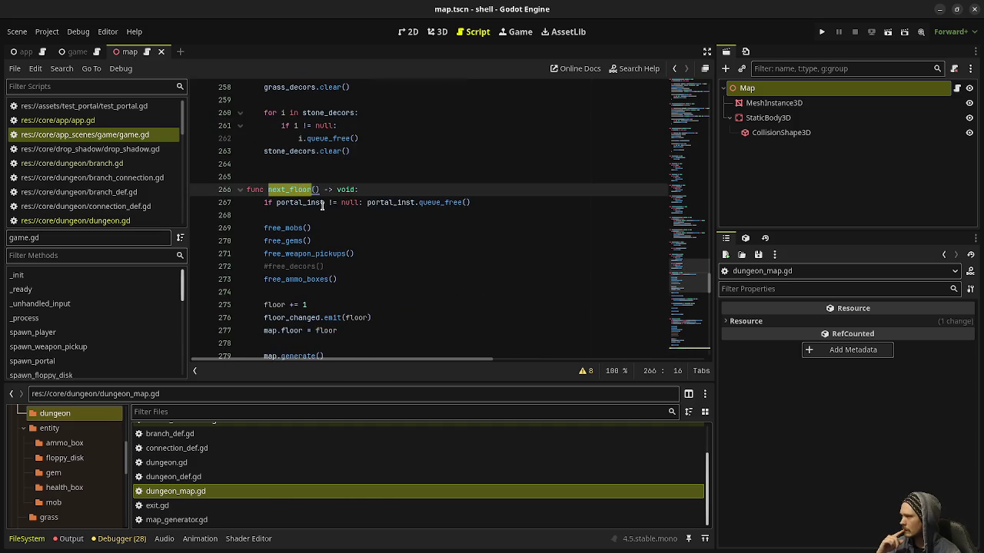
pyautogui.scroll(4, 323, 206)
pyautogui.scroll(-5, 323, 206)
pyautogui.scroll(-2, 323, 206)
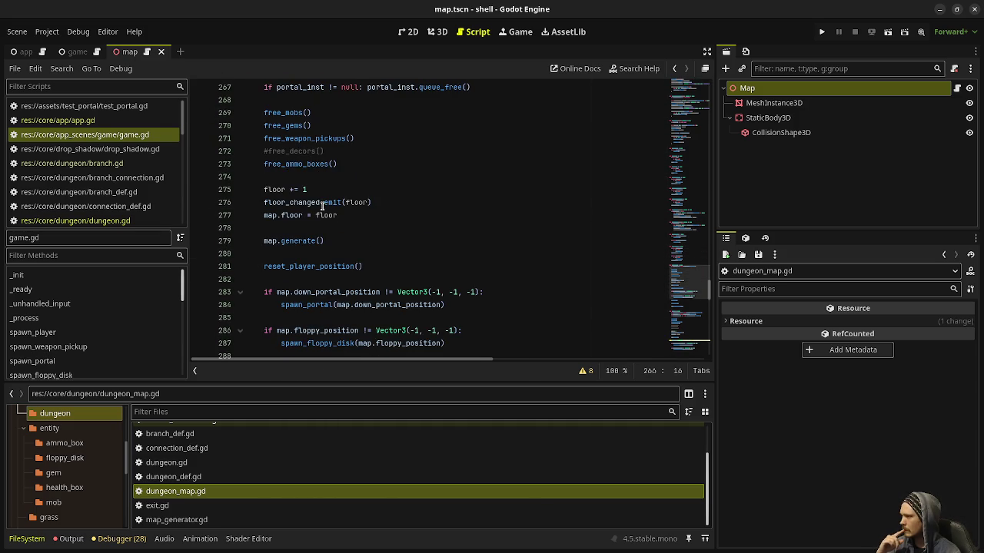
pyautogui.scroll(3, 322, 205)
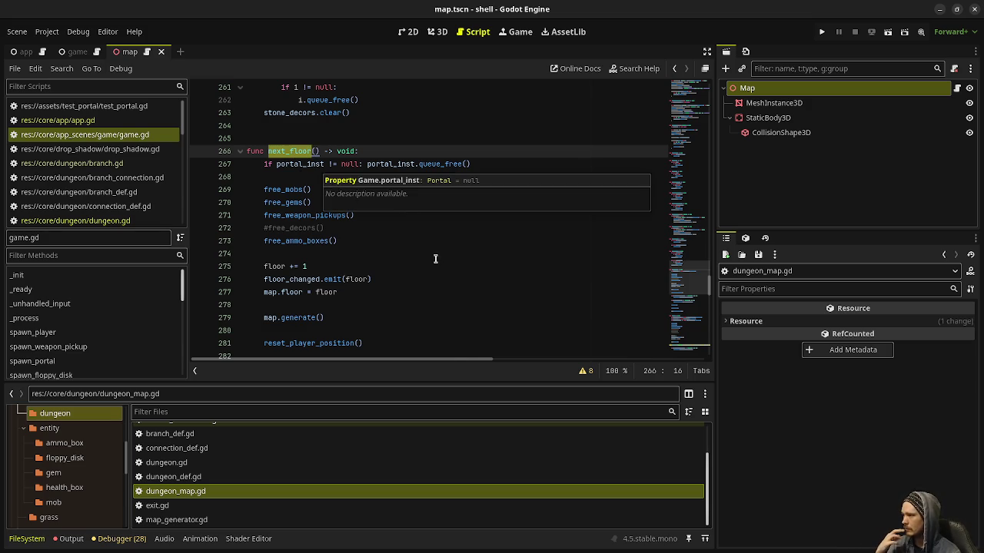
pyautogui.scroll(-3, 435, 261)
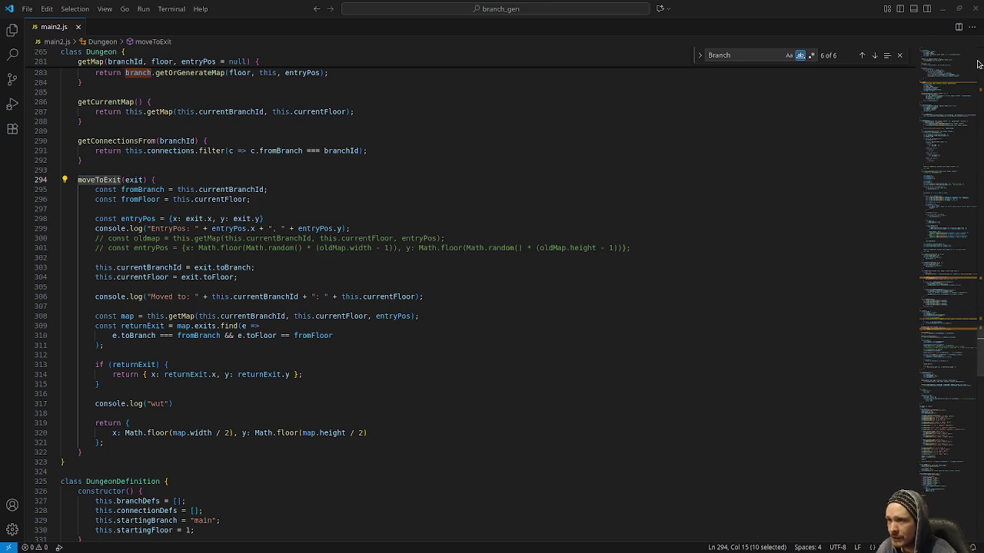
# Step: Return from VS Code to the Godot editor with Alt+Tab
pyautogui.hotkey('alt', 'Tab')
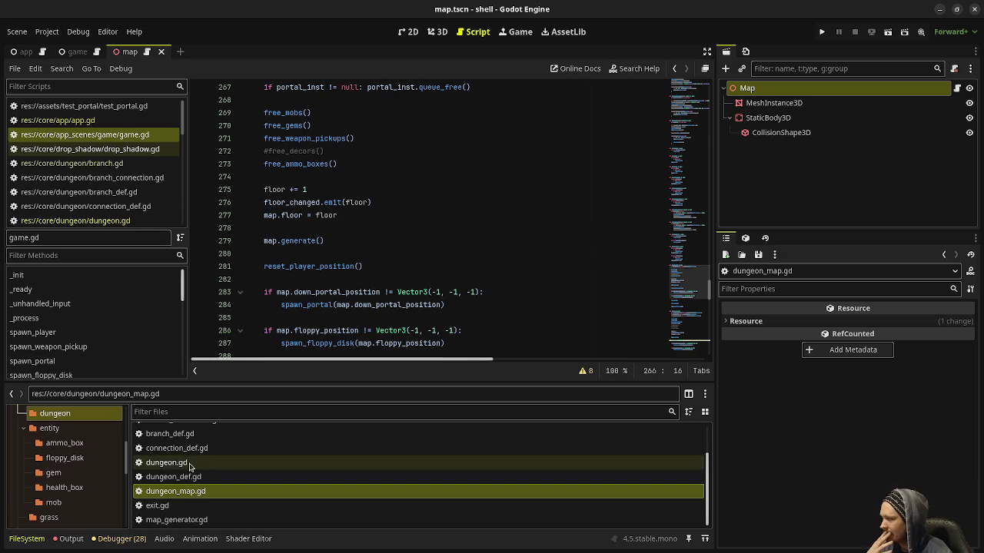
pyautogui.scroll(2, 227, 492)
pyautogui.scroll(-2, 227, 491)
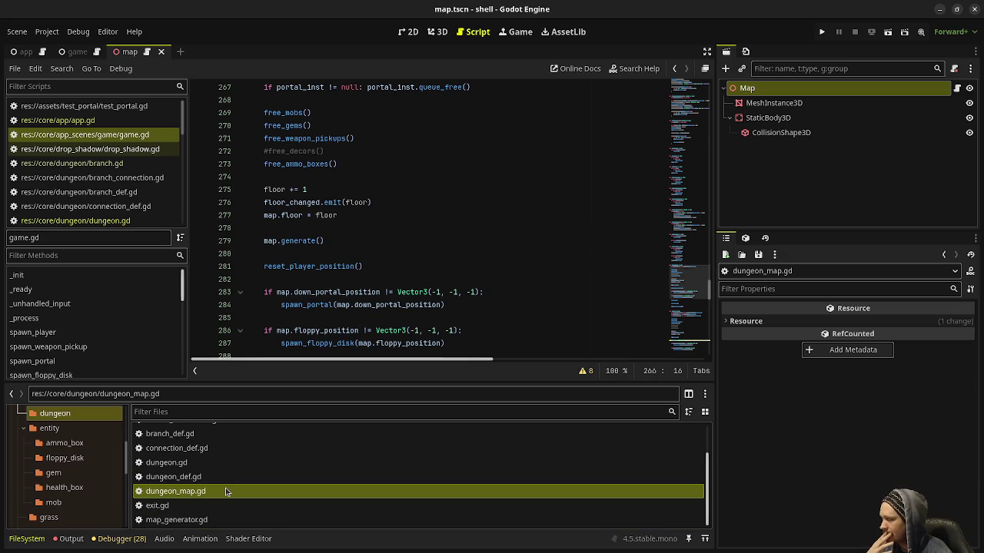
pyautogui.scroll(2, 203, 498)
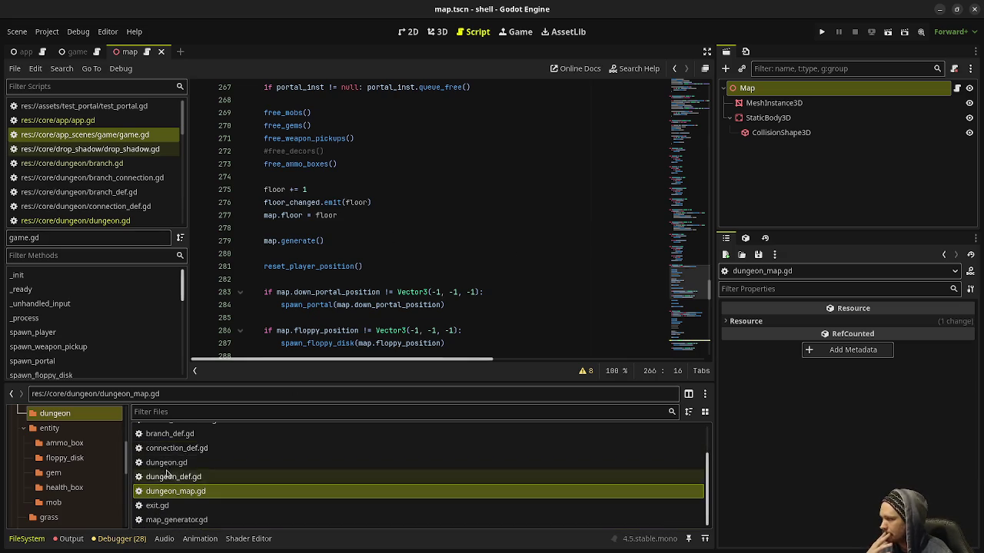
pyautogui.scroll(-2, 206, 488)
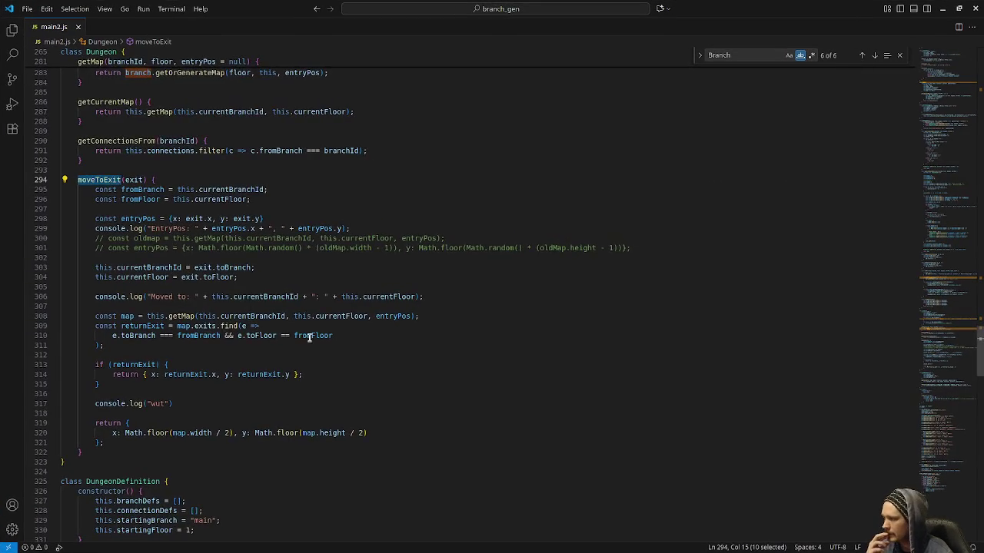
# Step: Scroll main2.js and select the new Dungeon(def) statement on line 407
pyautogui.scroll(-20, 287, 318)
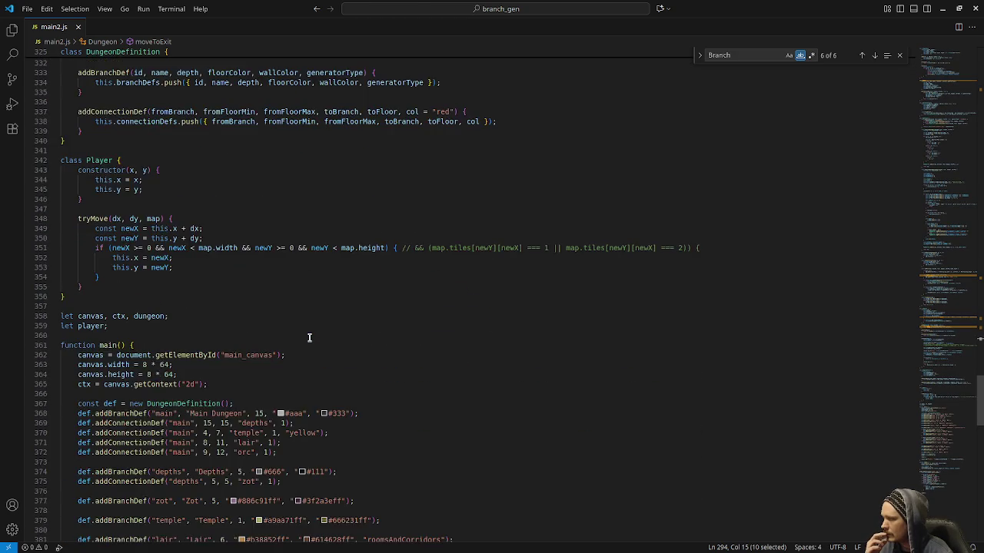
pyautogui.scroll(-8, 288, 319)
pyautogui.click(196, 408)
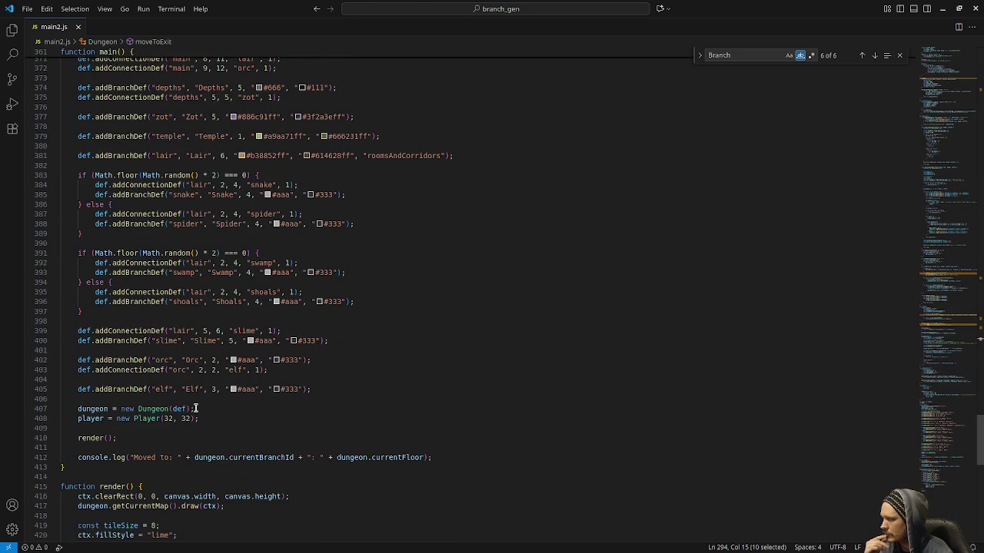
pyautogui.keyDown('shift'); pyautogui.click(82, 408); pyautogui.keyUp('shift')
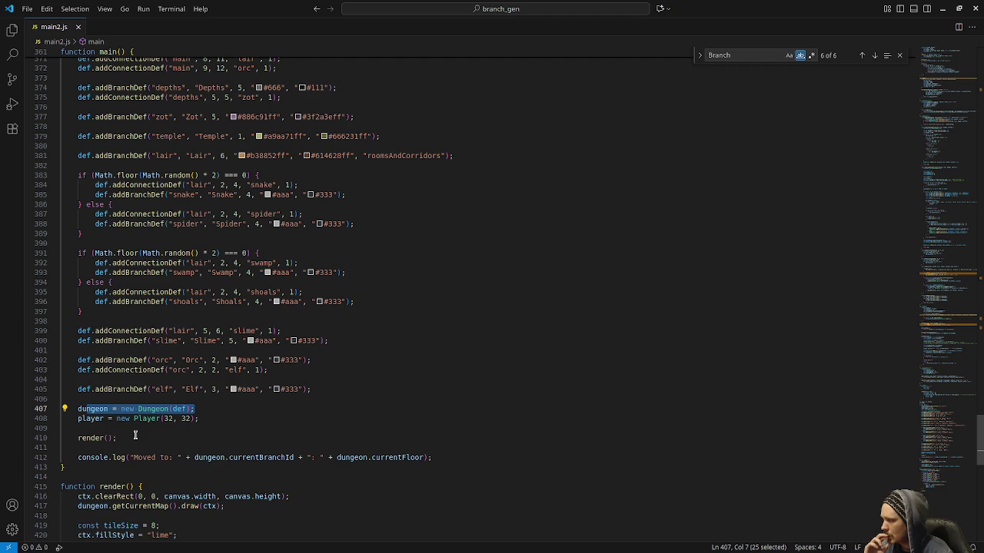
# Step: Highlight getCurrentMap().draw(ctx) in render() on line 417, then minimize VS Code
pyautogui.scroll(5, 165, 416)
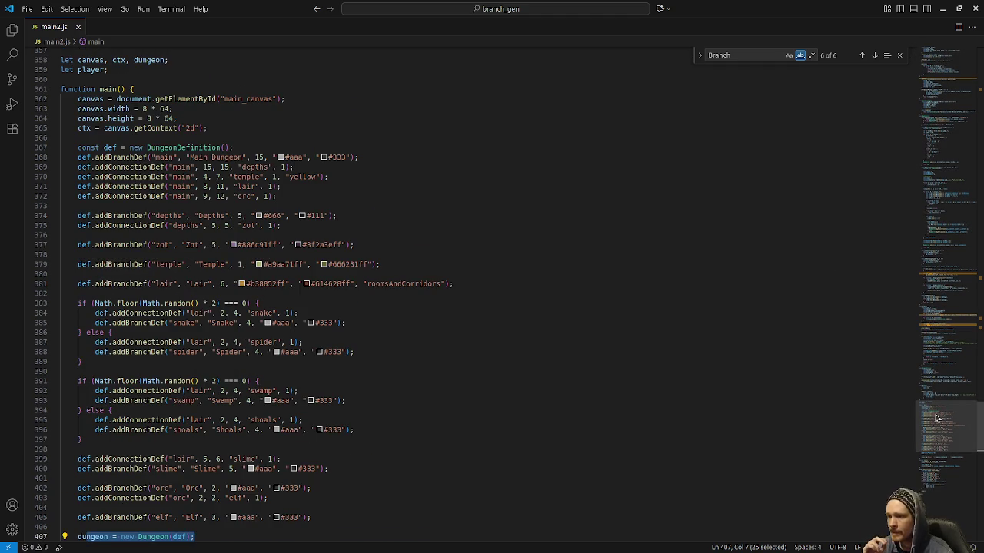
pyautogui.moveTo(936, 418)
pyautogui.mouseDown()
pyautogui.moveTo(938, 427)
pyautogui.moveTo(949, 322)
pyautogui.mouseUp()
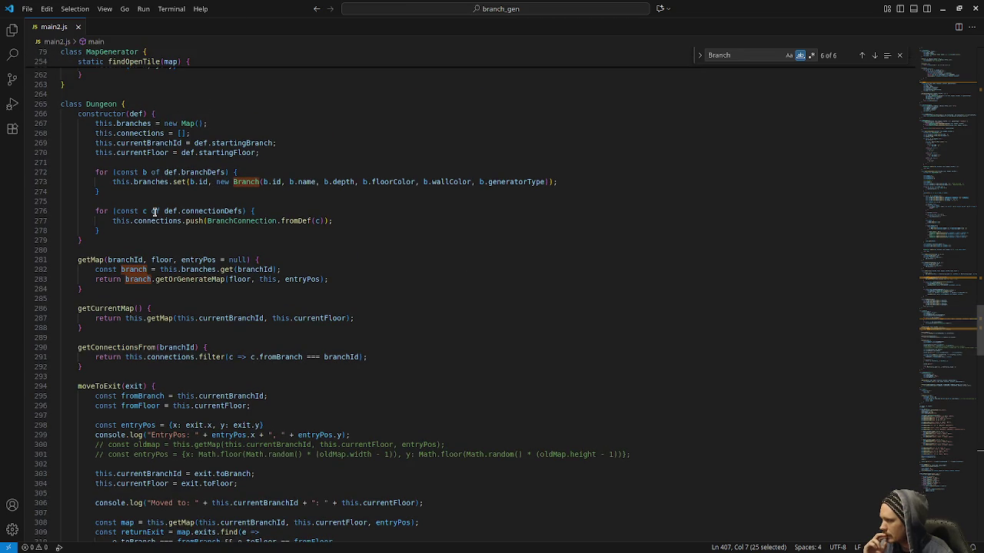
pyautogui.moveTo(937, 323); pyautogui.dragTo(894, 457)
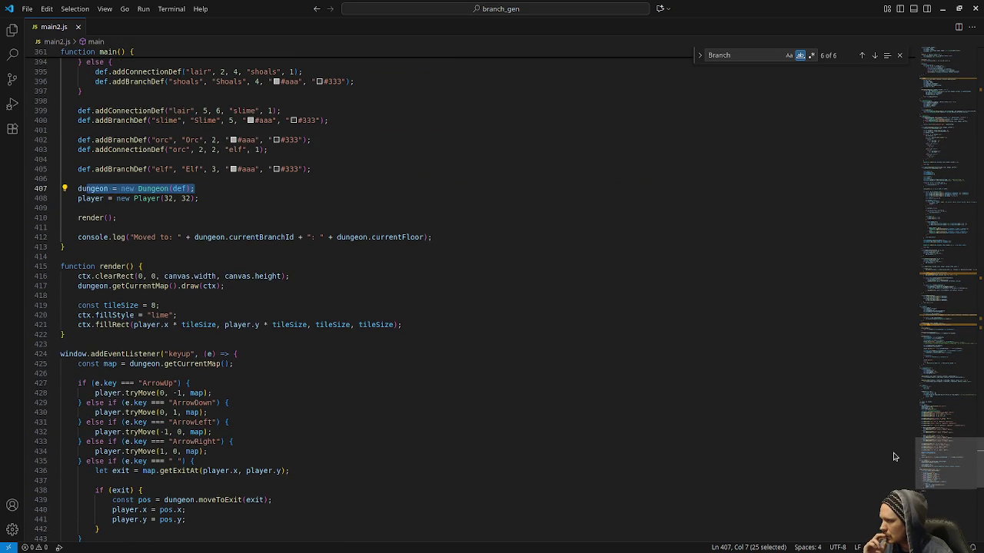
pyautogui.click(93, 286)
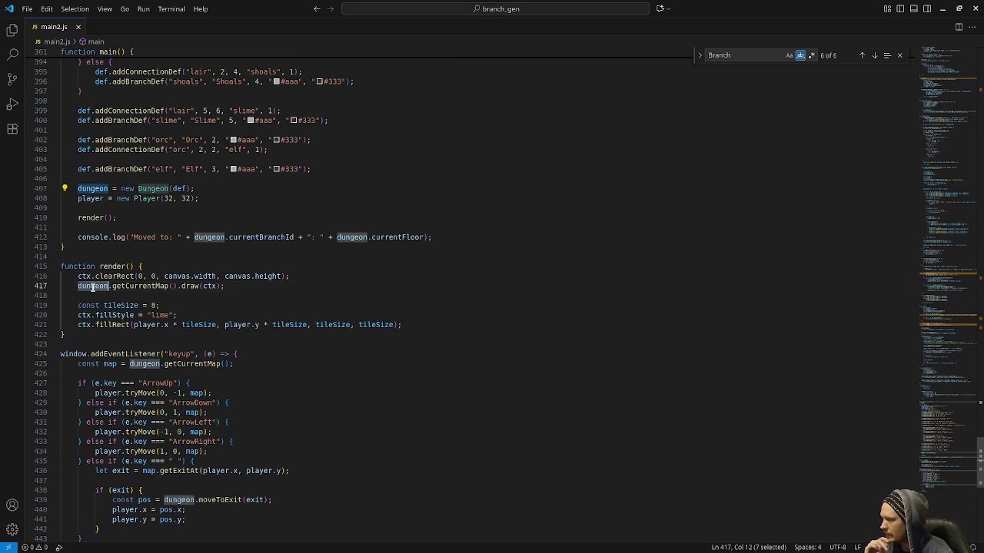
pyautogui.doubleClick(141, 286)
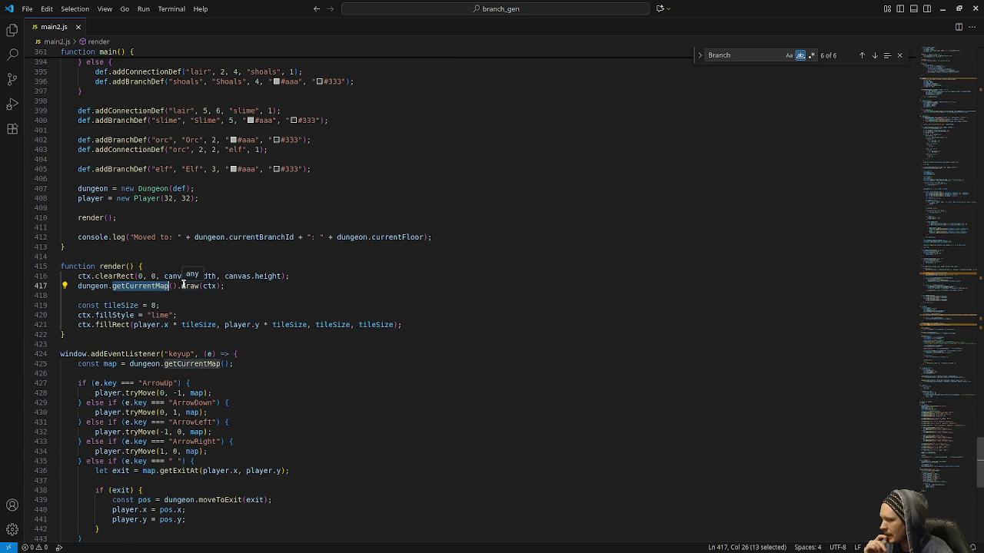
pyautogui.moveTo(228, 286); pyautogui.dragTo(178, 286)
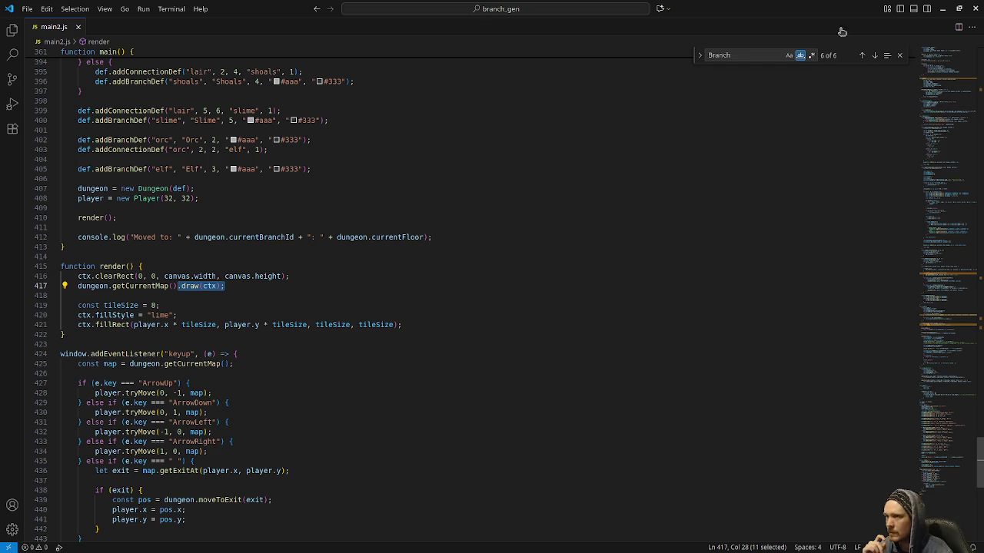
pyautogui.click(940, 13)
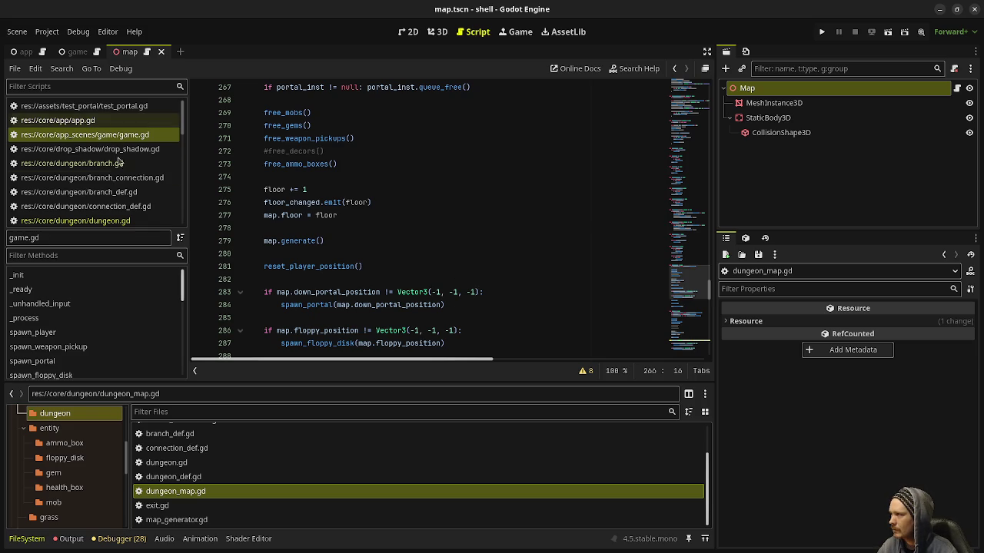
# Step: Run the game and walk toward the room of approaching enemies on Floor 1
pyautogui.click(822, 33)
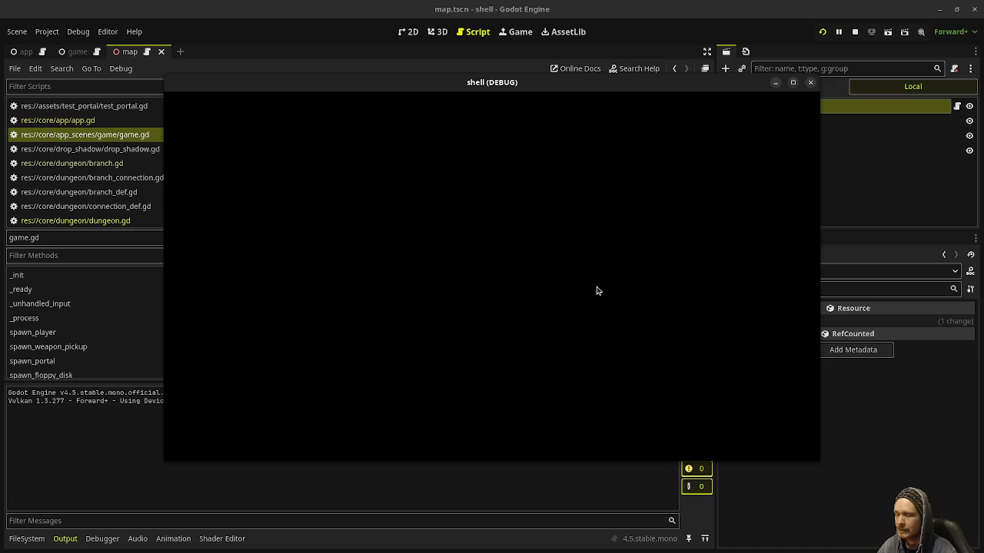
pyautogui.press('w')
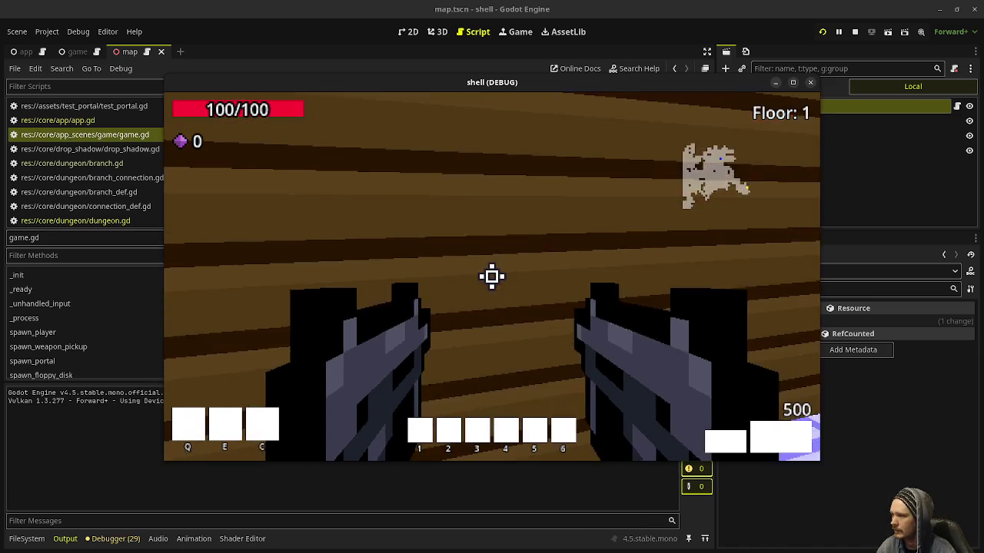
pyautogui.press('w')
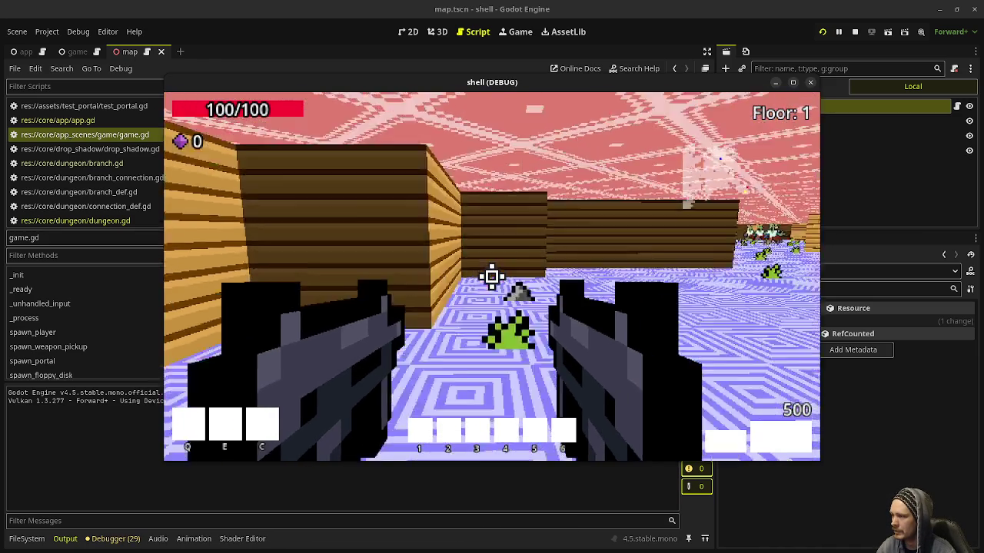
pyautogui.press('w')
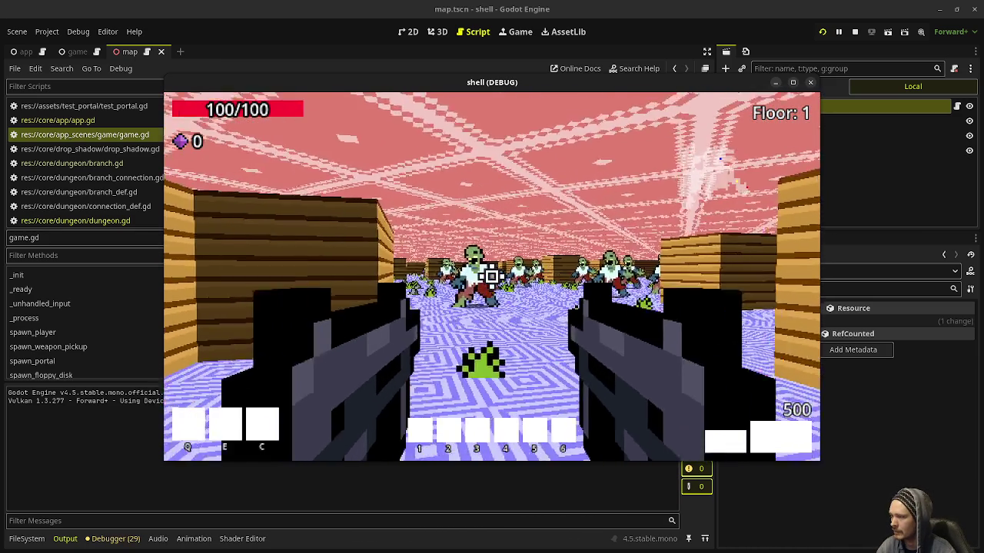
# Step: Shoot zombies and collect gems, then shrink the game window to reveal the editor
pyautogui.click(793, 83)
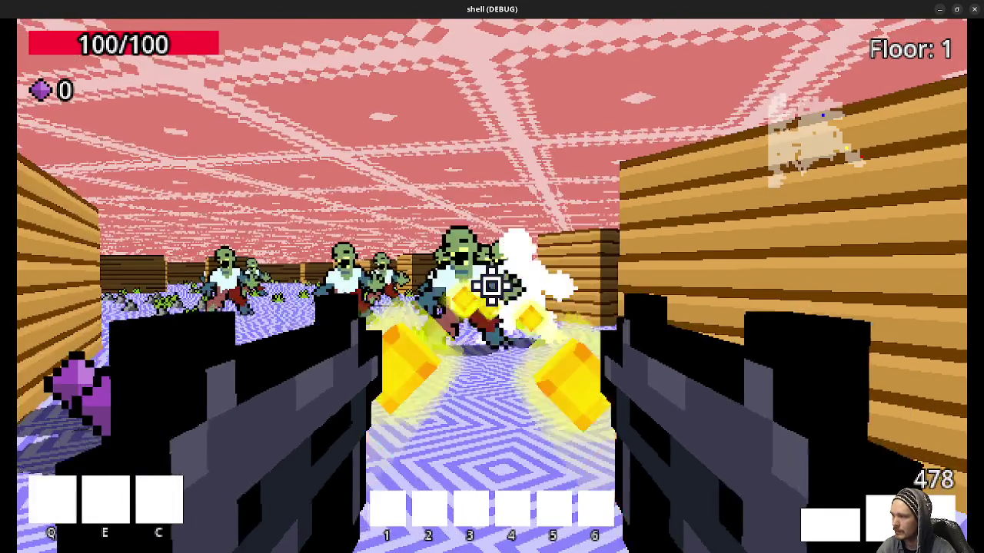
pyautogui.moveTo(492, 286); pyautogui.dragTo(492, 286)
pyautogui.press('w')
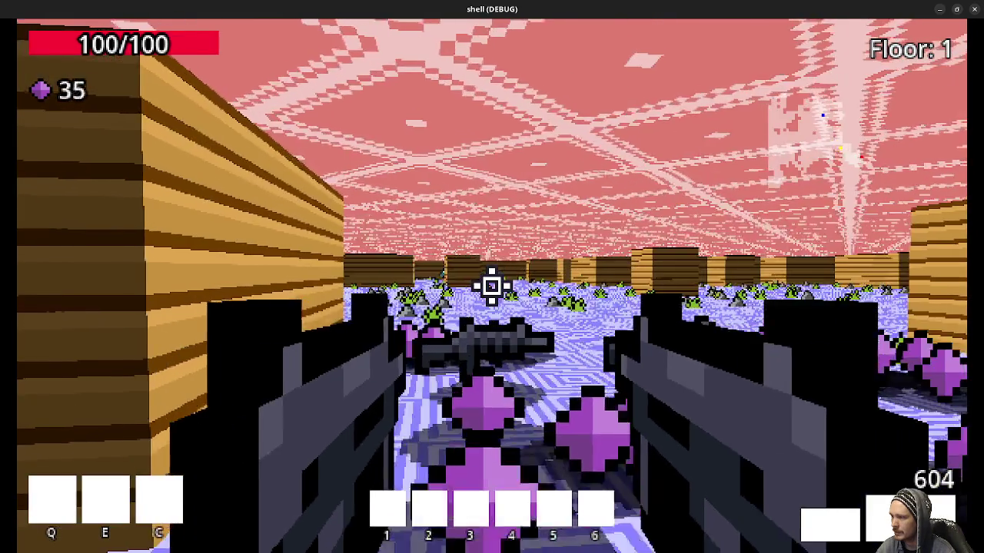
pyautogui.press('w')
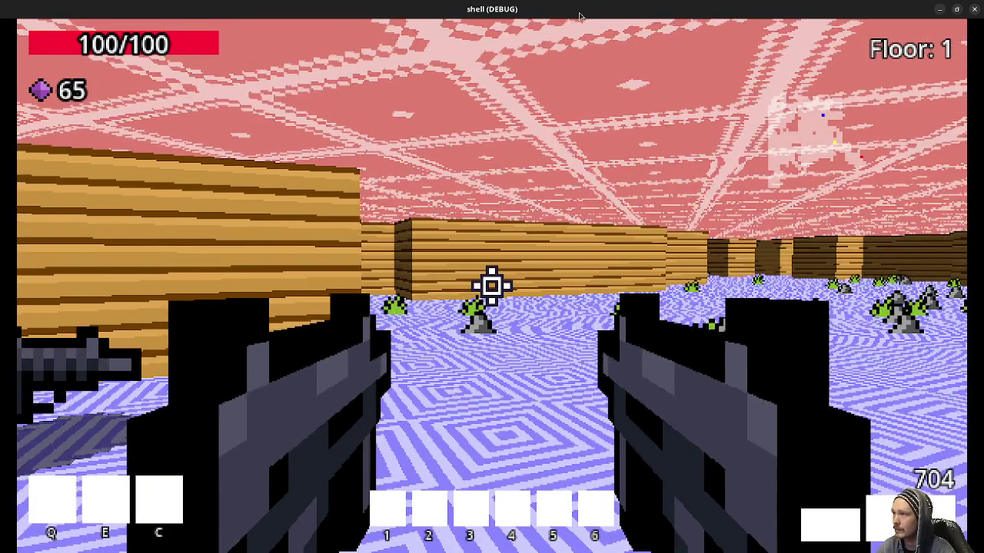
pyautogui.moveTo(577, 8)
pyautogui.mouseDown()
pyautogui.moveTo(584, 333)
pyautogui.moveTo(576, 138)
pyautogui.moveTo(524, 139)
pyautogui.mouseUp()
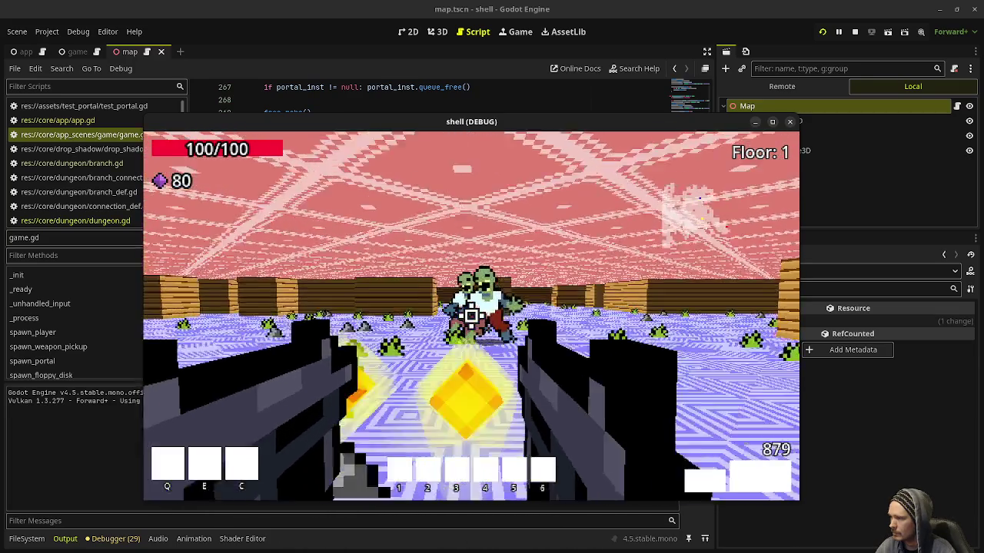
# Step: Shoot the zombies ahead and through the corridor, collecting their dropped gems
pyautogui.click(471, 314)
pyautogui.click(471, 313)
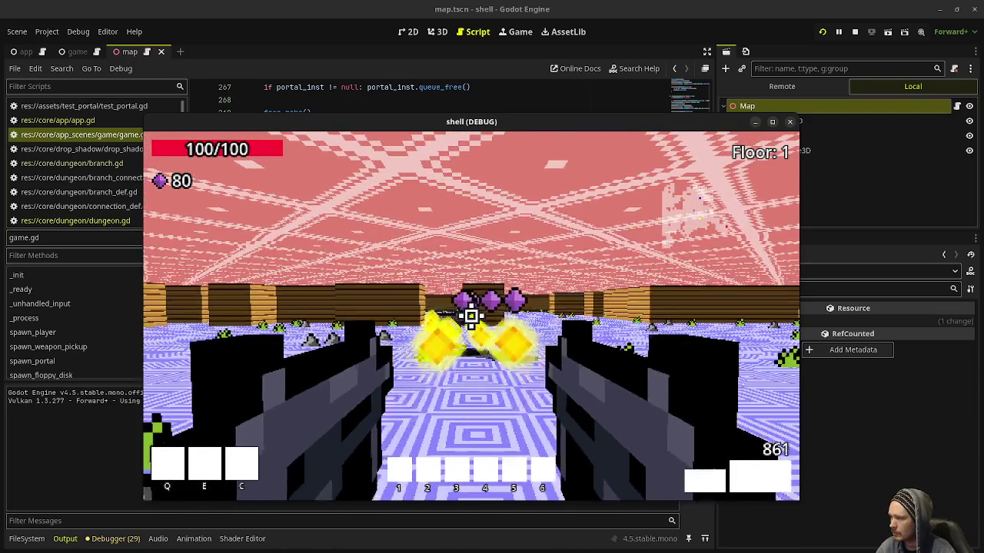
pyautogui.press('w')
pyautogui.press('w')
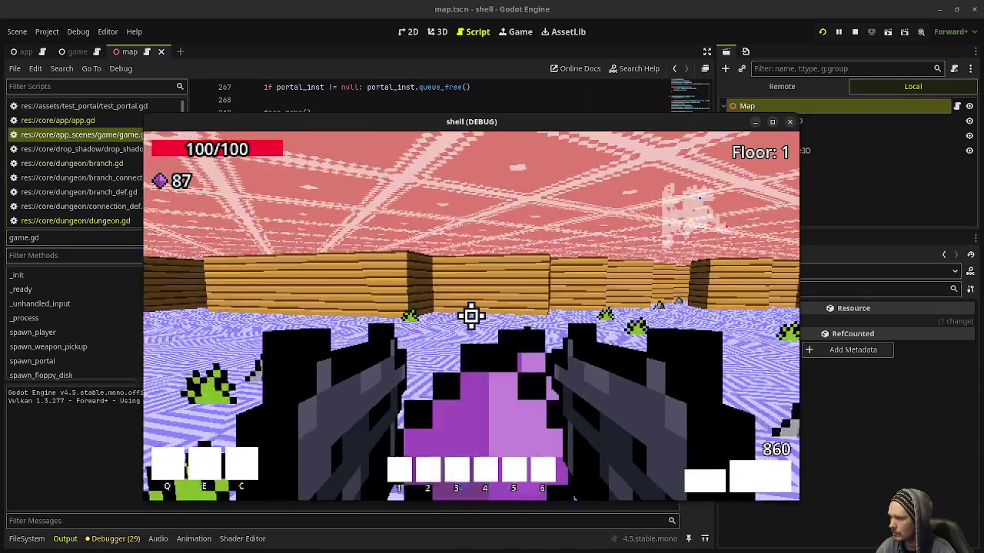
pyautogui.press('w')
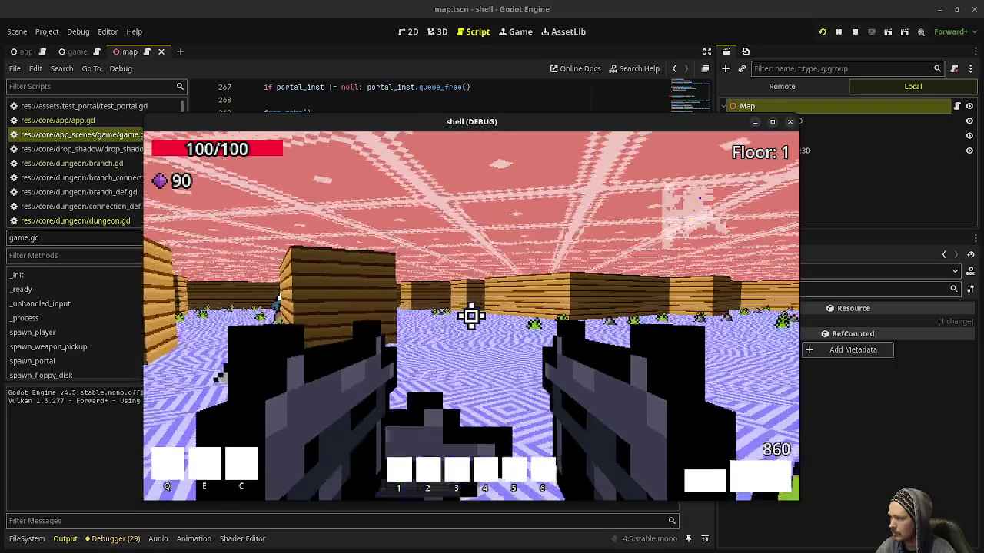
pyautogui.click(472, 313)
pyautogui.click(471, 314)
pyautogui.press('w')
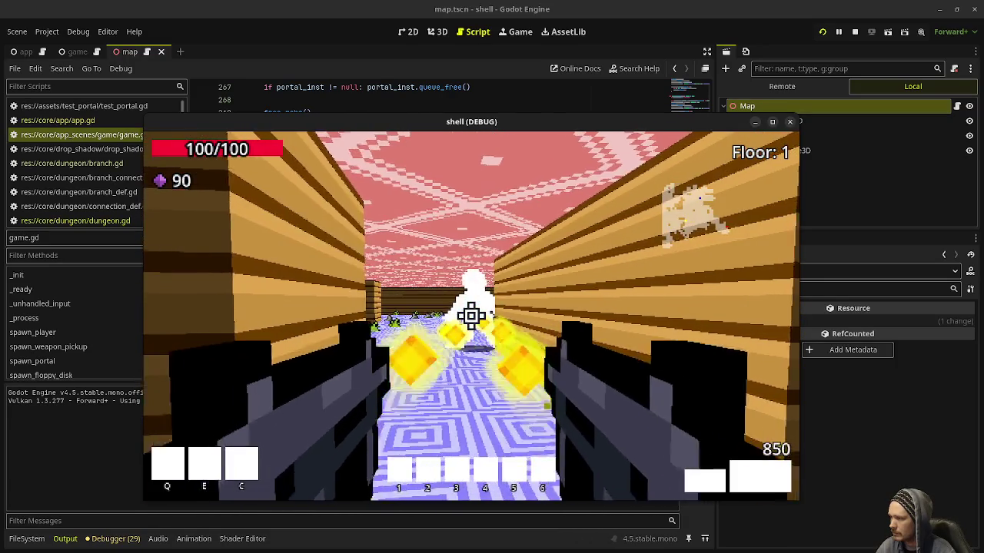
pyautogui.press('w')
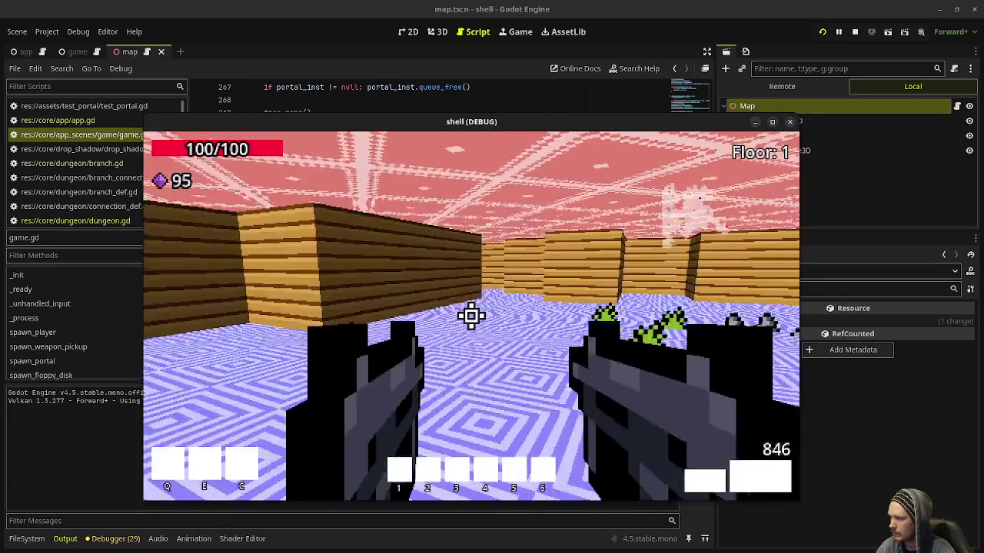
# Step: Kill the corridor zombies, reach 115 gems, and walk into the green portal
pyautogui.press('w')
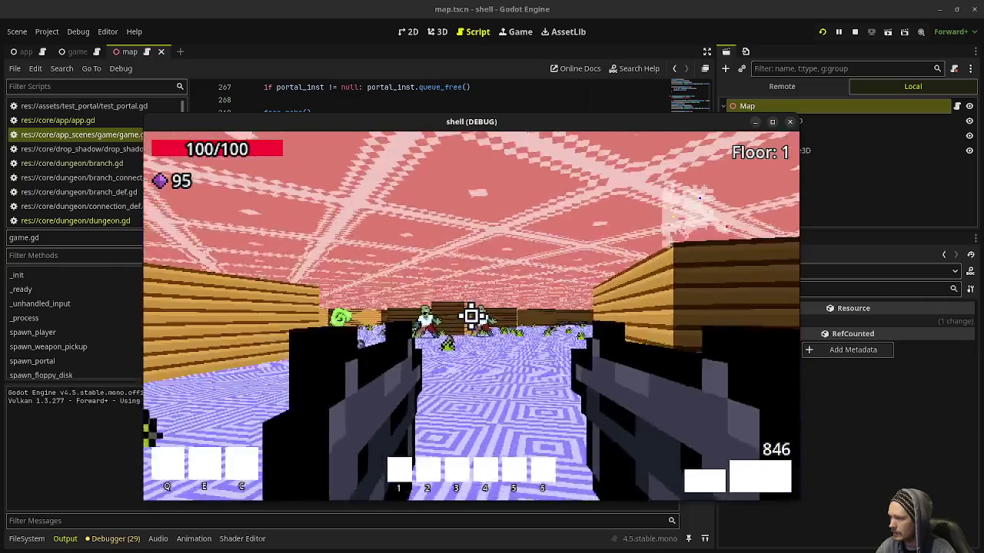
pyautogui.click(471, 313)
pyautogui.press('w')
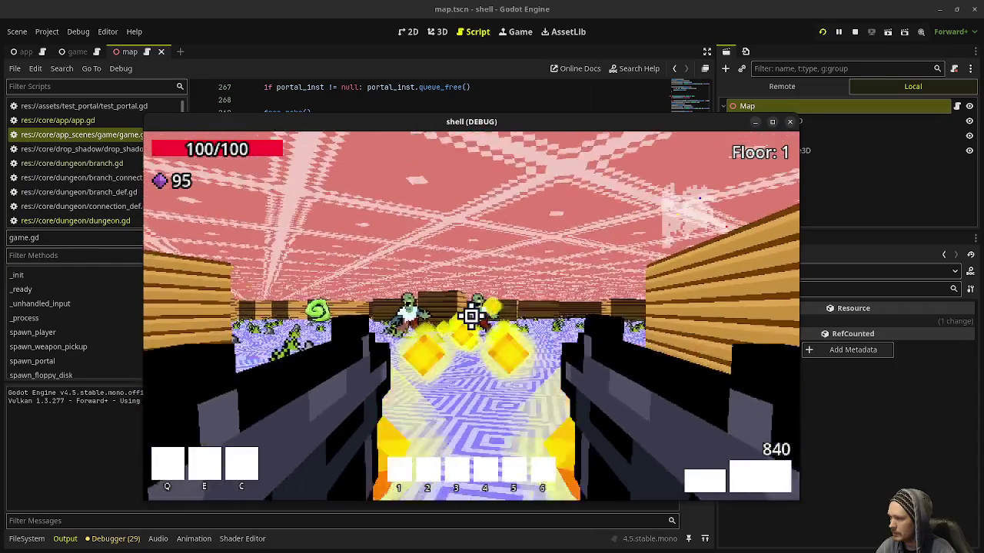
pyautogui.click(471, 314)
pyautogui.press('w')
pyautogui.press('w')
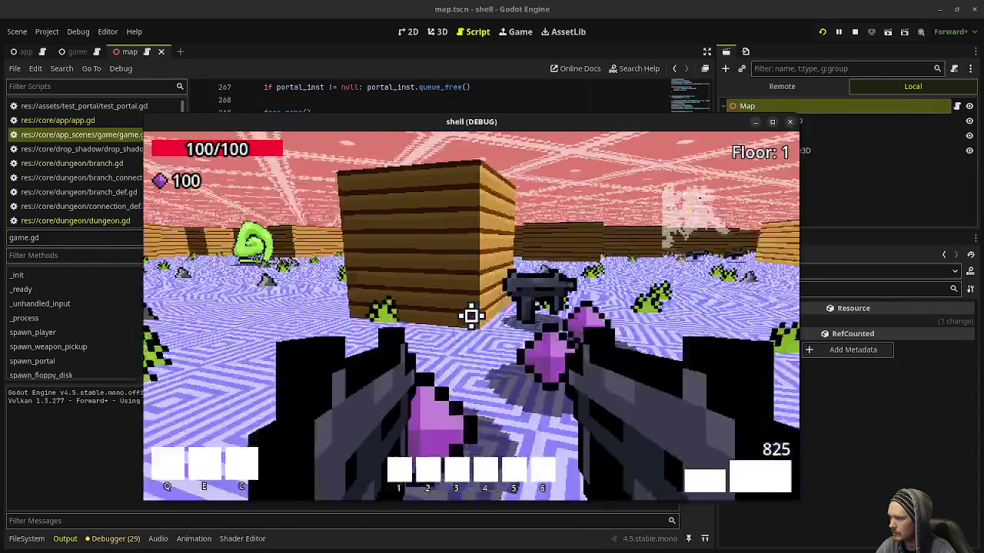
pyautogui.press('w')
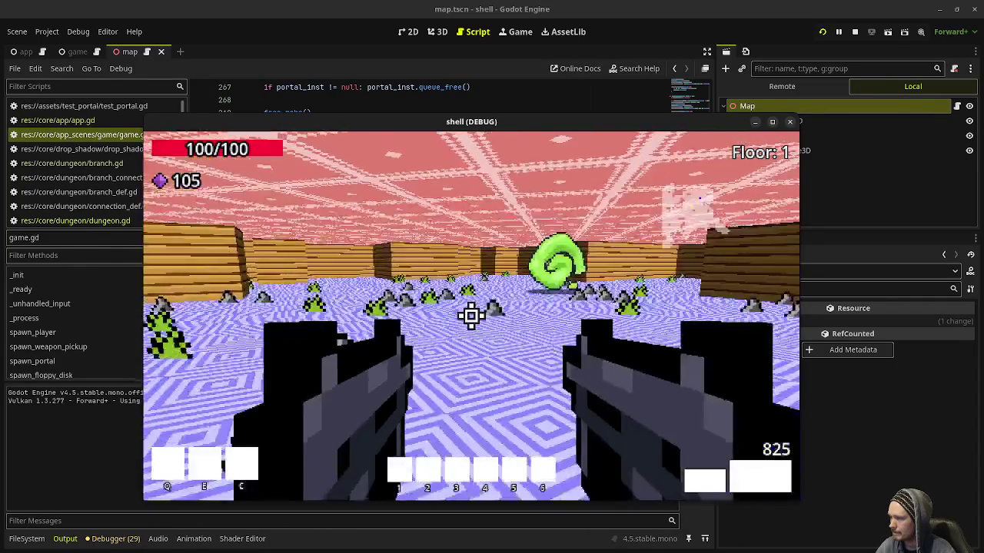
pyautogui.press('w')
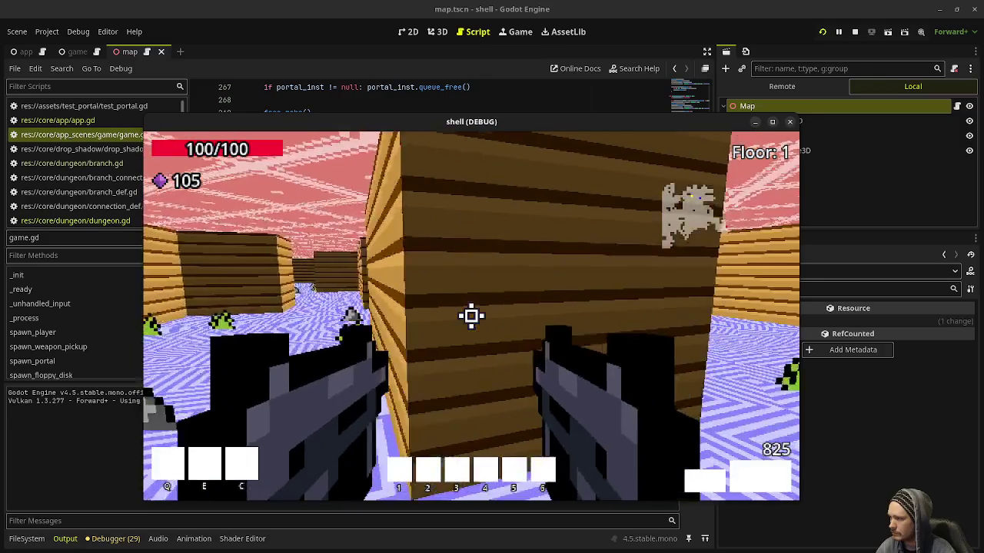
pyautogui.press('w')
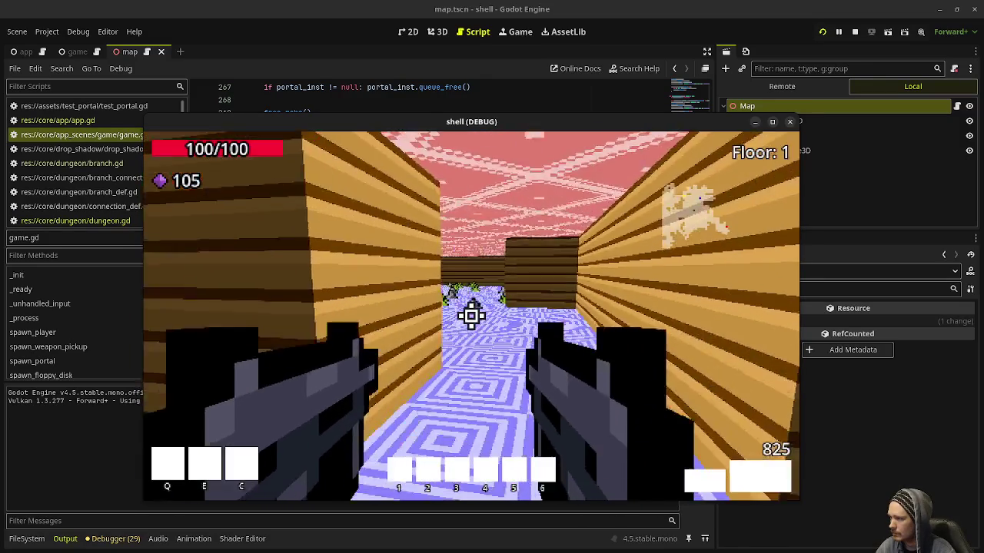
pyautogui.click(471, 316)
pyautogui.click(472, 315)
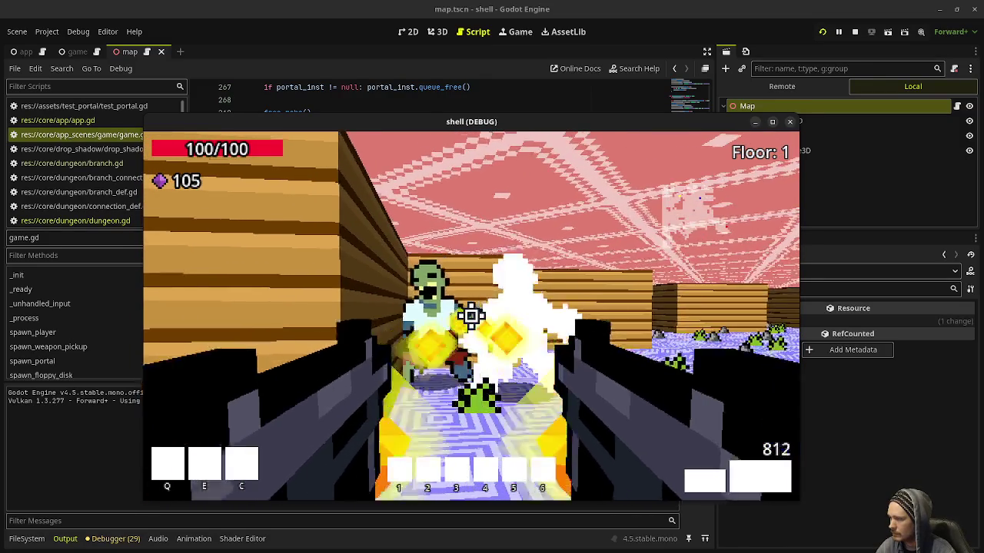
pyautogui.press('w')
pyautogui.press('w')
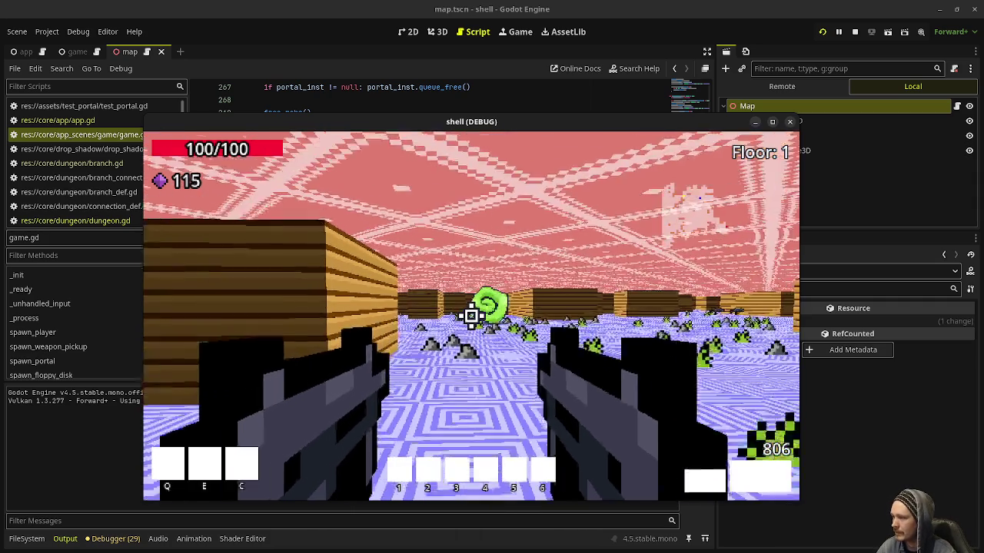
pyautogui.moveTo(471, 315)
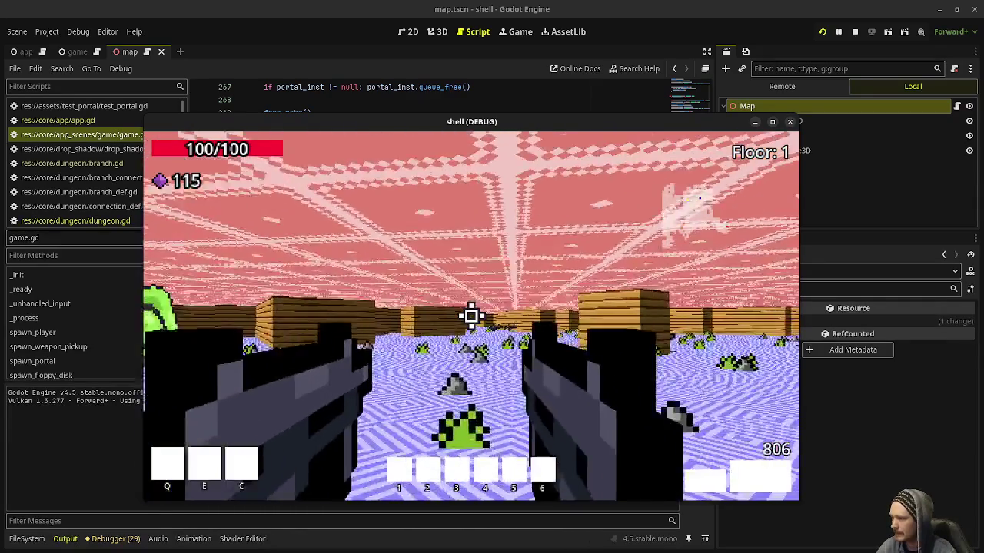
pyautogui.press('w')
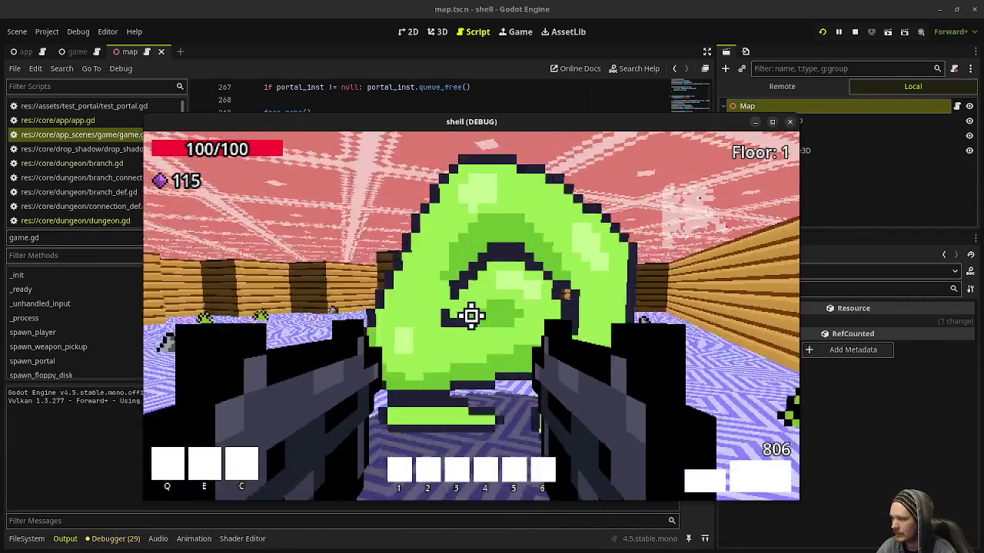
# Step: Shoot the Floor 2 zombies one by one and collect the gems they drop
pyautogui.click(471, 315)
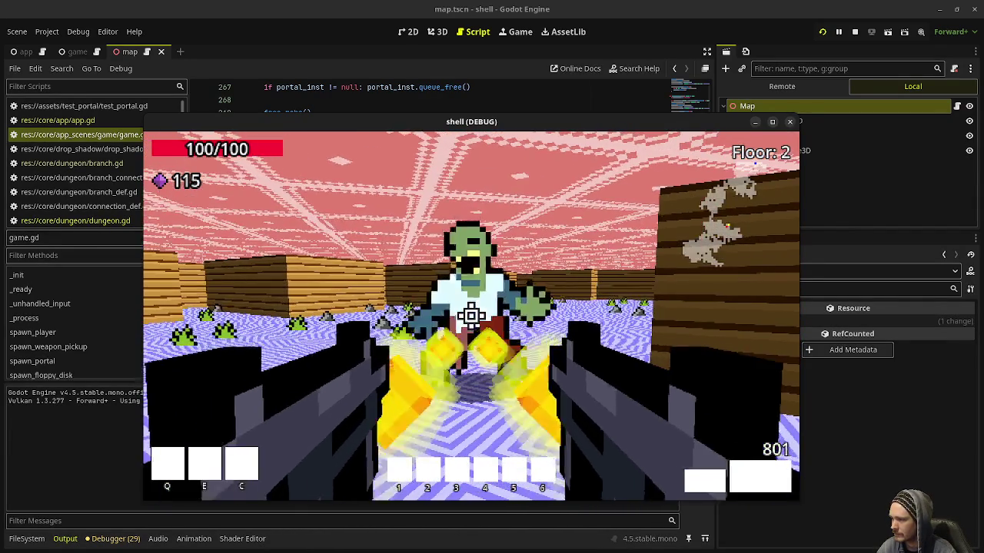
pyautogui.click(472, 315)
pyautogui.press('w')
pyautogui.click(471, 315)
pyautogui.click(471, 315)
pyautogui.click(471, 315)
pyautogui.press('w')
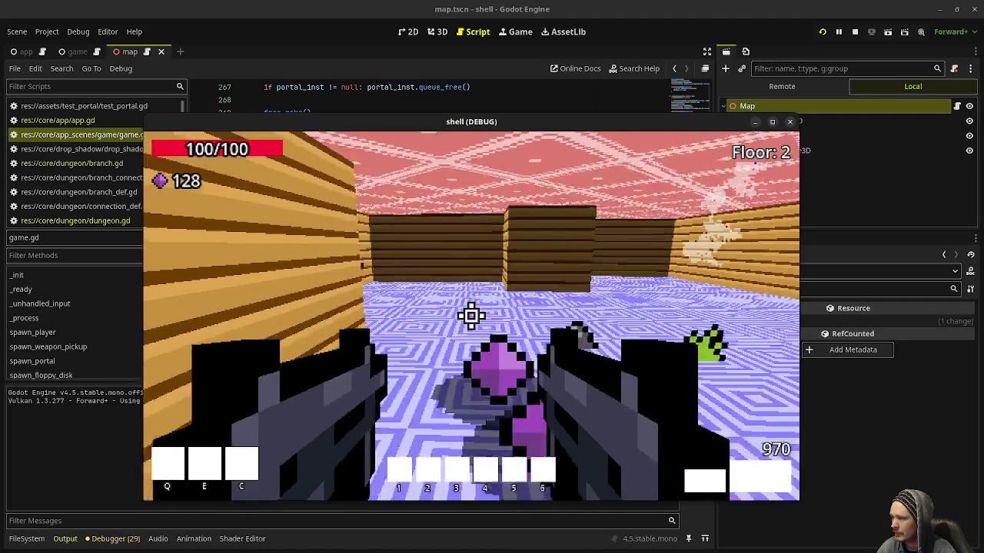
pyautogui.press('w')
pyautogui.click(471, 316)
pyautogui.click(472, 316)
pyautogui.press('w')
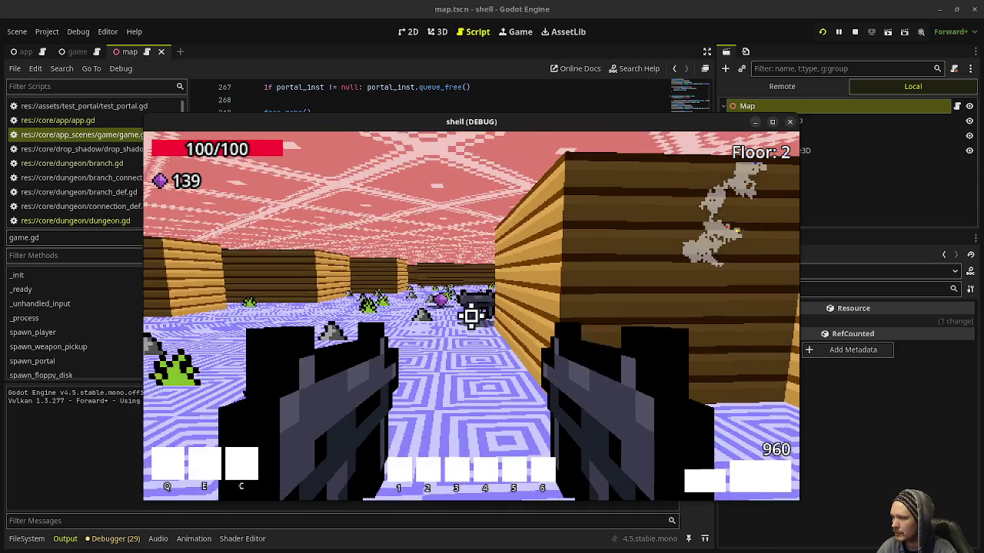
pyautogui.press('w')
pyautogui.press('w')
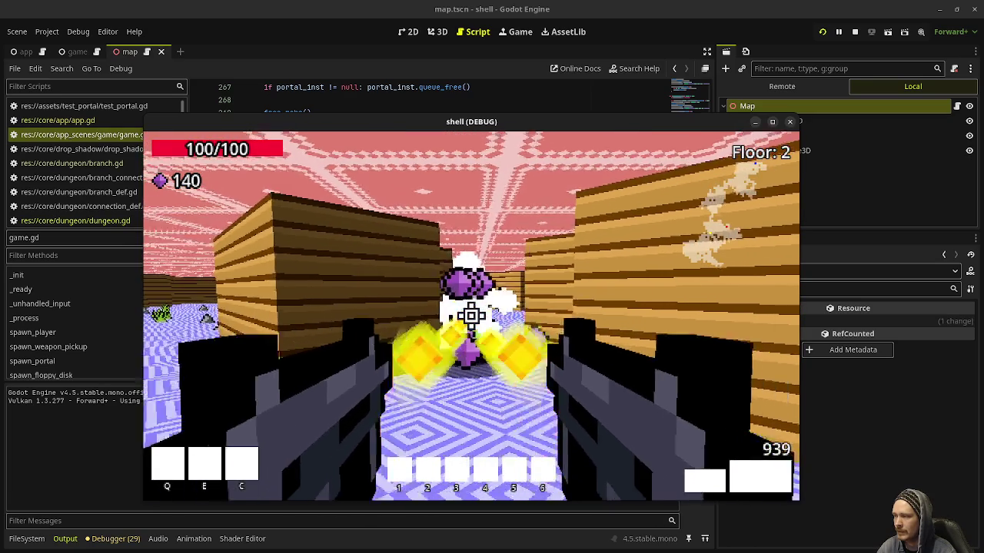
# Step: Move around the Floor 2 room firing both guns, then stop the playtest
pyautogui.moveTo(470, 315); pyautogui.dragTo(471, 315)
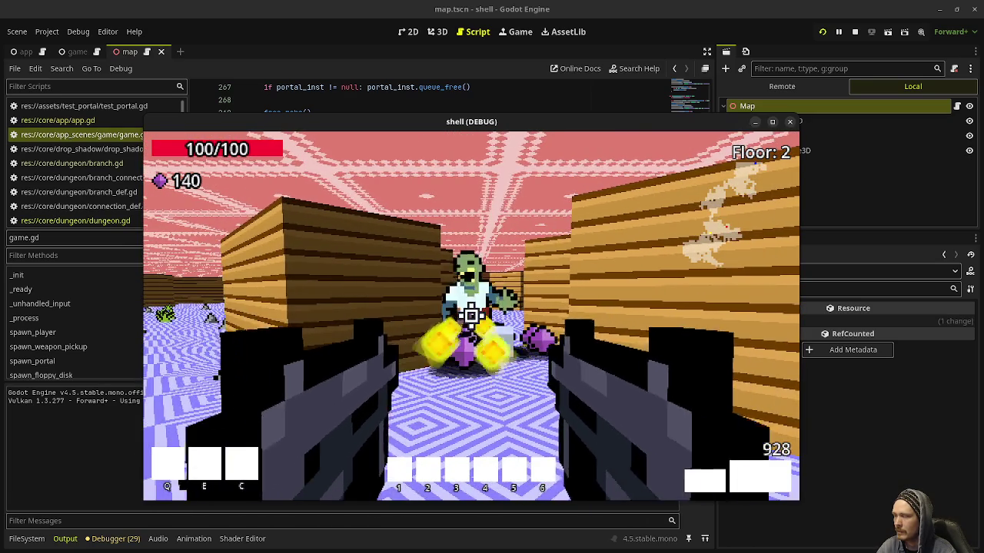
pyautogui.press('w')
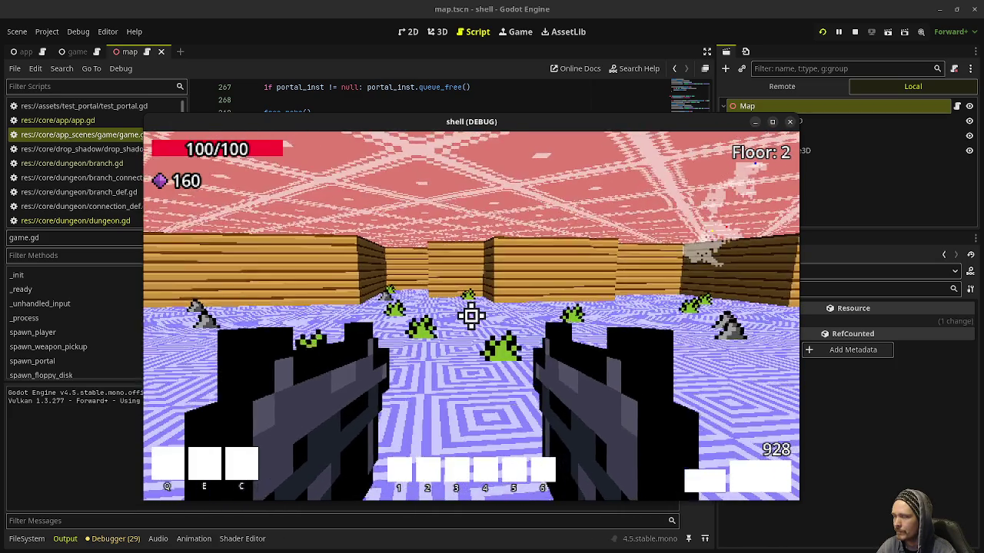
pyautogui.press('w')
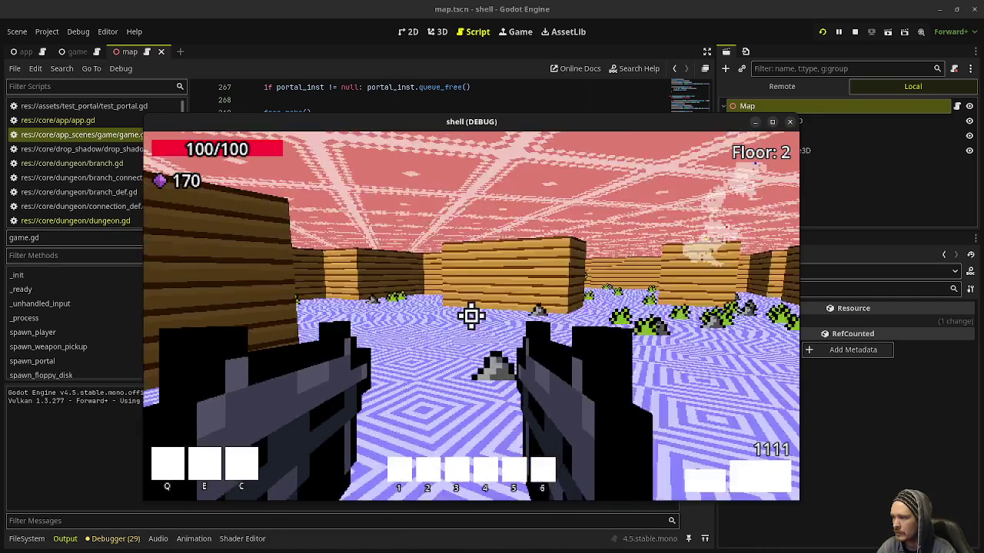
pyautogui.press('s')
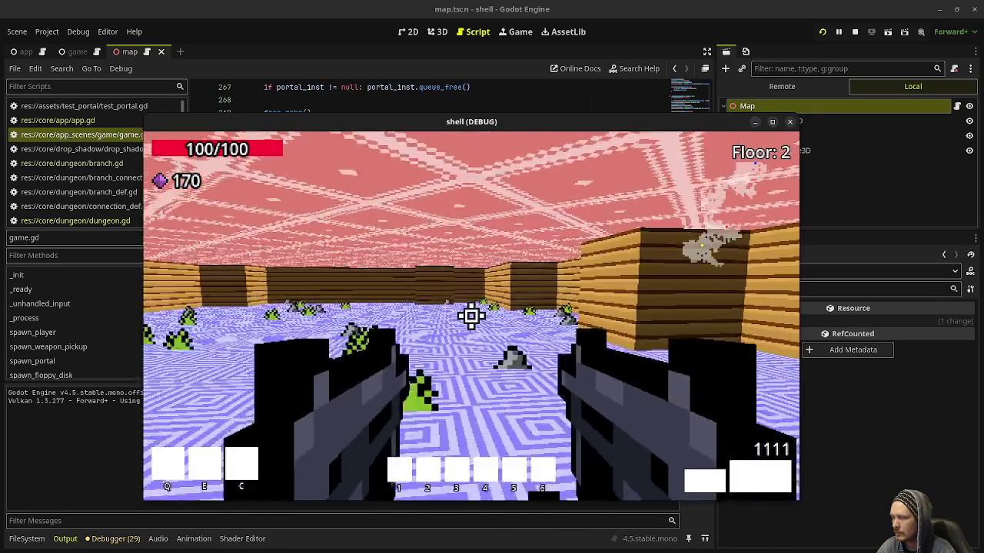
pyautogui.press('s')
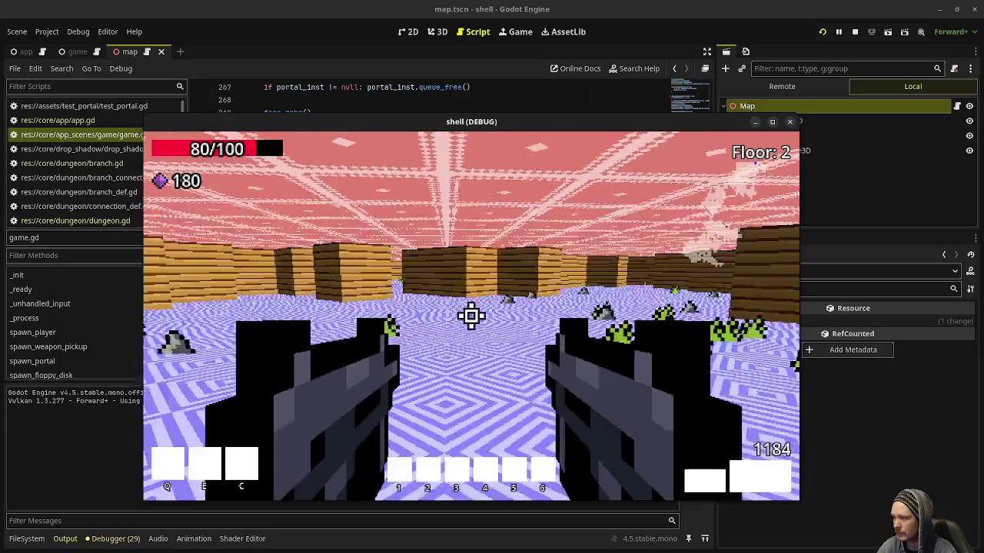
pyautogui.click(471, 315)
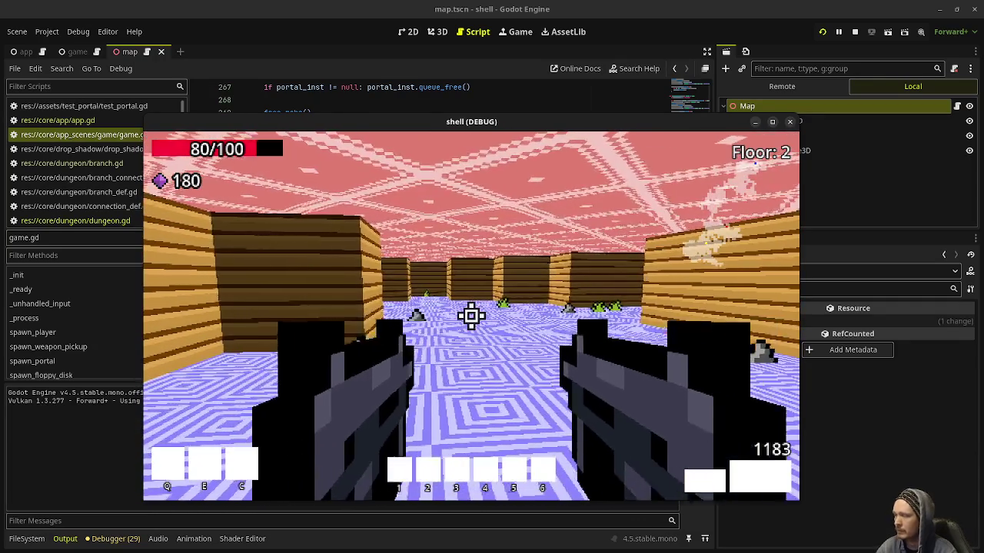
pyautogui.click(855, 32)
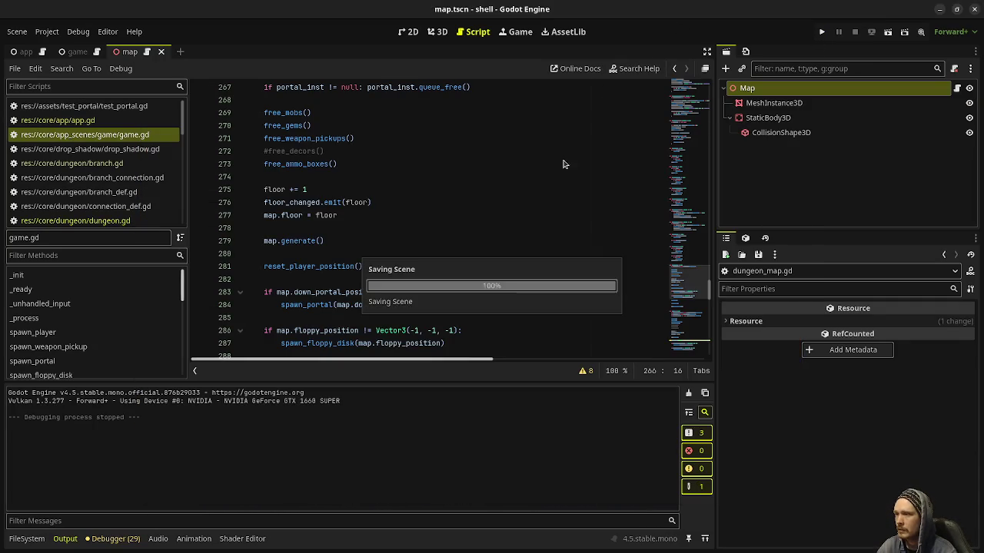
# Step: Browse the dungeon folder, dismiss its context menu, and add a new empty scene
pyautogui.click(26, 539)
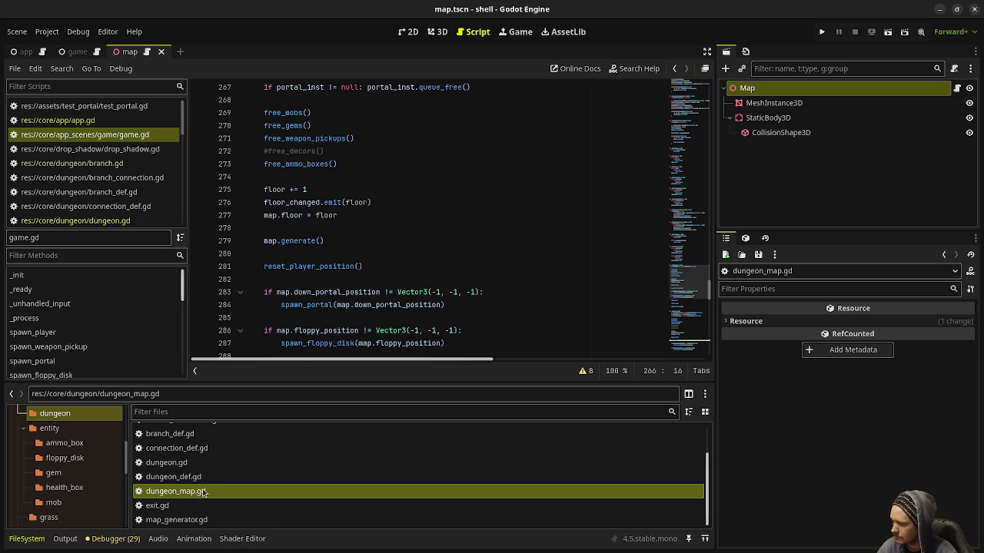
pyautogui.rightClick(59, 418)
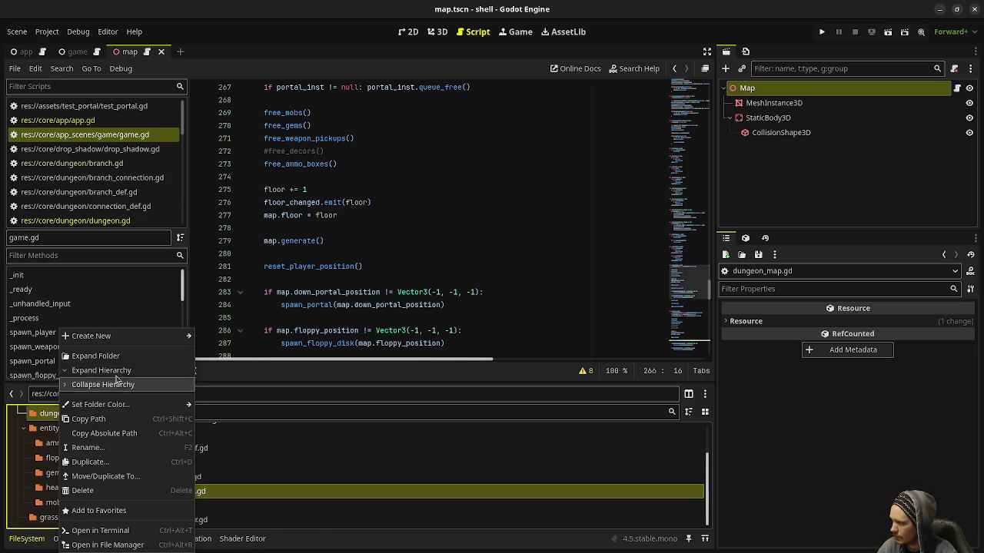
pyautogui.moveTo(89, 335)
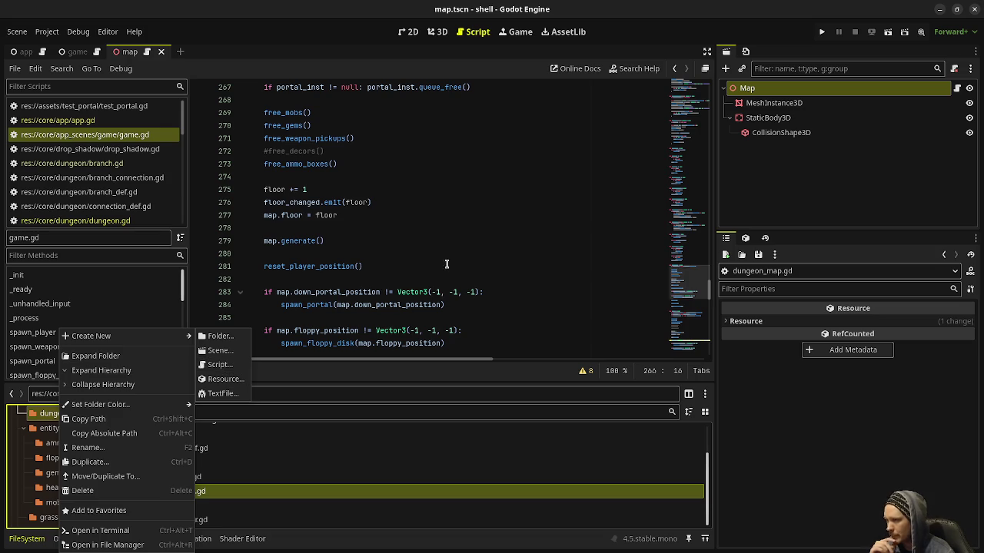
pyautogui.click(179, 51)
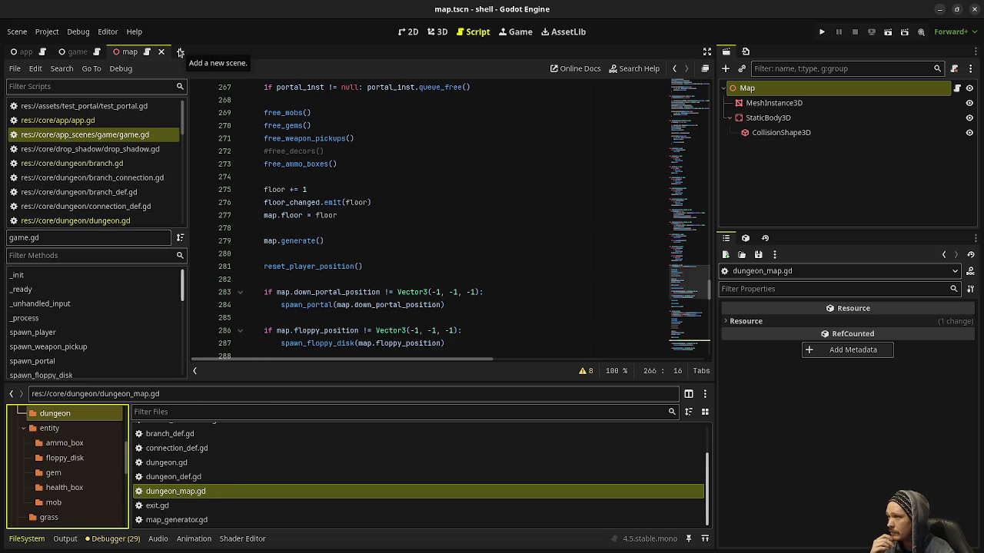
pyautogui.click(180, 51)
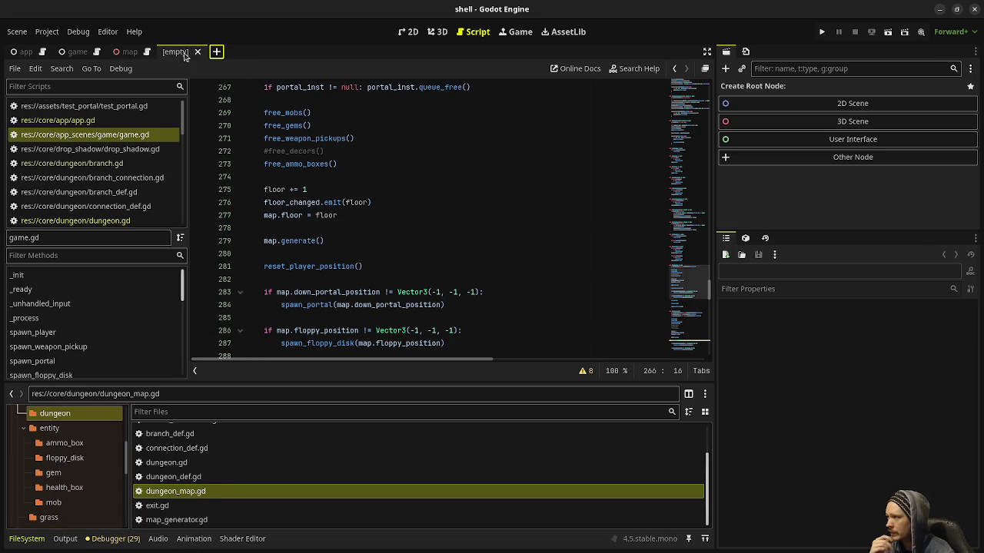
# Step: Create a 3D Scene root node and rename it DungeonMapMesh
pyautogui.click(839, 128)
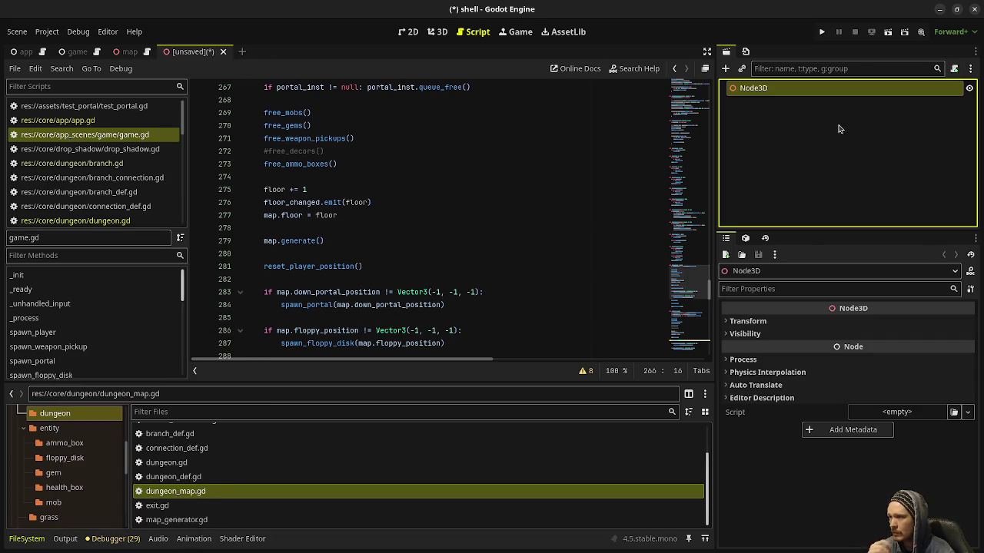
pyautogui.press('F2')
pyautogui.write('DungeonMap')
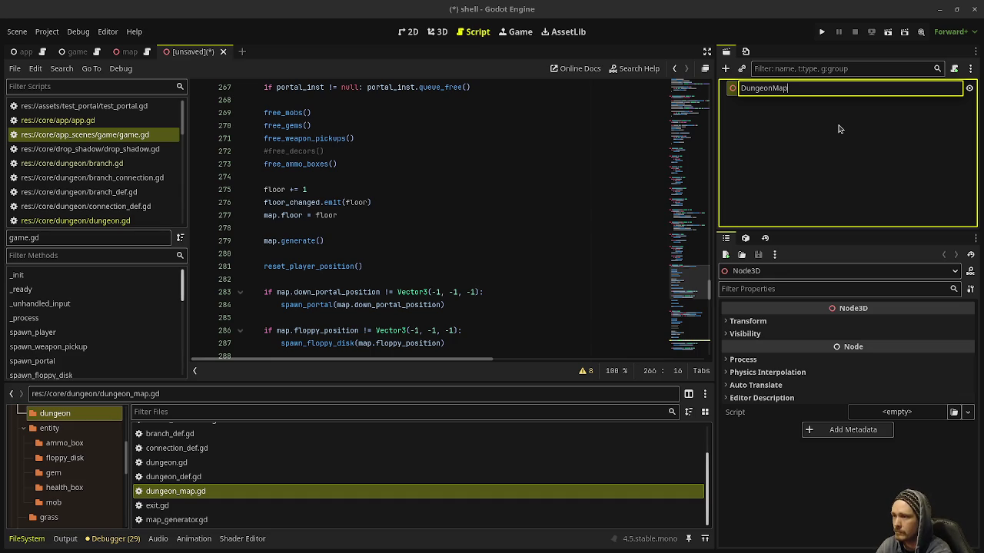
pyautogui.write('cene')
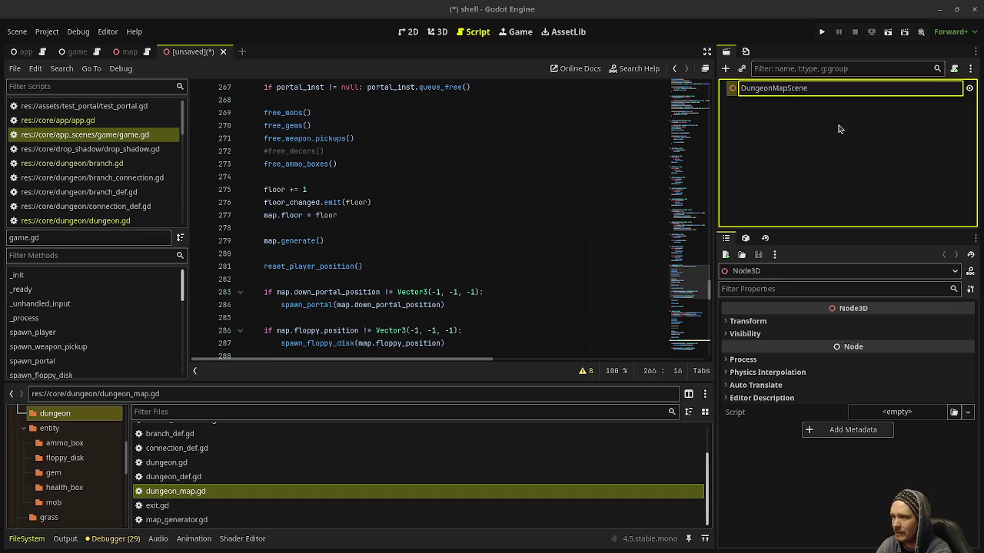
pyautogui.write('Dis')
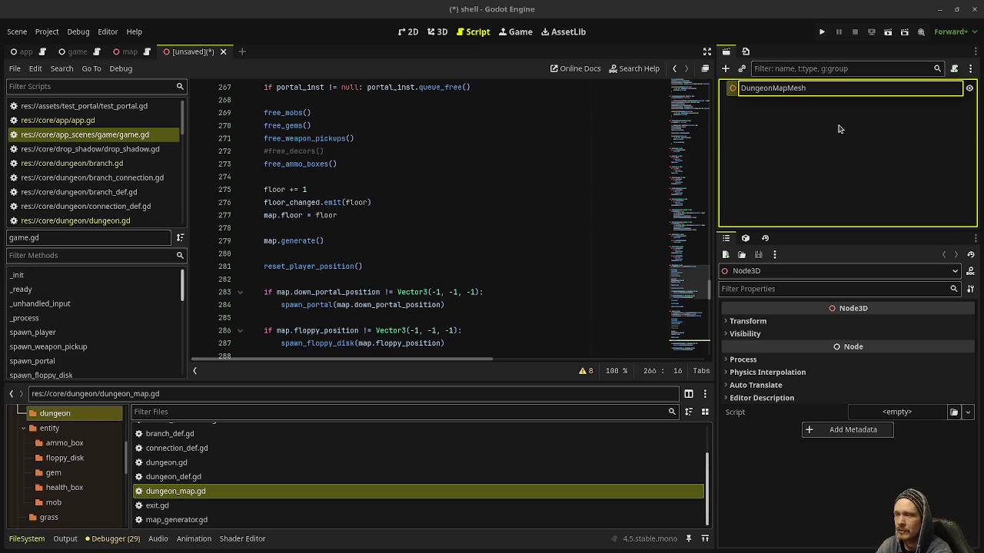
pyautogui.press('Return')
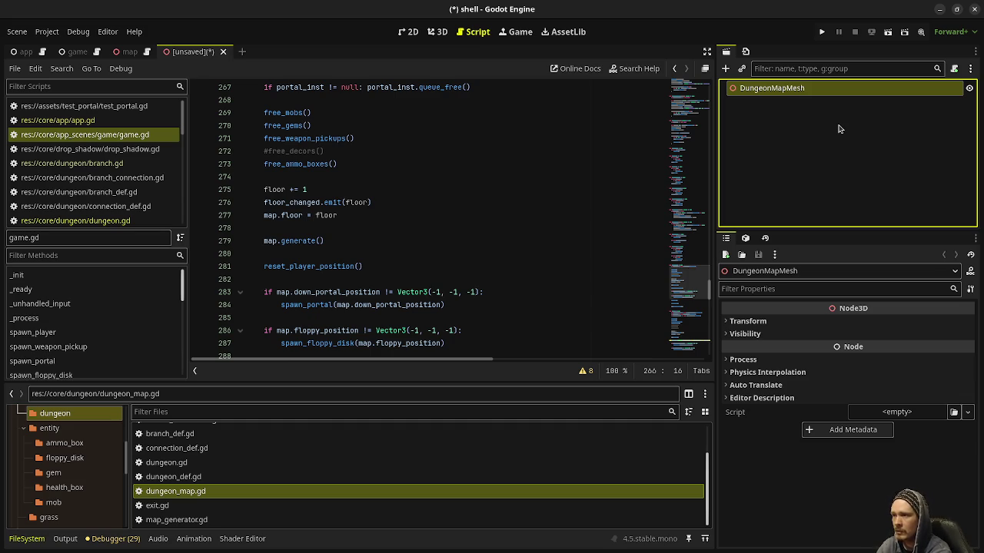
# Step: Add MeshInstance3D and StaticBody3D children, with CollisionShape3D under StaticBody3D, then save
pyautogui.hotkey('ctrl', 'a')
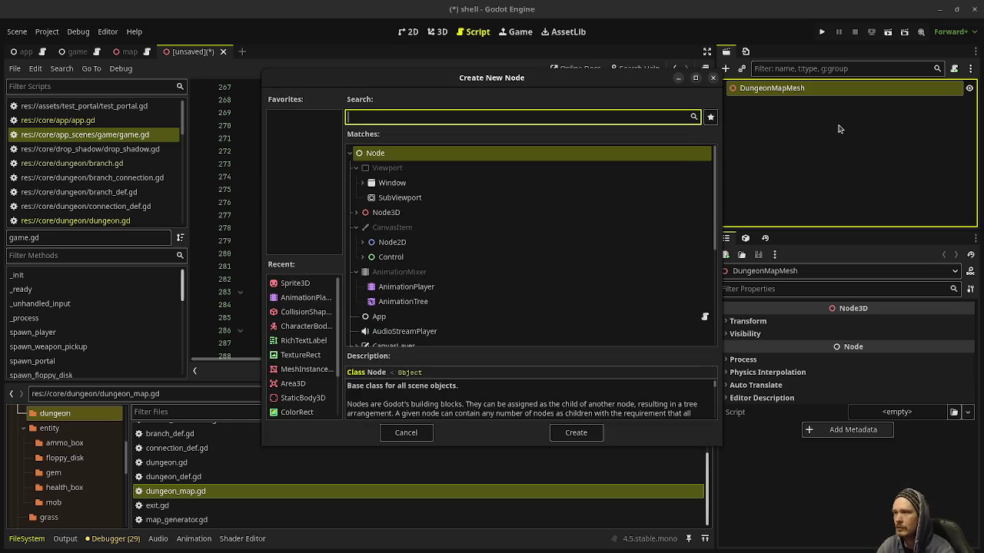
pyautogui.write('meshinst')
pyautogui.press('Return')
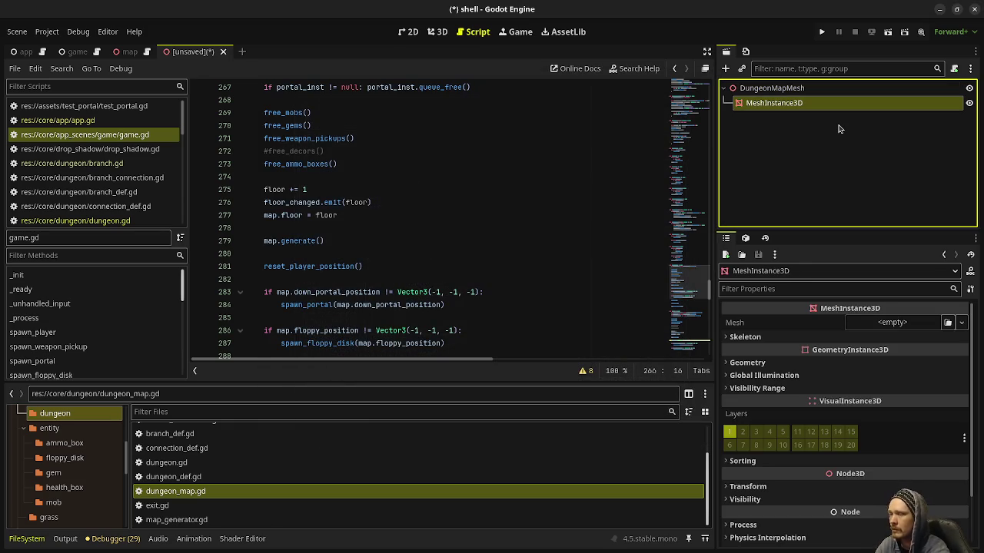
pyautogui.click(771, 89)
pyautogui.hotkey('ctrl', 'a')
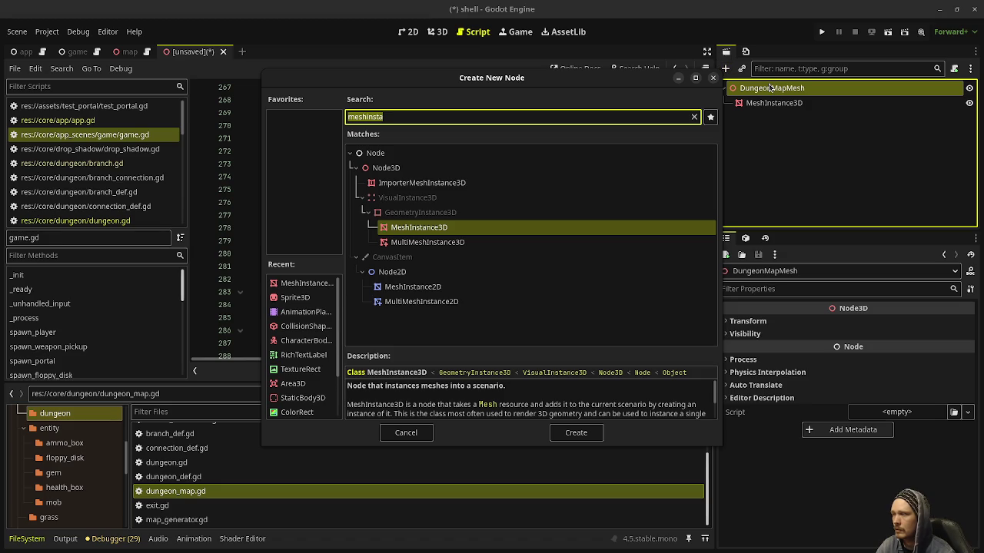
pyautogui.write('static')
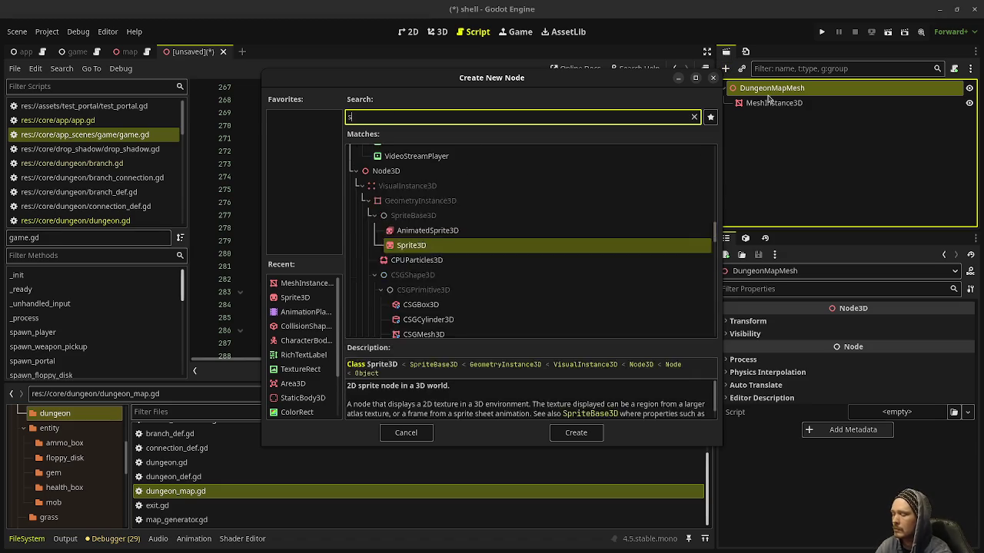
pyautogui.press('Return')
pyautogui.hotkey('ctrl', 'a')
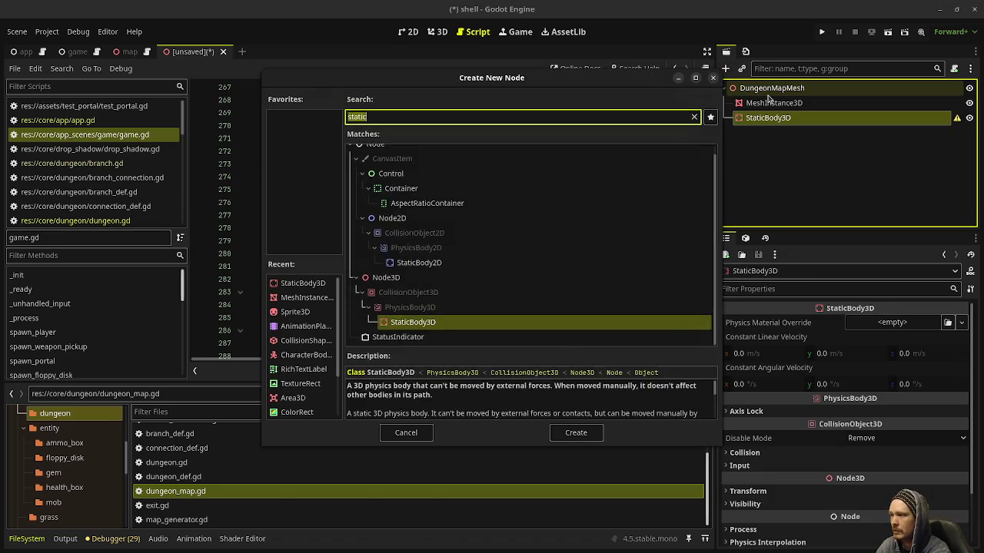
pyautogui.write('collisi')
pyautogui.press('Return')
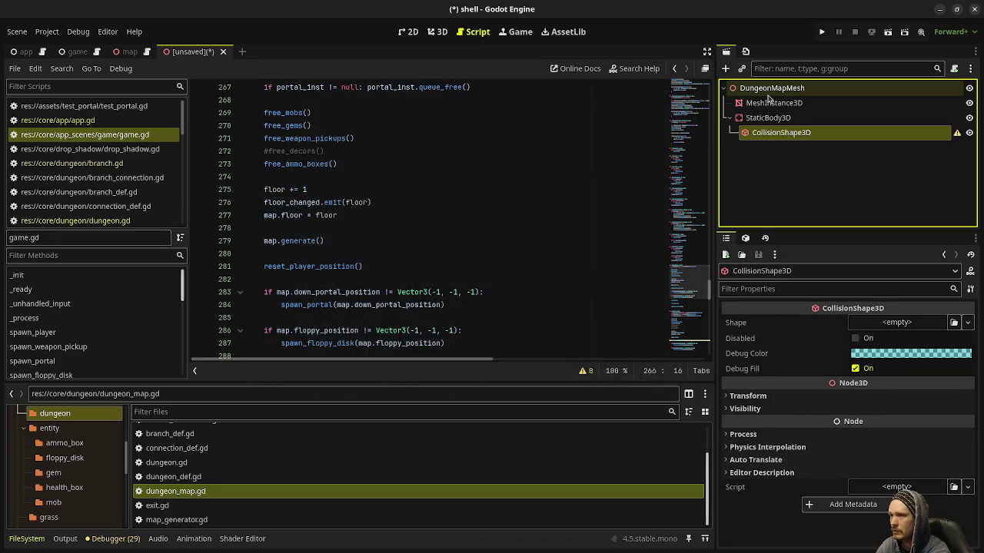
pyautogui.hotkey('ctrl', 's')
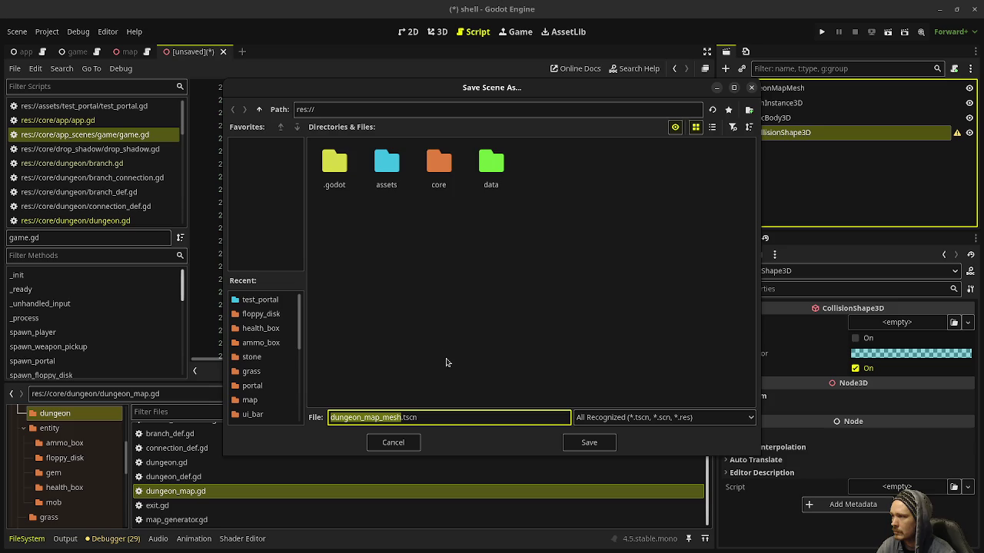
# Step: Save the scene as dungeon_map_mesh.tscn in res://core/dungeon and attach dungeon_map_mesh.gd to its root
pyautogui.doubleClick(439, 163)
pyautogui.doubleClick(504, 174)
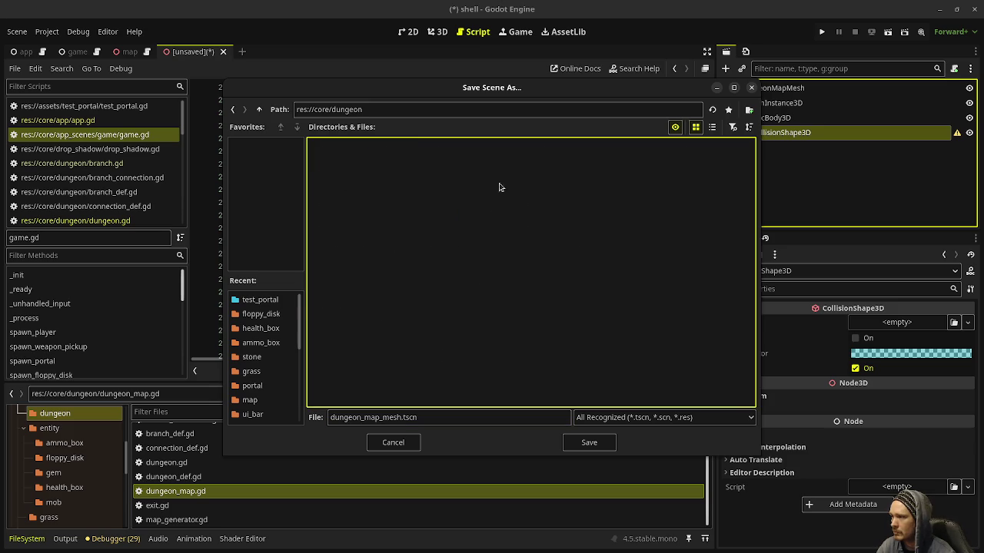
pyautogui.click(573, 443)
pyautogui.click(849, 89)
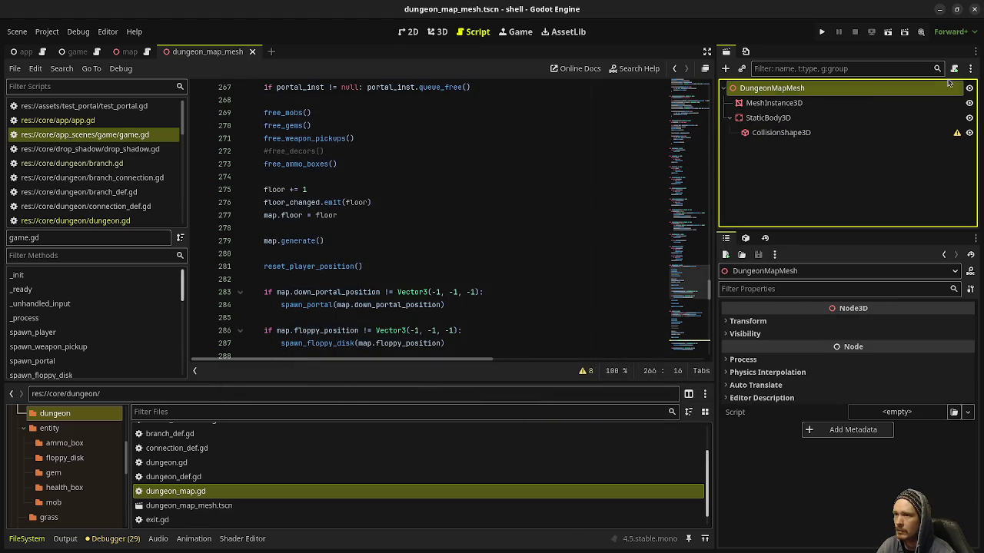
pyautogui.click(954, 68)
pyautogui.click(542, 369)
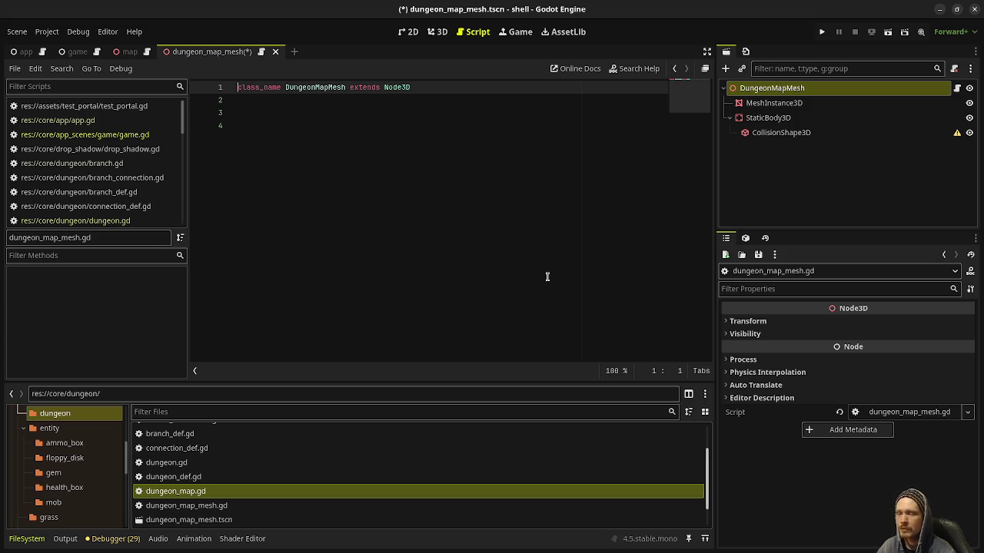
pyautogui.doubleClick(399, 86)
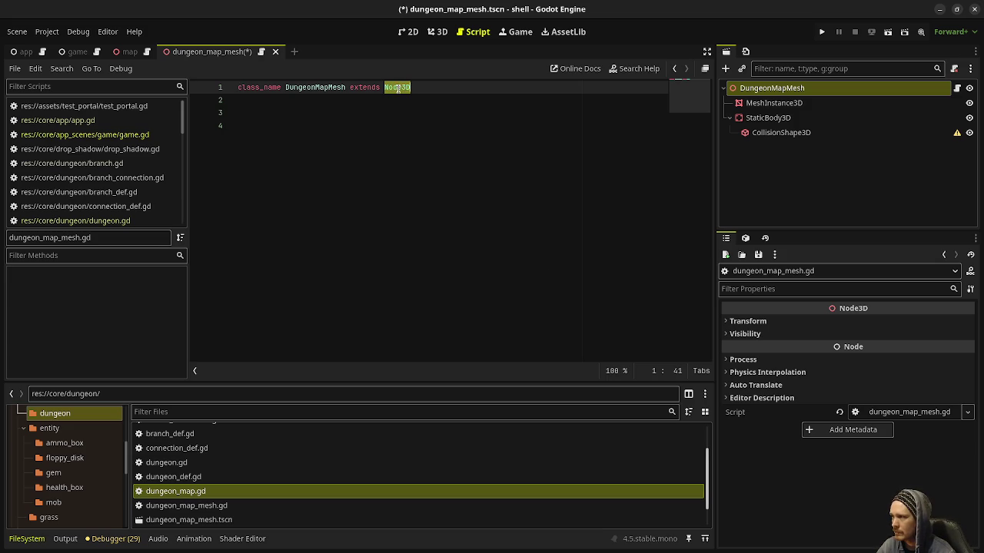
pyautogui.click(375, 149)
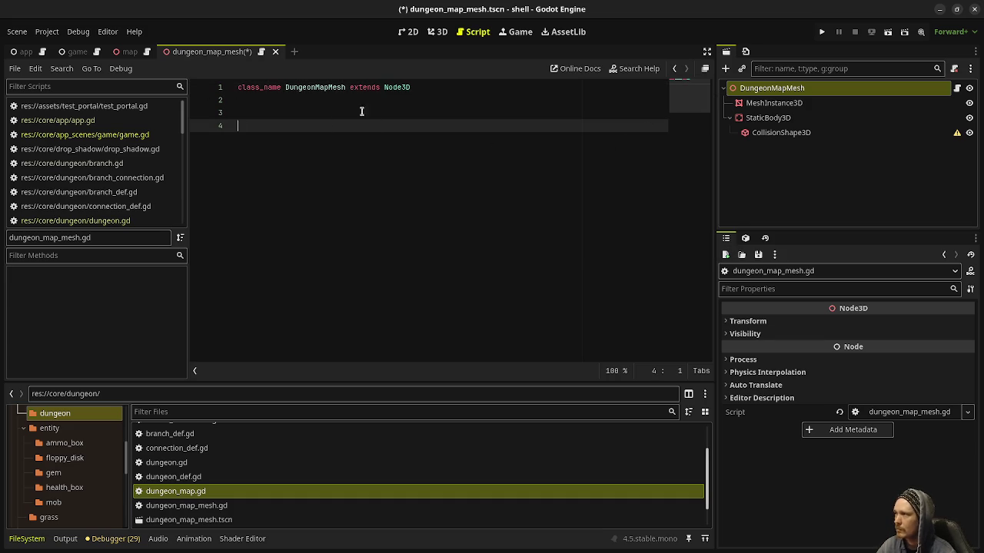
pyautogui.hotkey('ctrl', 's')
# Step: Add onready references to MeshInstance3D and CollisionShape3D, save, and open map.gd
pyautogui.click(129, 51)
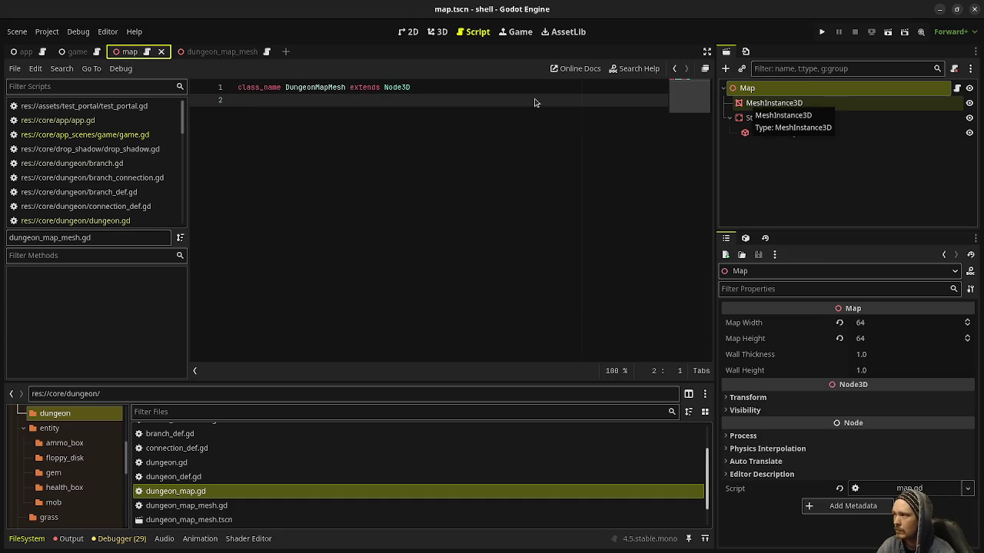
pyautogui.click(211, 51)
pyautogui.moveTo(774, 105)
pyautogui.mouseDown()
pyautogui.moveTo(386, 157)
pyautogui.moveTo(388, 167)
pyautogui.mouseUp()
pyautogui.press('Return')
pyautogui.press('Return')
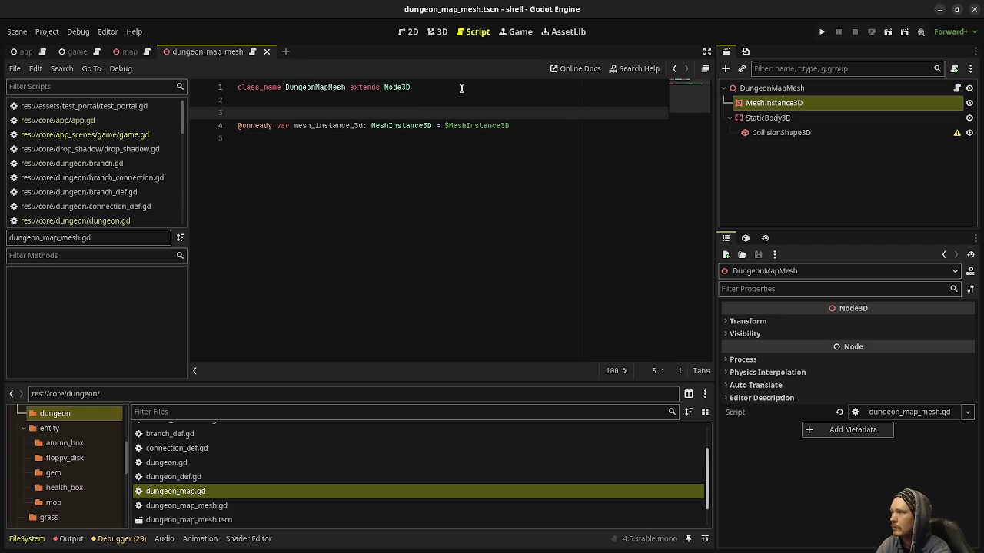
pyautogui.moveTo(780, 132)
pyautogui.mouseDown()
pyautogui.moveTo(470, 167)
pyautogui.moveTo(461, 142)
pyautogui.mouseUp()
pyautogui.hotkey('ctrl', 's')
pyautogui.click(125, 51)
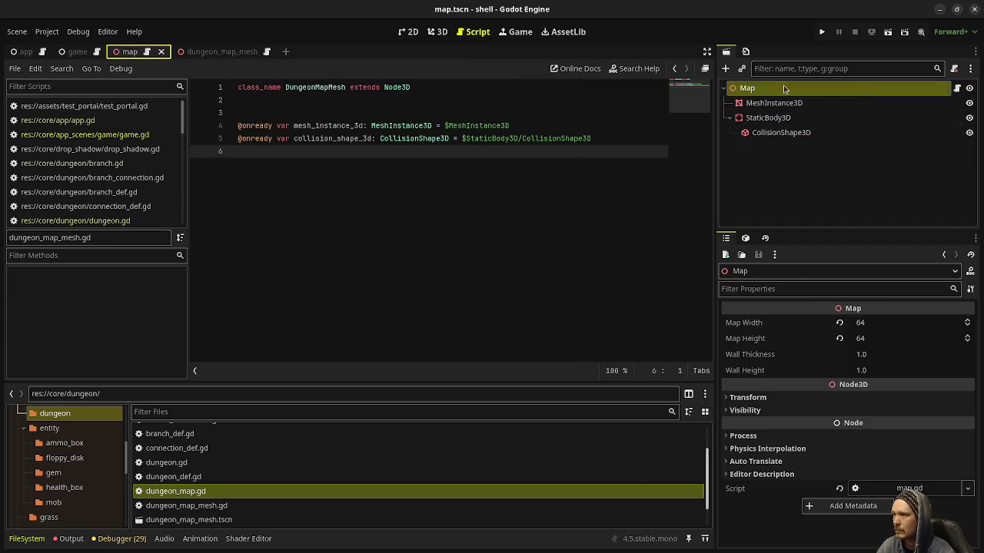
pyautogui.click(957, 88)
# Step: Scroll through map.gd to find the build_mesh call in generate
pyautogui.scroll(5, 394, 180)
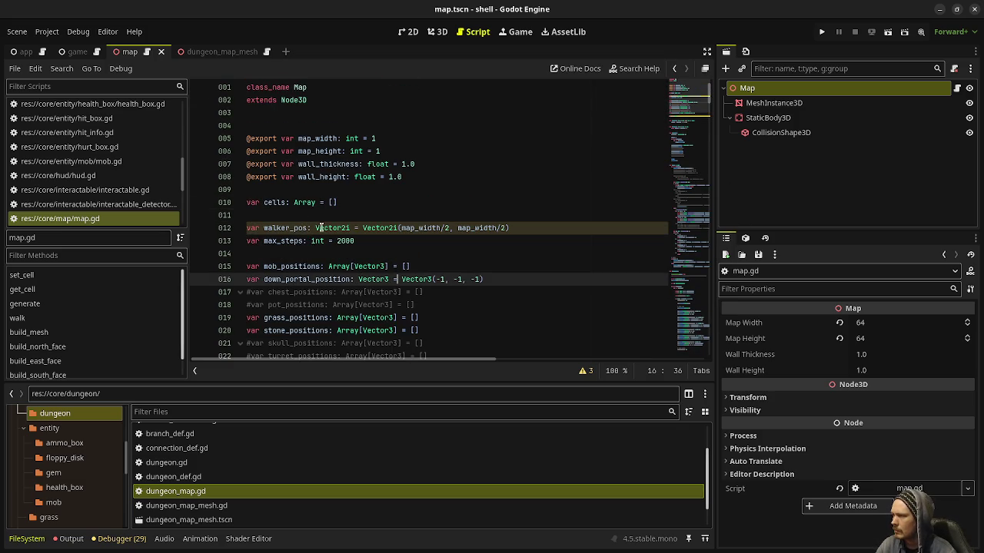
pyautogui.scroll(-3, 316, 263)
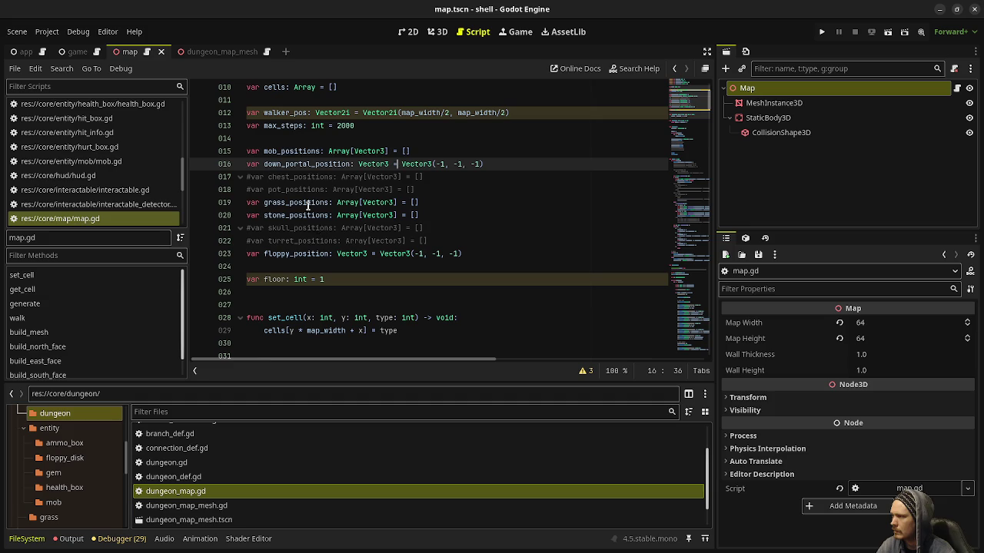
pyautogui.scroll(-3, 339, 298)
pyautogui.scroll(4, 339, 298)
pyautogui.scroll(2, 339, 298)
pyautogui.scroll(-11, 339, 298)
pyautogui.scroll(4, 339, 298)
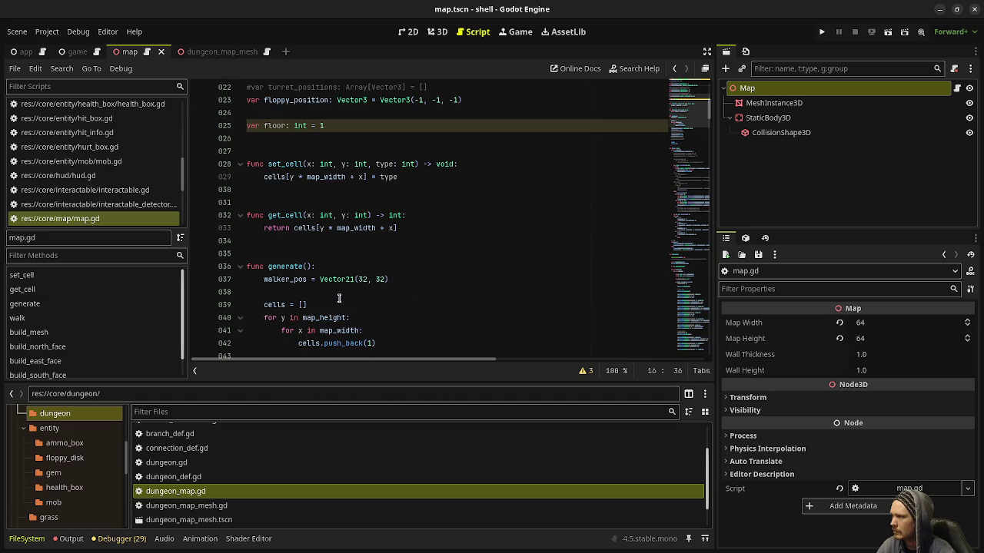
pyautogui.scroll(-8, 339, 298)
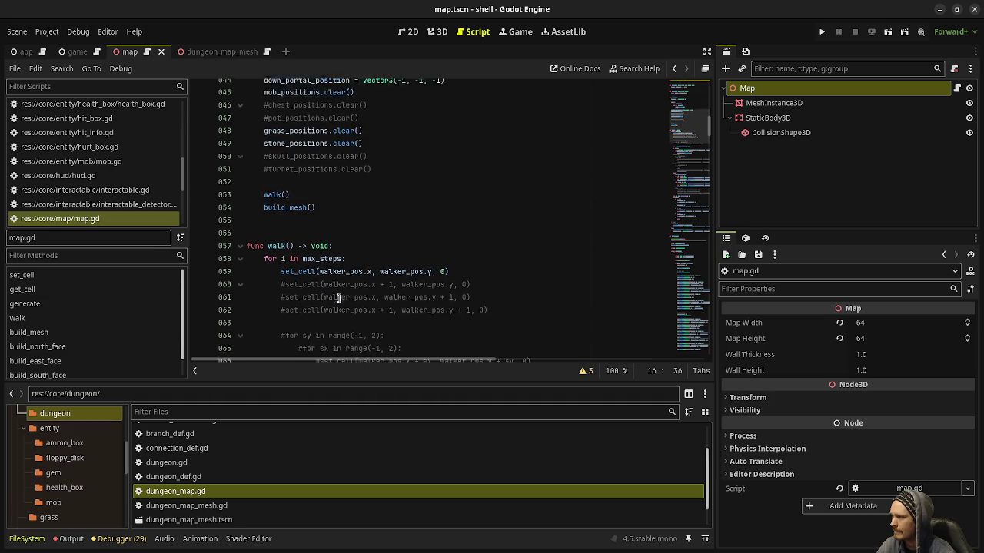
pyautogui.click(300, 189)
# Step: Copy func build_mesh through the face-building functions, then go to the dungeon_map_mesh tab
pyautogui.scroll(-13, 313, 243)
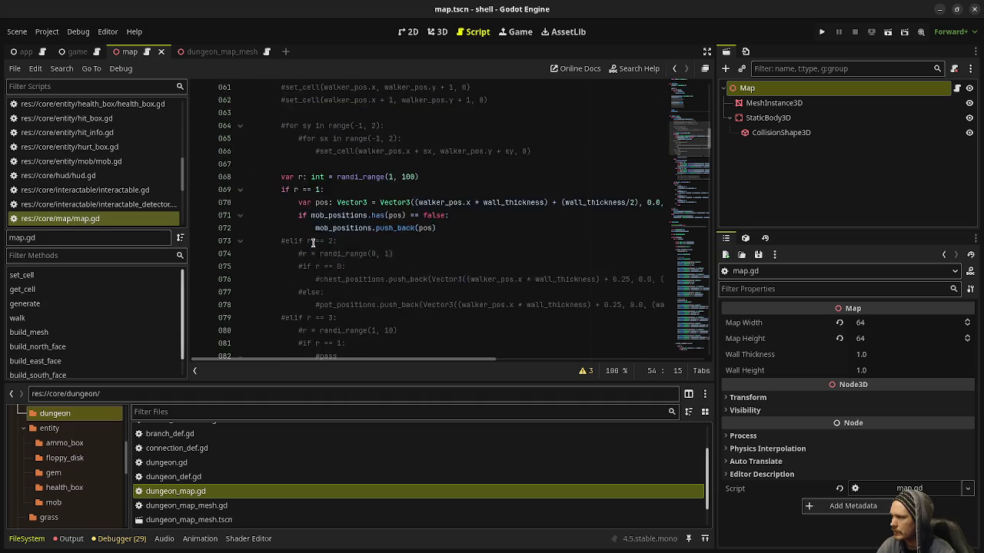
pyautogui.scroll(-11, 313, 243)
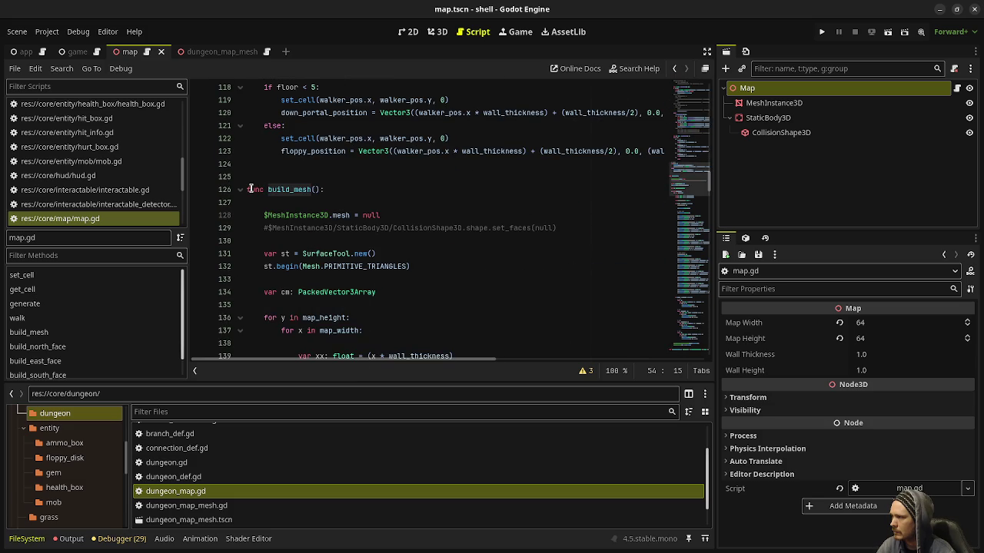
pyautogui.moveTo(251, 189)
pyautogui.mouseDown()
pyautogui.moveTo(254, 338)
pyautogui.moveTo(247, 243)
pyautogui.mouseUp()
pyautogui.scroll(-20, 346, 269)
pyautogui.moveTo(346, 269); pyautogui.dragTo(415, 330)
pyautogui.scroll(-20, 346, 269)
pyautogui.click(207, 52)
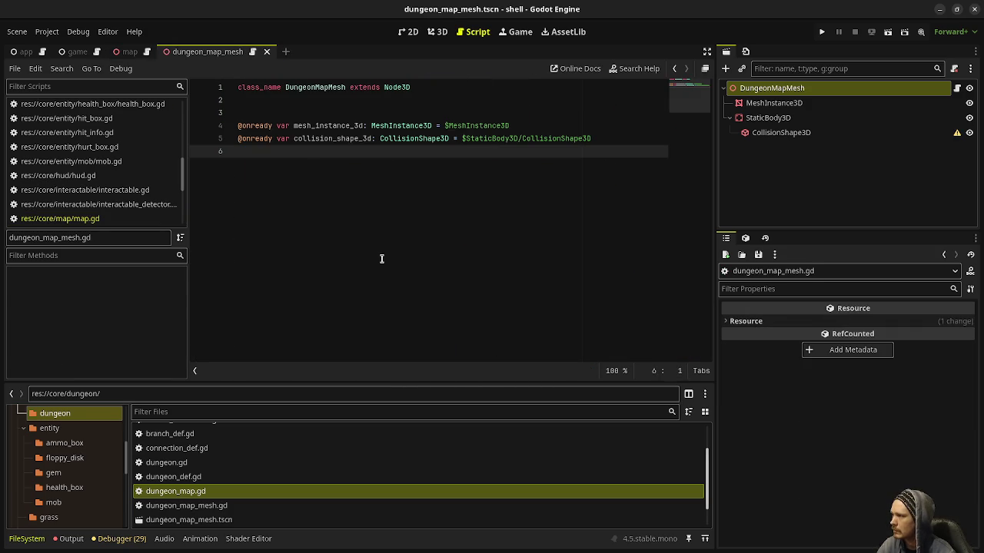
# Step: Paste the mesh-building code and give build_mesh a dungeon_map: DungeonMap parameter
pyautogui.press('Return')
pyautogui.press('Return')
pyautogui.hotkey('ctrl', 'v')
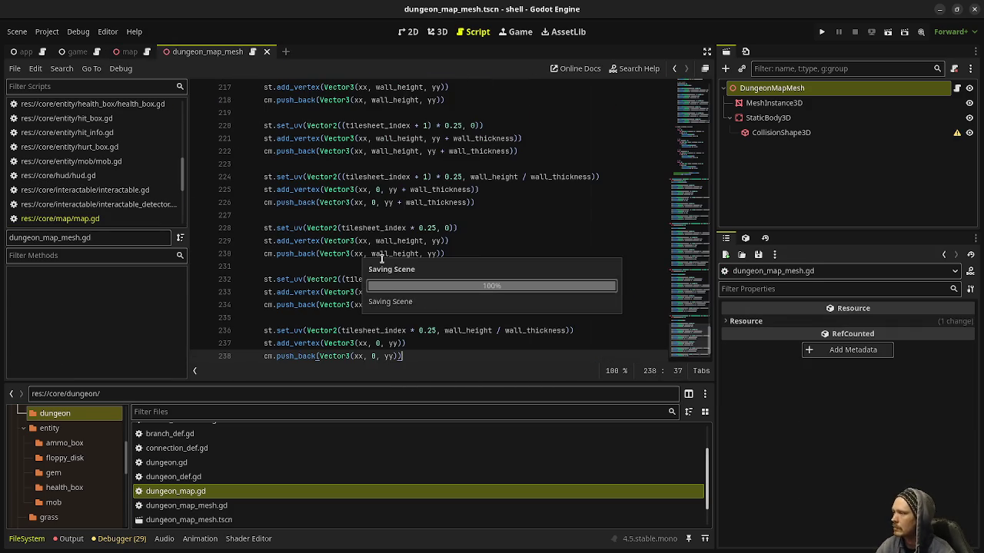
pyautogui.scroll(20, 381, 259)
pyautogui.scroll(20, 382, 259)
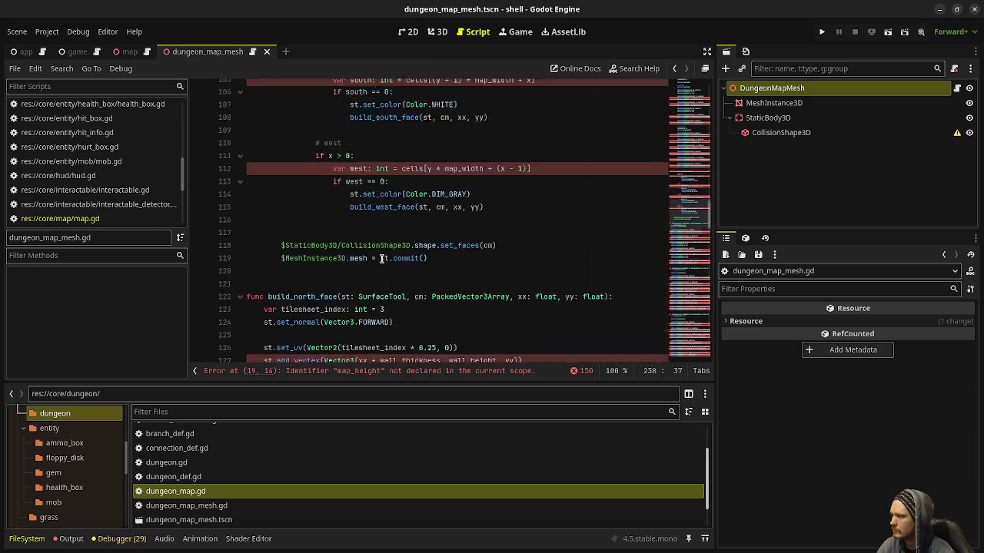
pyautogui.scroll(20, 382, 259)
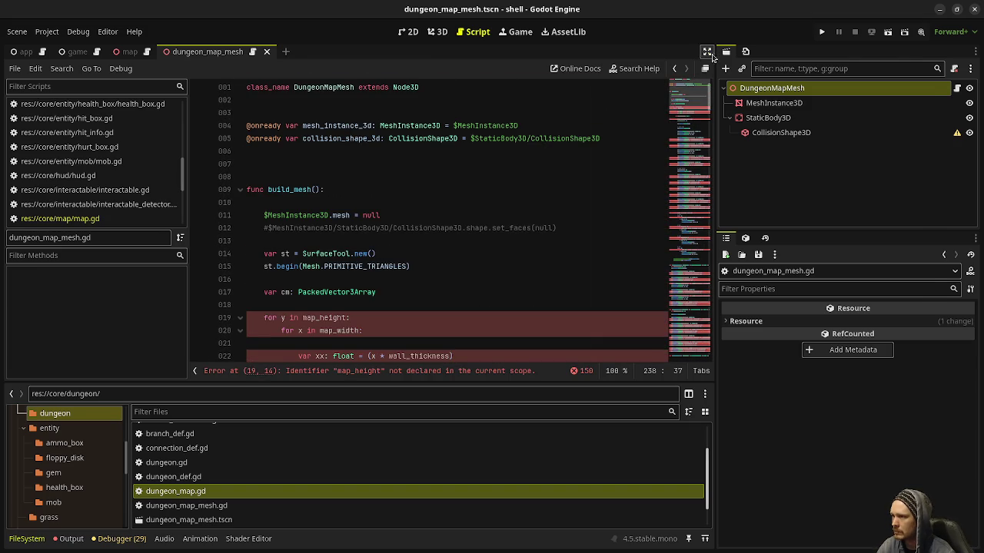
pyautogui.click(707, 51)
pyautogui.click(315, 190)
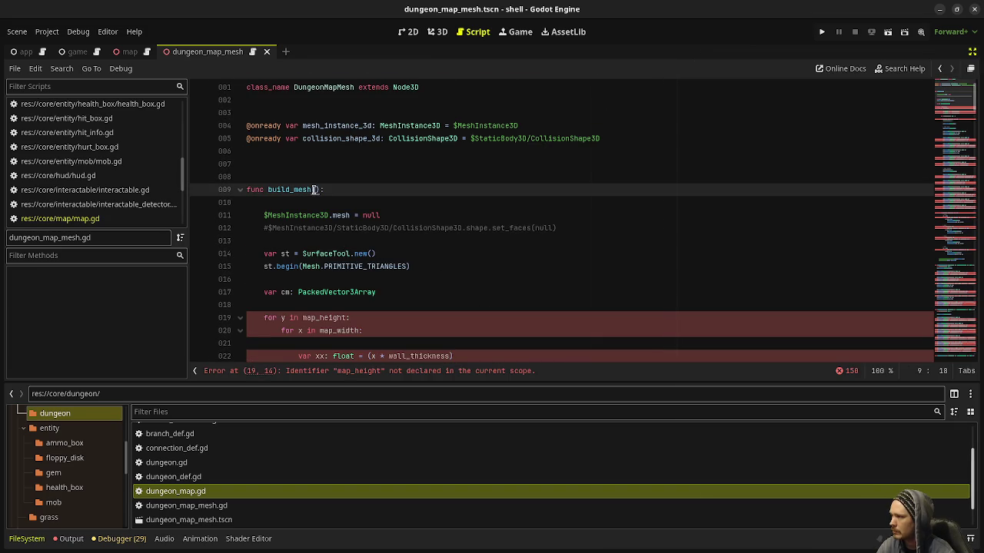
pyautogui.write('dungeon_map')
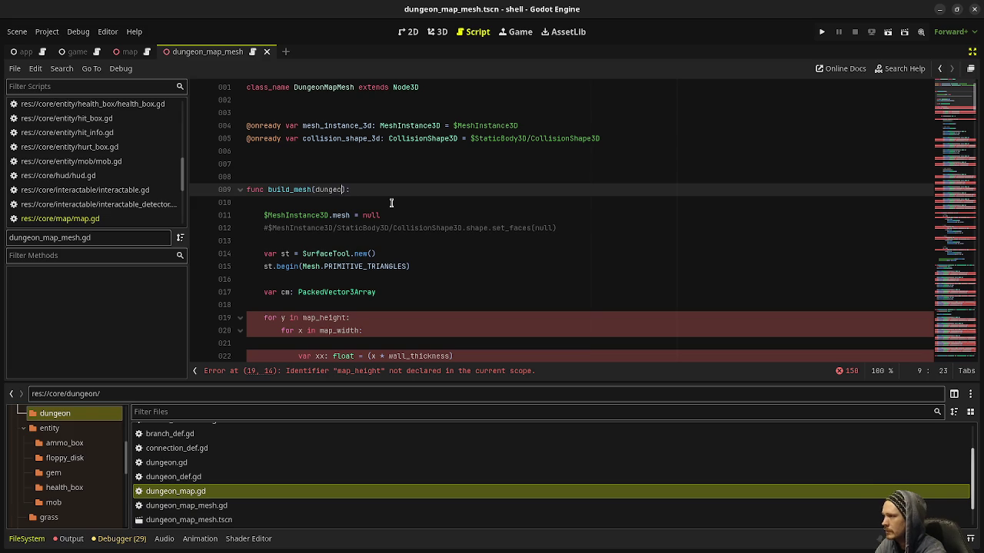
pyautogui.write(': DungeonMap')
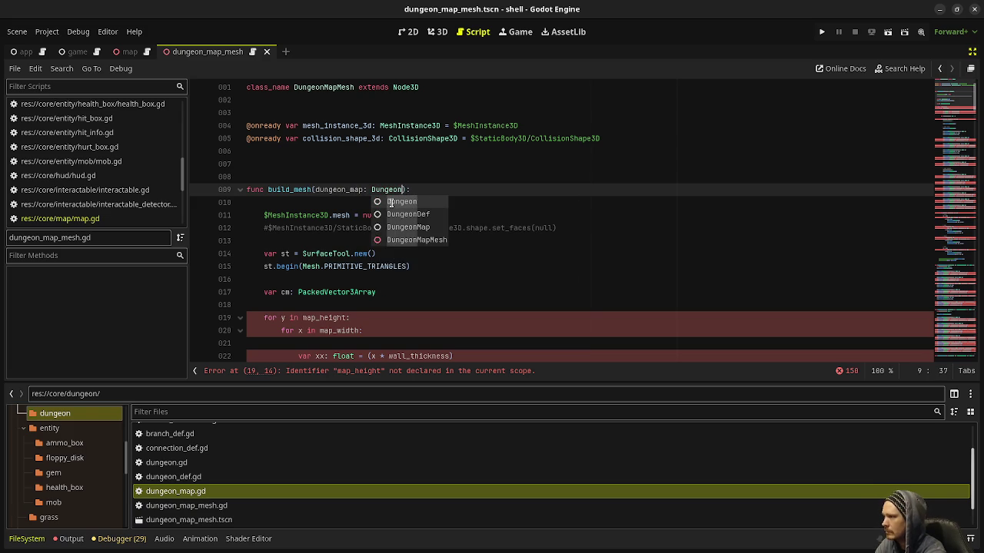
# Step: Change $MeshInstance3D to mesh_instance_3d and delete the commented collision reset line
pyautogui.click(273, 214)
pyautogui.doubleClick(299, 214)
pyautogui.press('BackSpace')
pyautogui.press('BackSpace')
pyautogui.write('mesh_in')
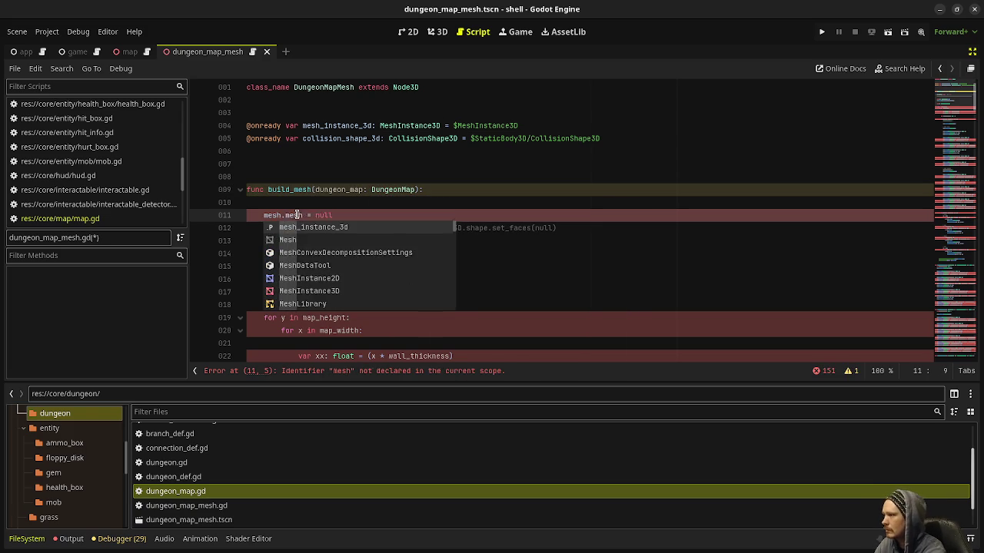
pyautogui.press('Return')
pyautogui.press('End')
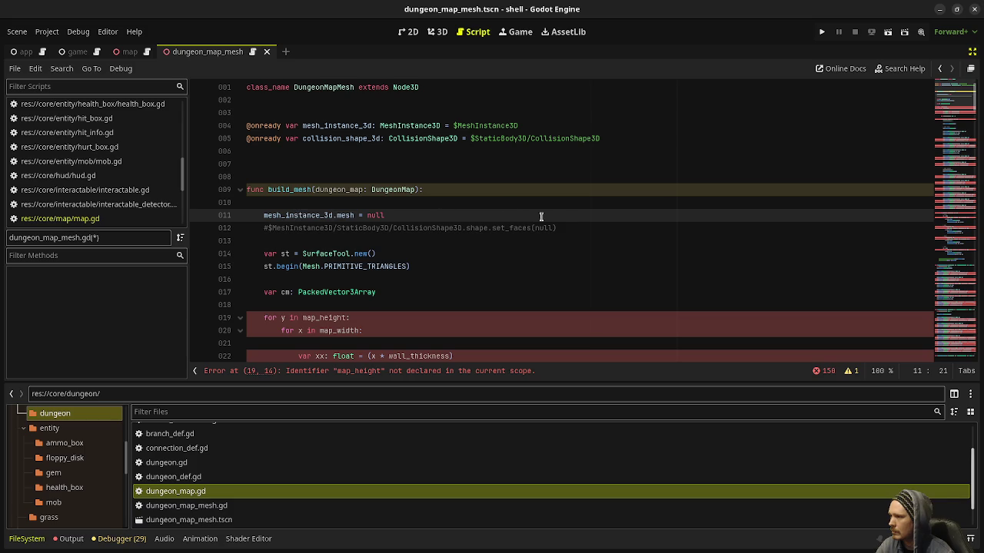
pyautogui.moveTo(577, 224); pyautogui.dragTo(584, 219)
pyautogui.hotkey('ctrl', 's')
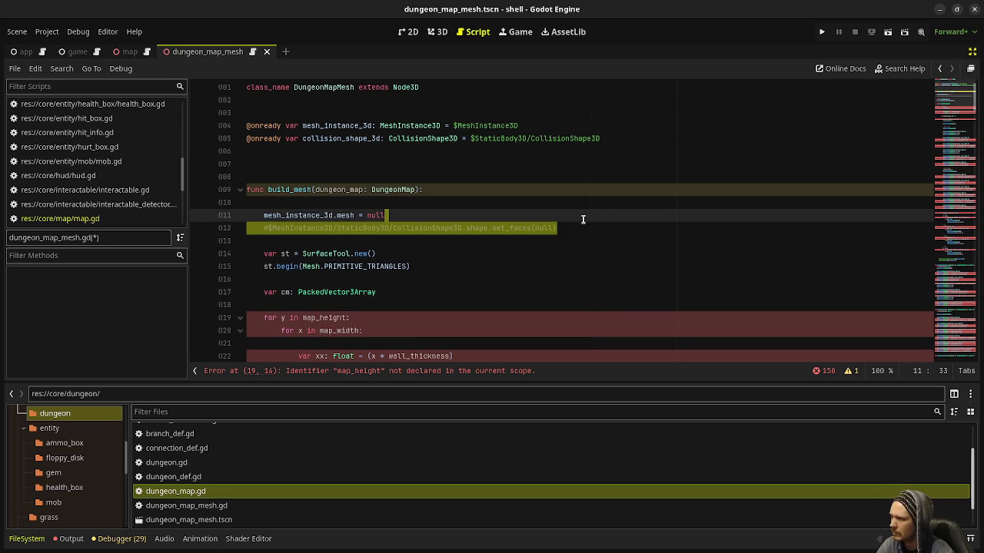
pyautogui.press('BackSpace')
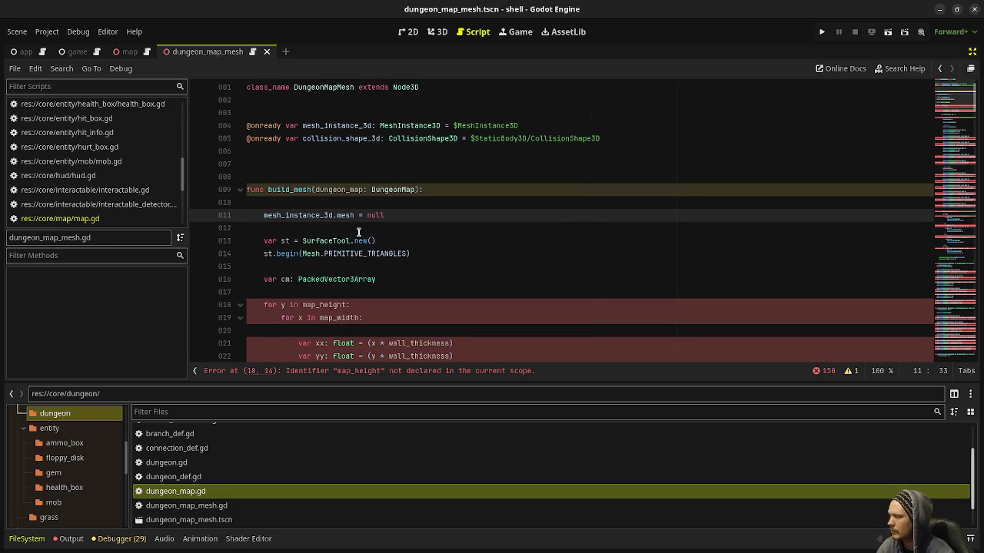
pyautogui.click(311, 266)
pyautogui.scroll(-3, 331, 262)
# Step: Replace map_height and map_width in the loops with dungeon_map.height and dungeon_map.width
pyautogui.click(304, 189)
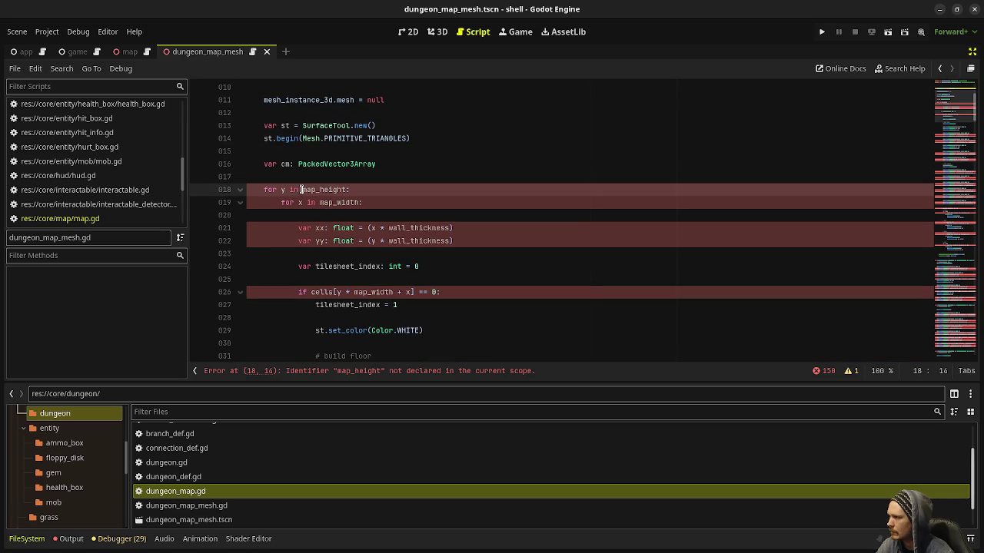
pyautogui.press('BackSpace')
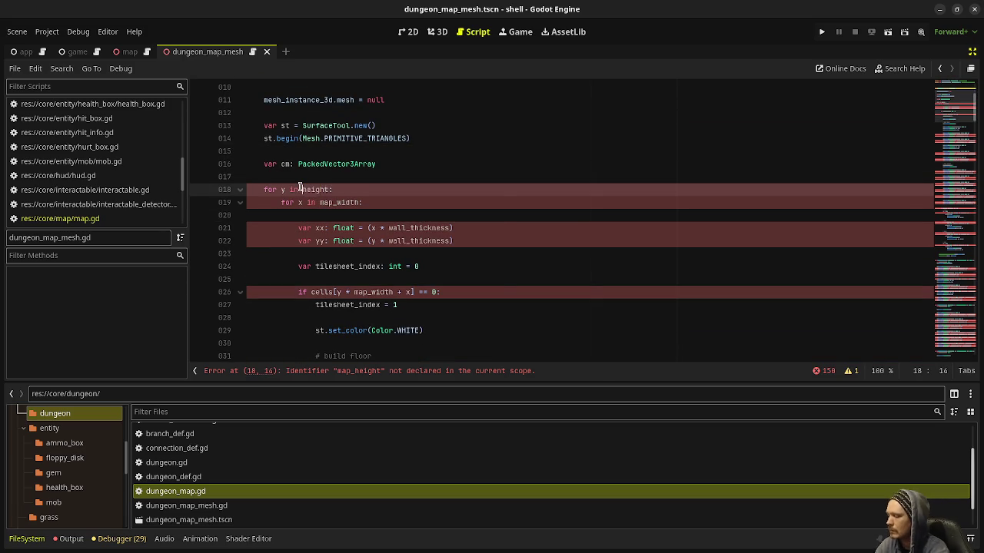
pyautogui.write('dungeon_map.')
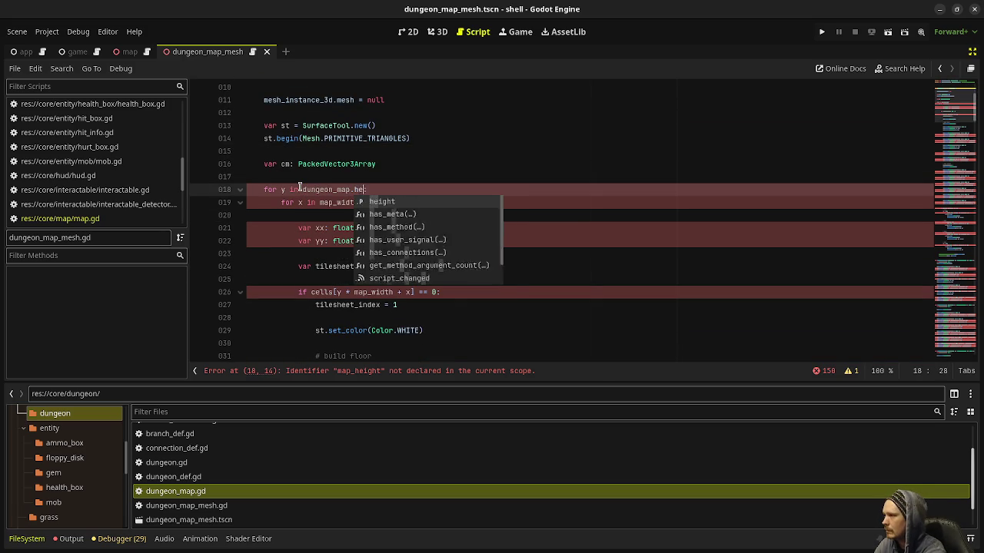
pyautogui.press('Return')
pyautogui.doubleClick(339, 202)
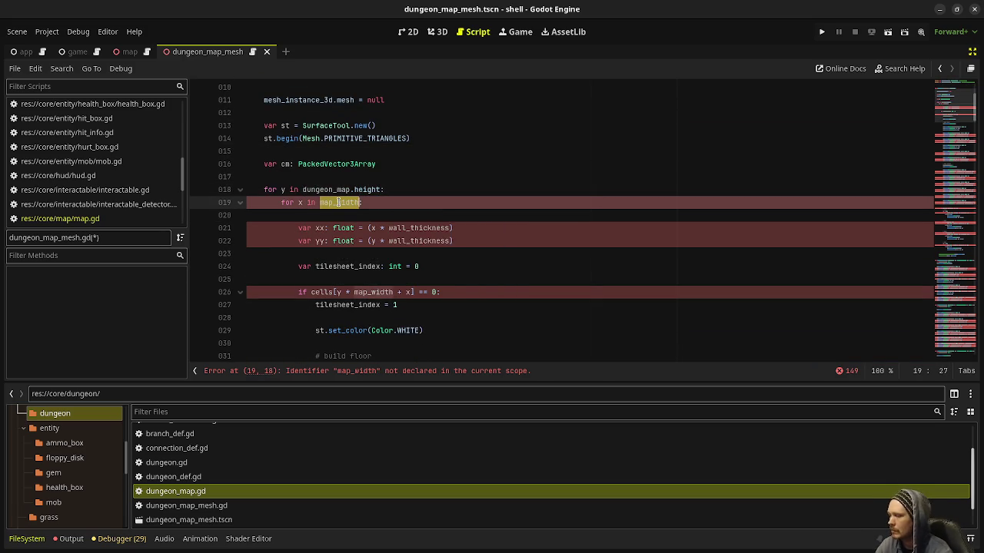
pyautogui.write('dungeon_map.width')
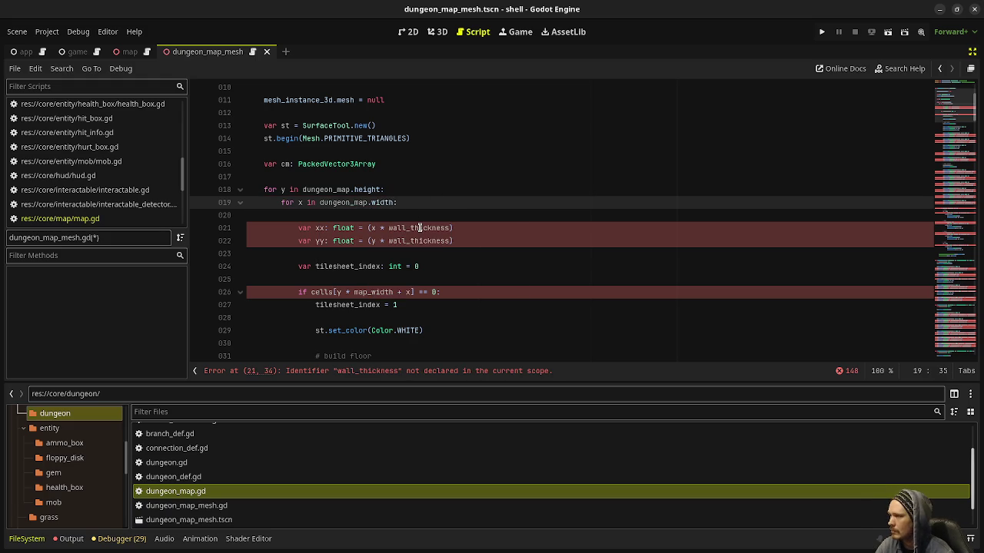
pyautogui.scroll(3, 419, 228)
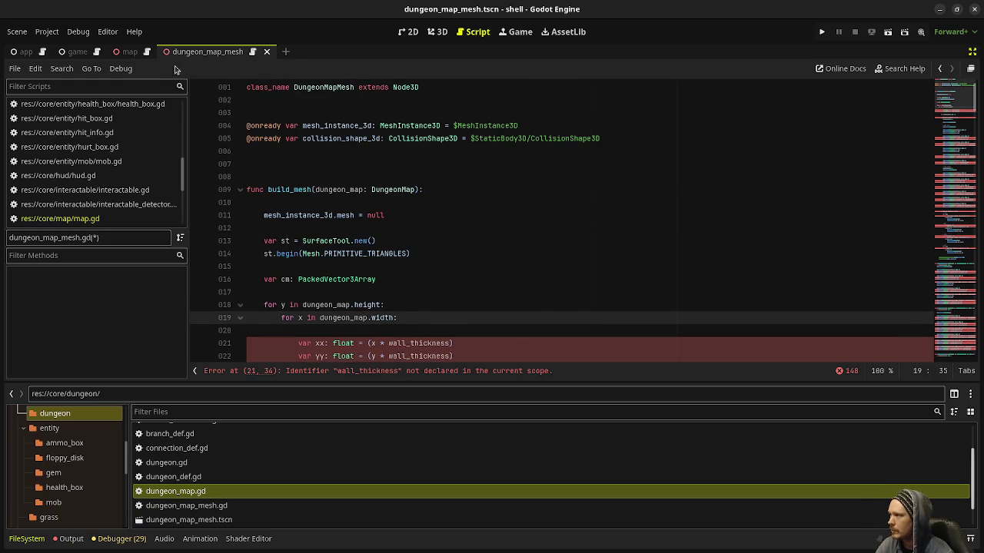
pyautogui.click(129, 52)
pyautogui.scroll(20, 442, 175)
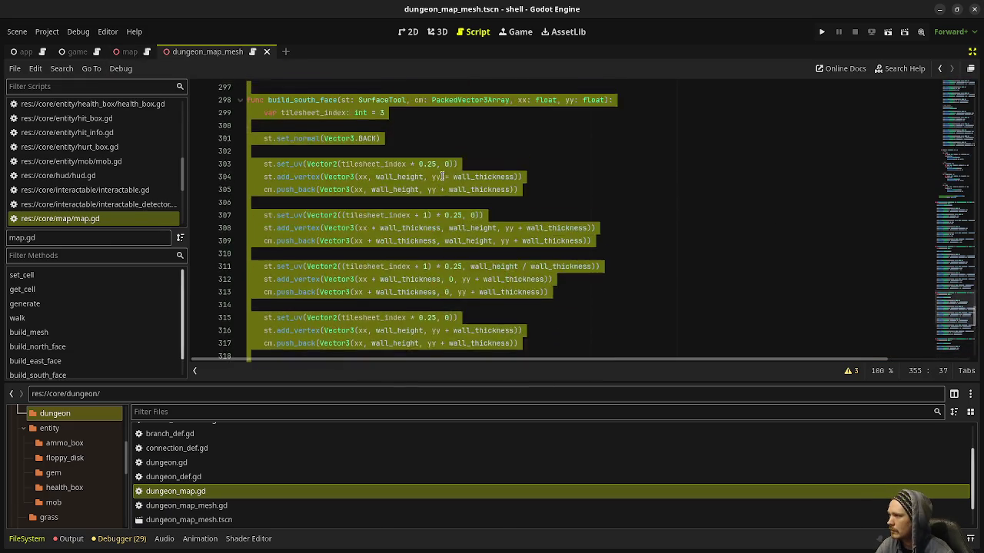
pyautogui.scroll(20, 442, 175)
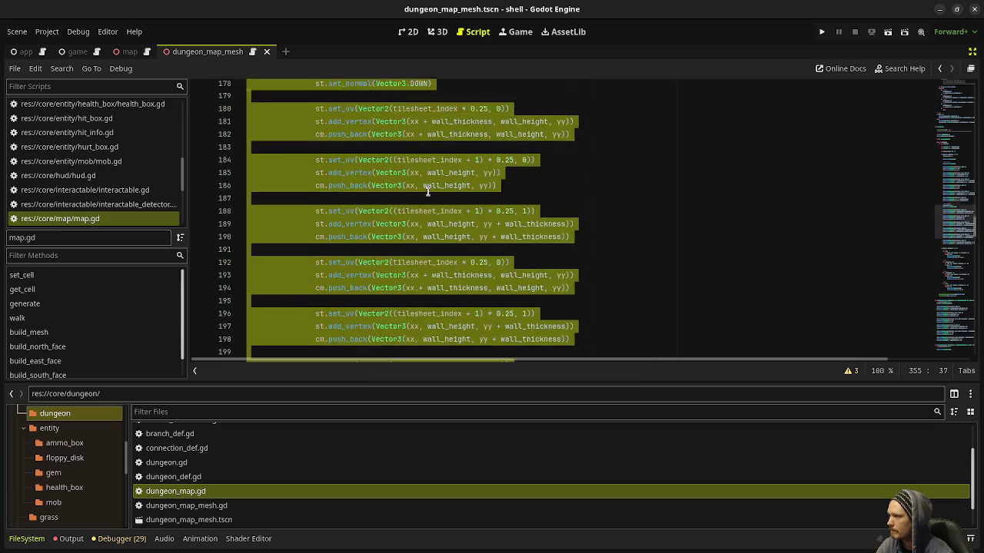
pyautogui.scroll(20, 429, 192)
pyautogui.click(366, 216)
pyautogui.scroll(12, 365, 216)
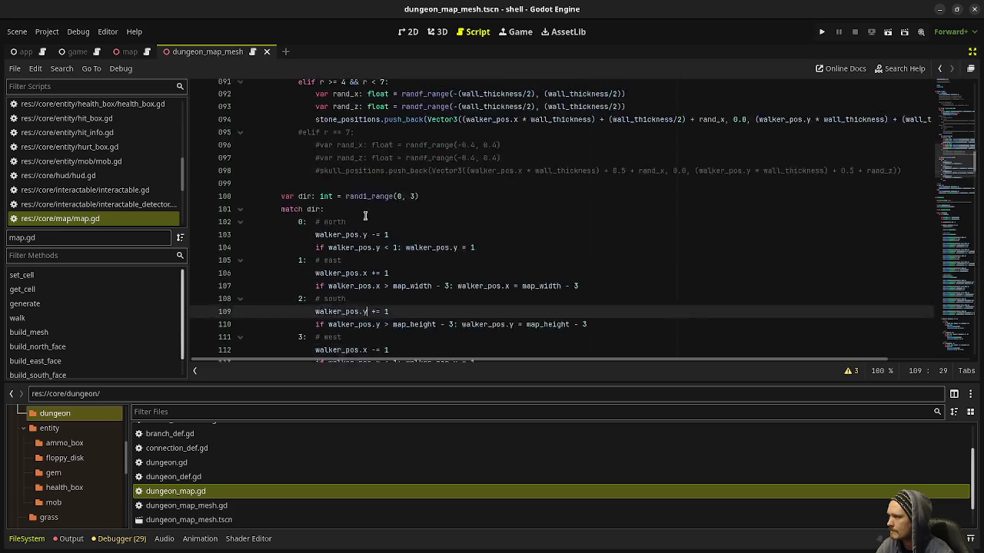
pyautogui.scroll(15, 365, 216)
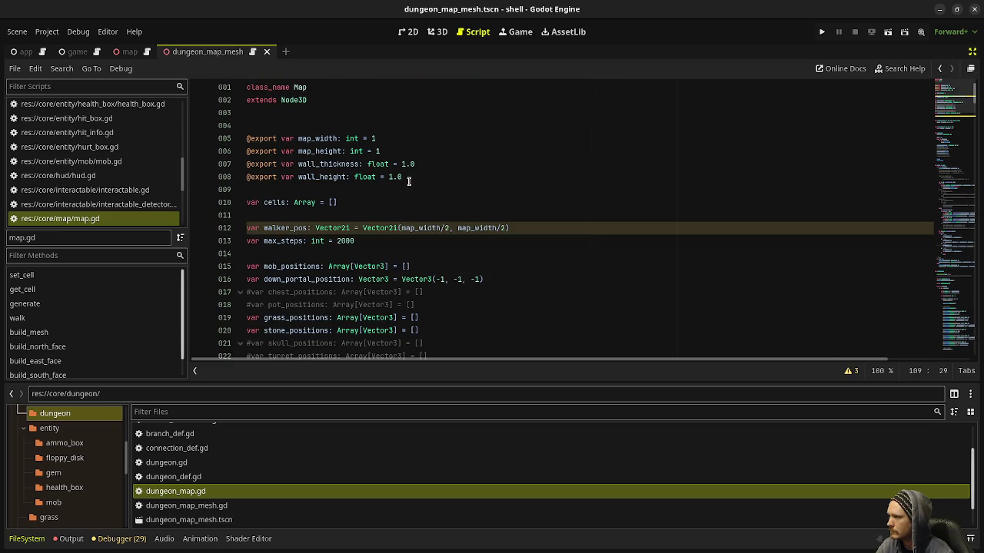
pyautogui.moveTo(418, 177); pyautogui.dragTo(239, 163)
pyautogui.hotkey('ctrl', 'c')
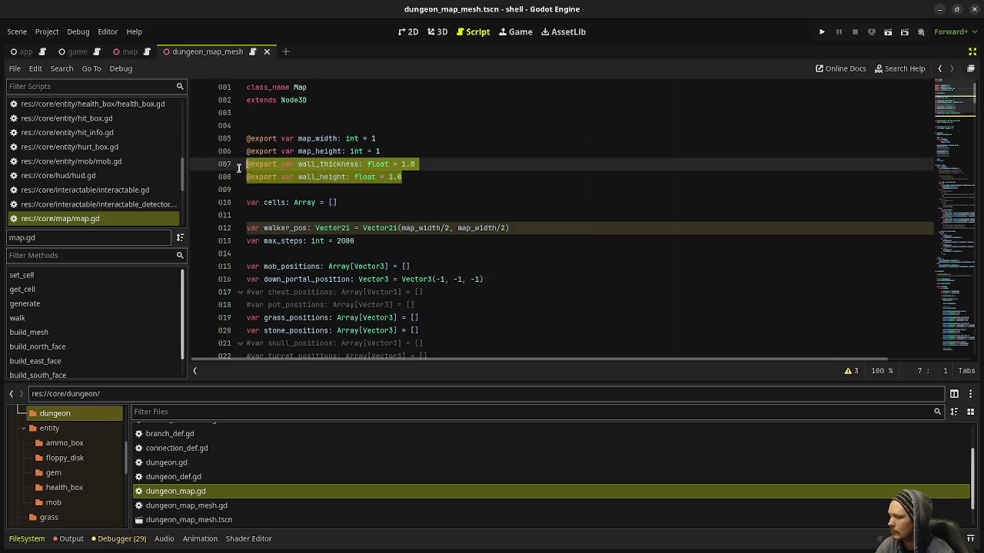
# Step: Paste the two wall export lines below class_name in dungeon_map_mesh.gd and save
pyautogui.click(128, 52)
pyautogui.click(194, 52)
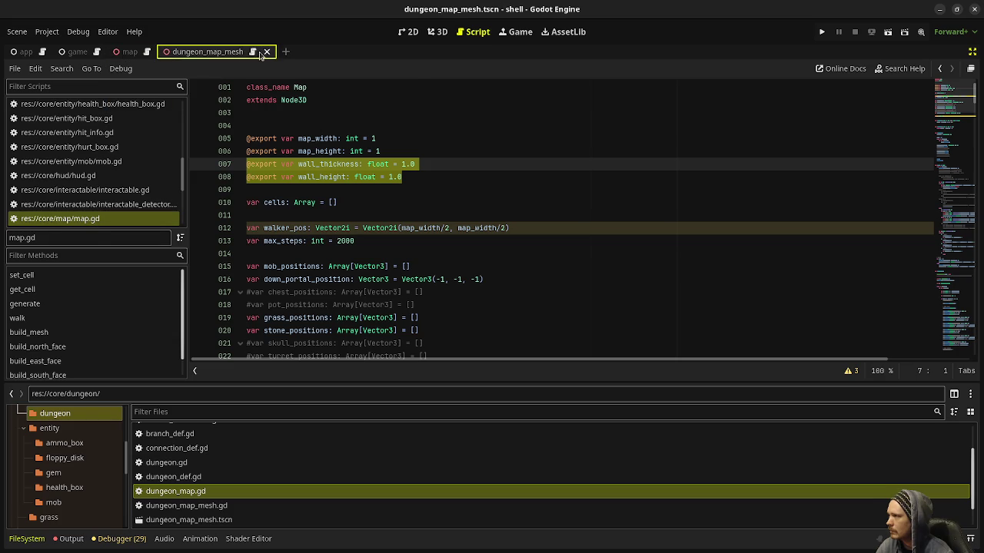
pyautogui.click(349, 114)
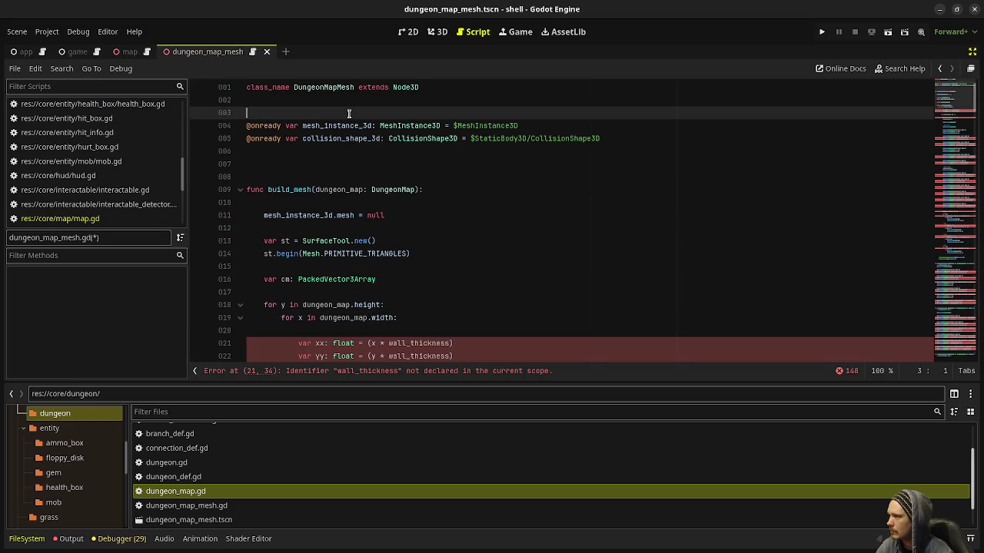
pyautogui.hotkey('ctrl', 'v')
pyautogui.press('Return')
pyautogui.hotkey('ctrl', 's')
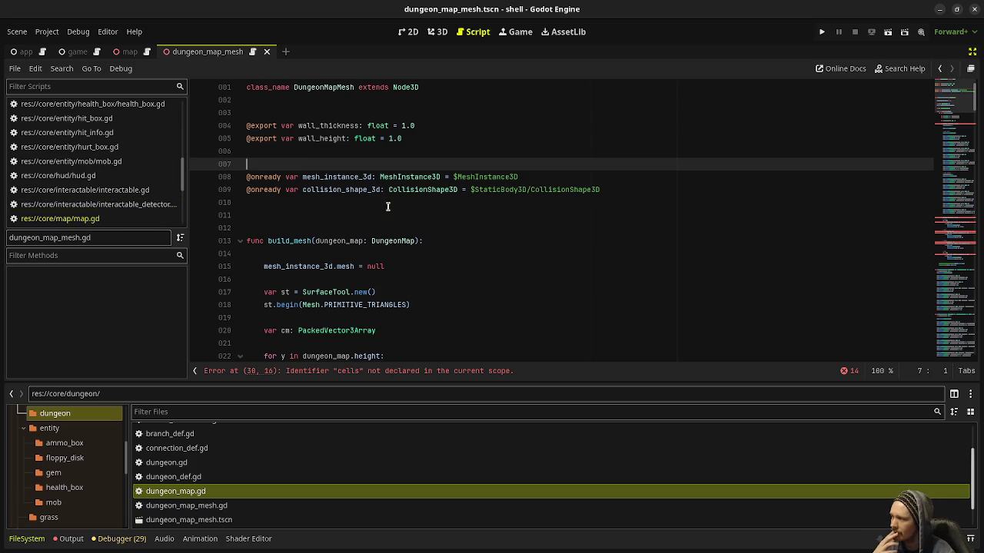
# Step: Remove the extra blank line above build_mesh and save the script
pyautogui.click(335, 217)
pyautogui.press('BackSpace')
pyautogui.hotkey('ctrl', 's')
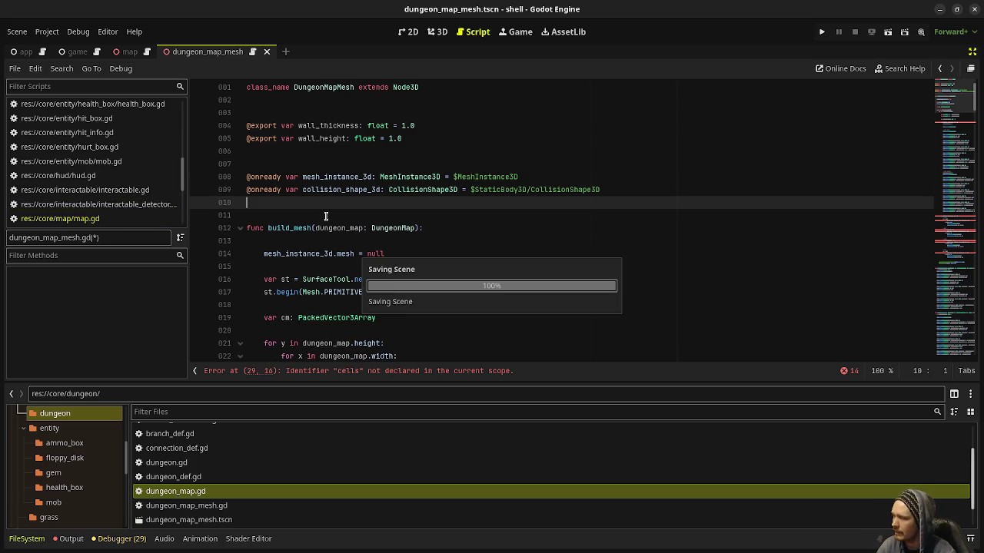
pyautogui.scroll(-8, 326, 217)
# Step: Change the floor check on line 029 to use dungeon_map.cells and dungeon_map.width
pyautogui.scroll(4, 326, 216)
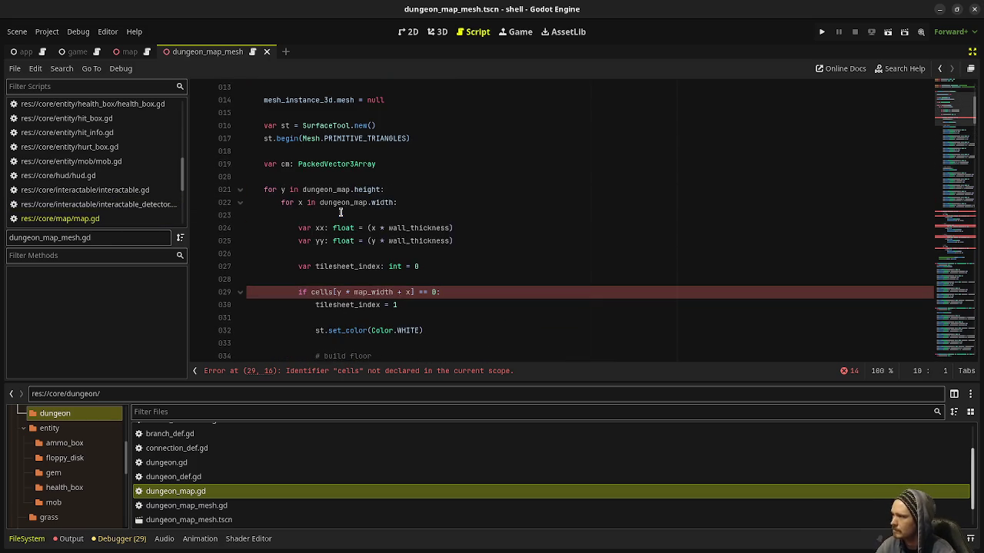
pyautogui.click(310, 292)
pyautogui.write('dungeon_map')
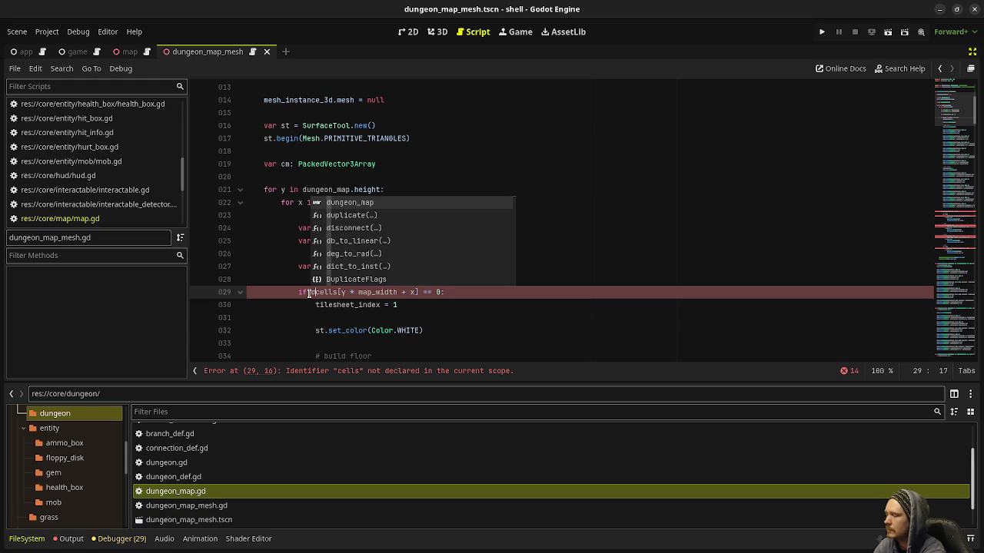
pyautogui.write('.')
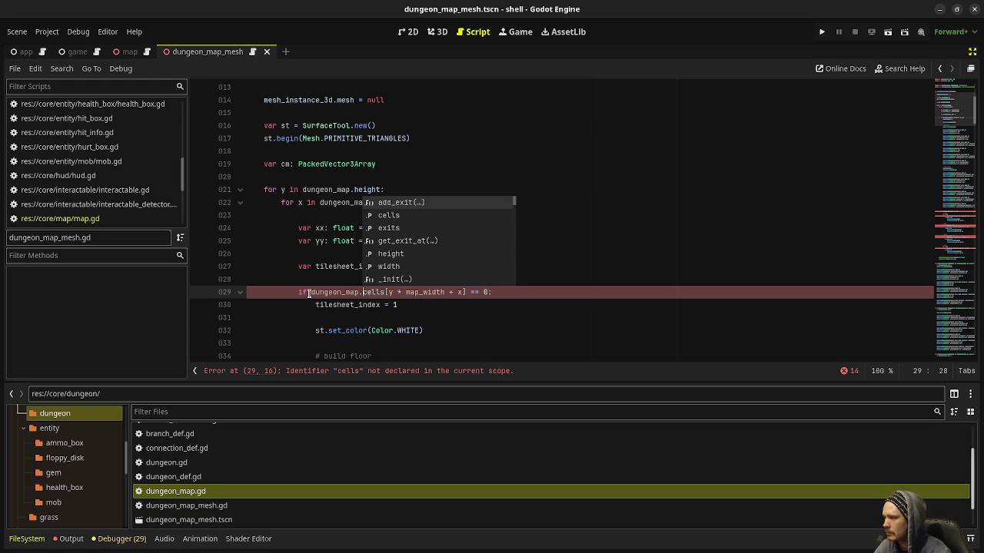
pyautogui.click(419, 292)
pyautogui.doubleClick(427, 292)
pyautogui.write('dungeon_map.')
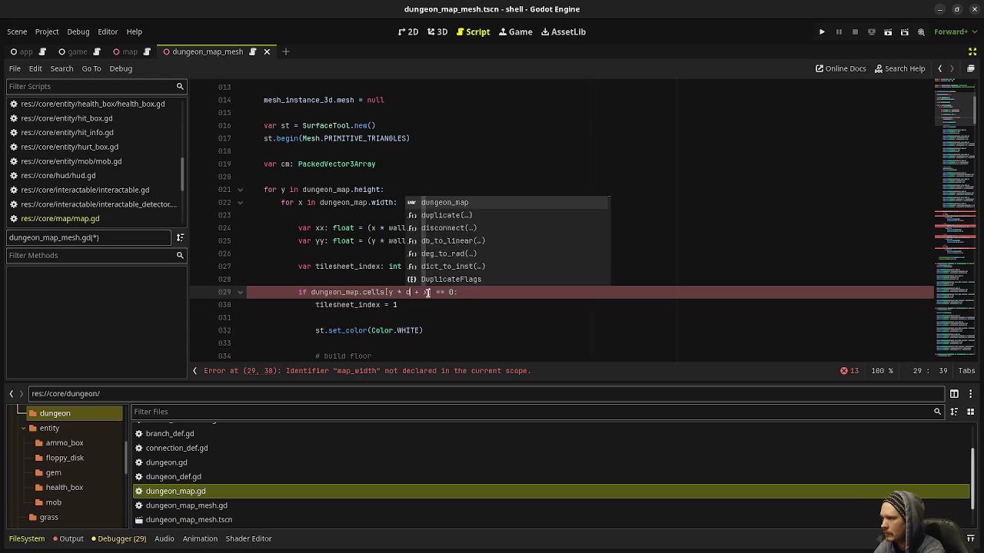
pyautogui.write('width')
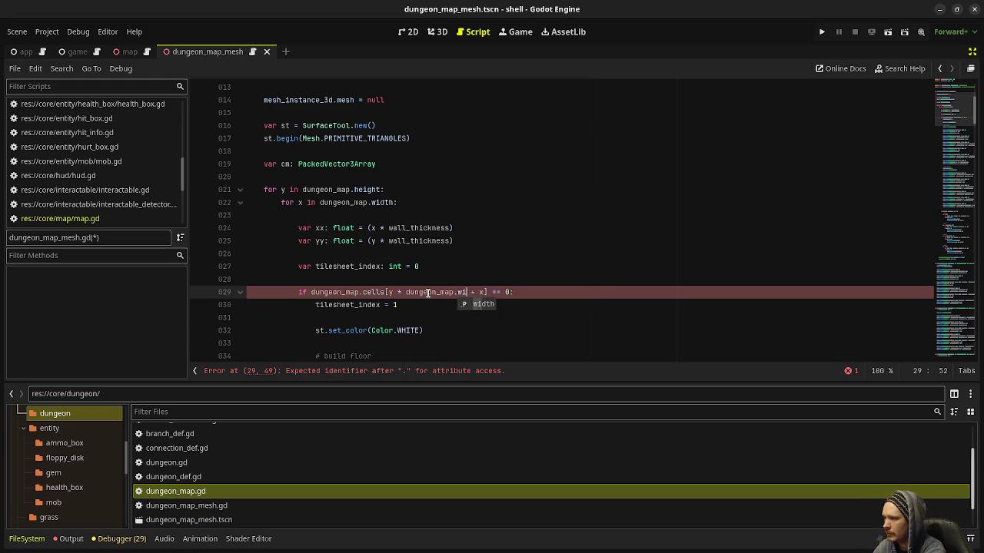
pyautogui.scroll(-4, 428, 292)
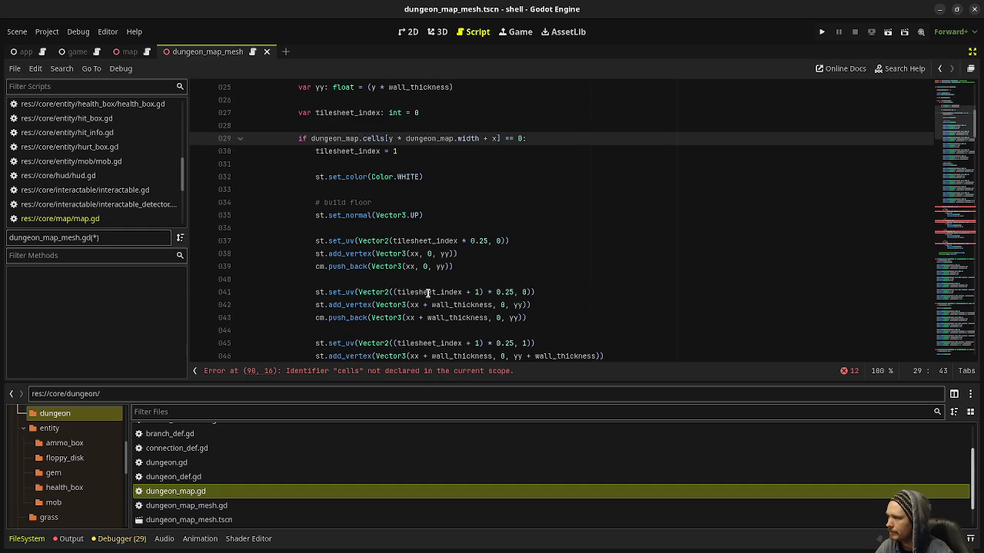
pyautogui.scroll(-20, 430, 205)
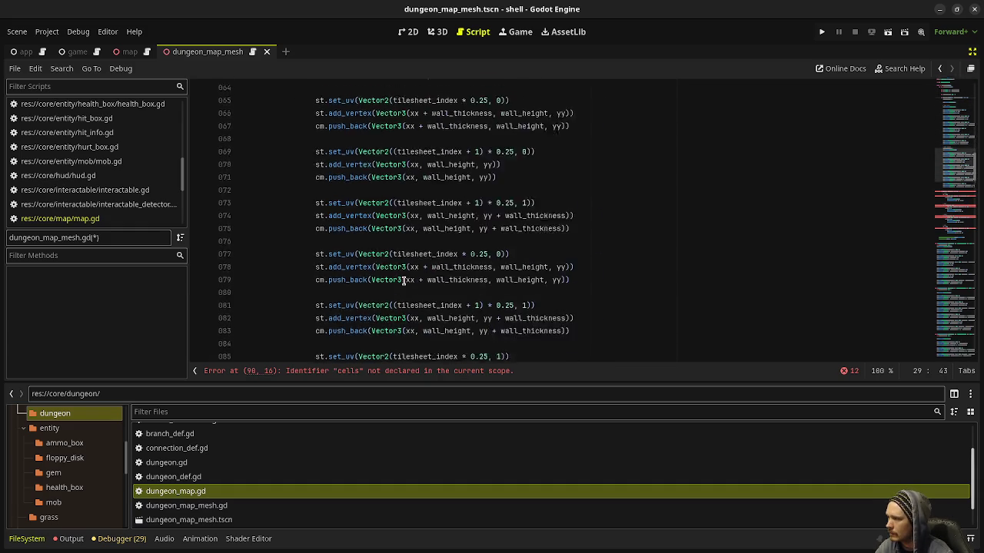
pyautogui.scroll(3, 408, 237)
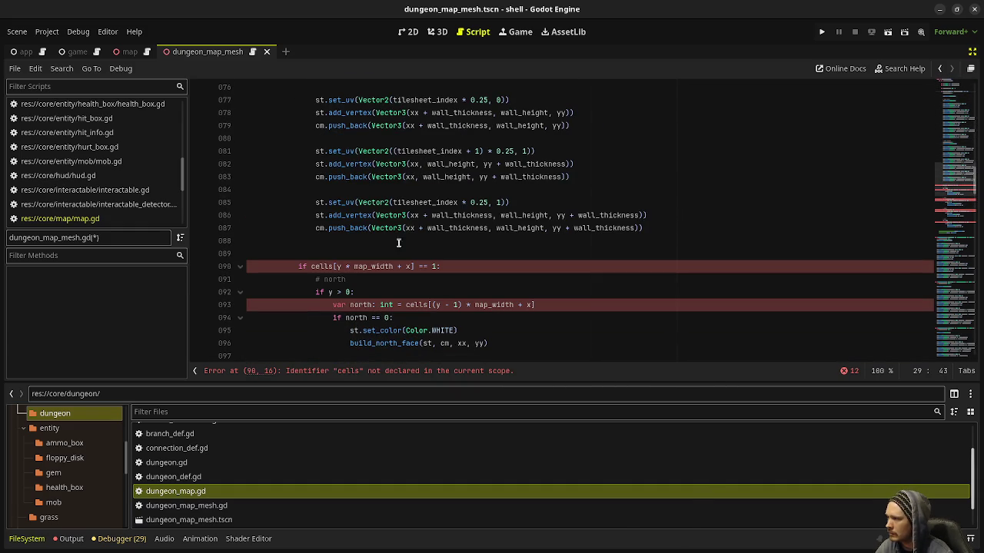
# Step: Switch lines 90 and 93 to dungeon_map.cells and dungeon_map.width
pyautogui.click(310, 265)
pyautogui.write('dungeon_map')
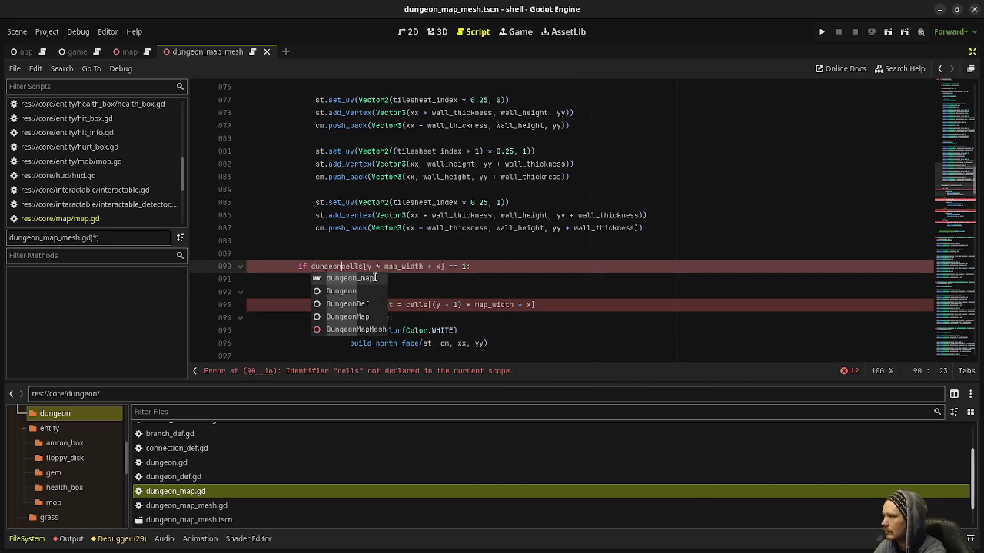
pyautogui.write('.')
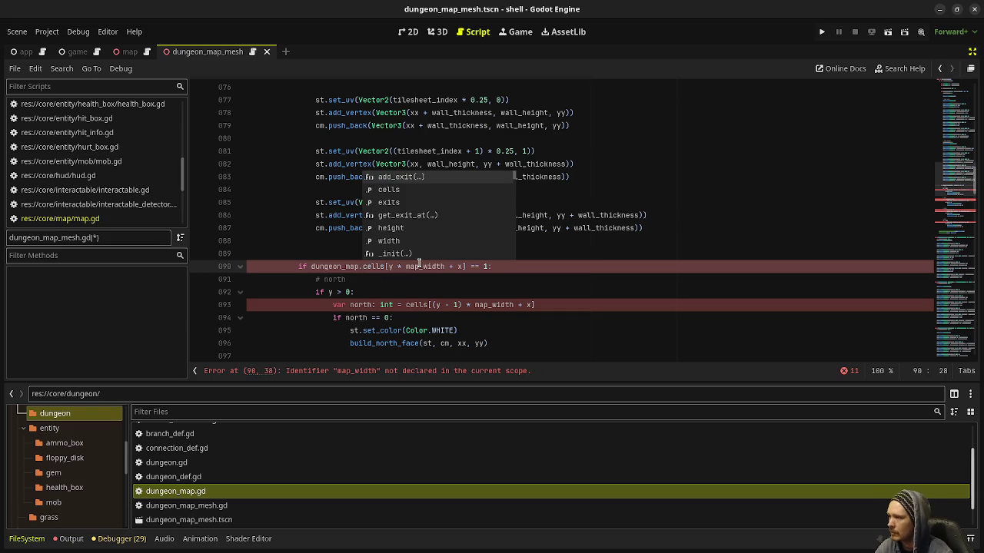
pyautogui.doubleClick(418, 266)
pyautogui.write('dungeon_map.')
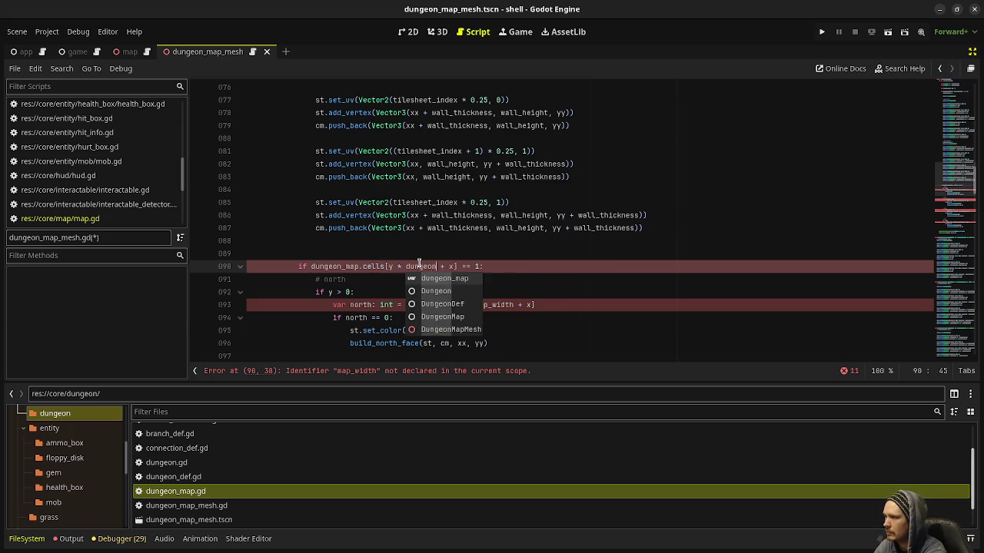
pyautogui.write('width')
pyautogui.doubleClick(419, 266)
pyautogui.moveTo(478, 265); pyautogui.dragTo(405, 266)
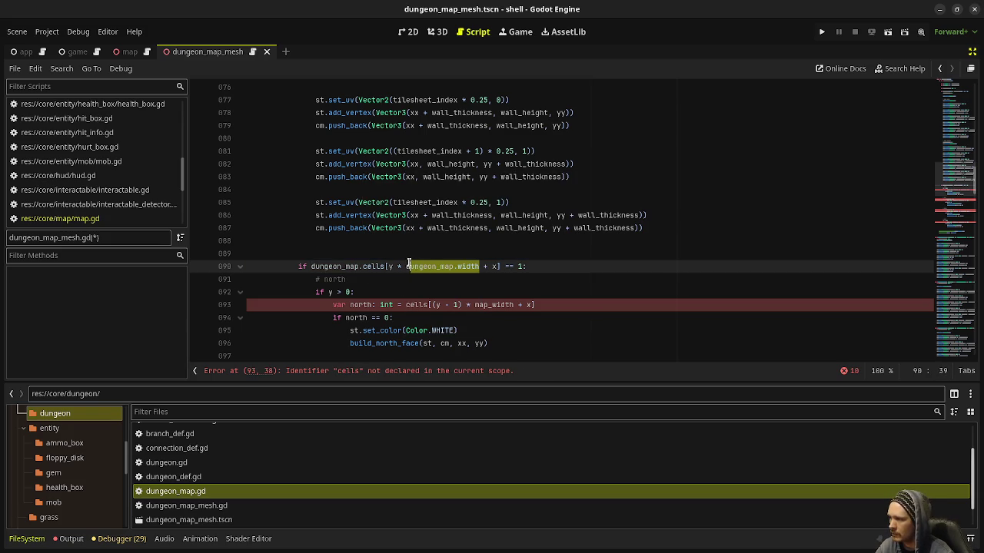
pyautogui.hotkey('ctrl', 'c')
pyautogui.doubleClick(494, 305)
pyautogui.hotkey('ctrl', 'v')
pyautogui.click(405, 305)
pyautogui.write('dungeon_map.')
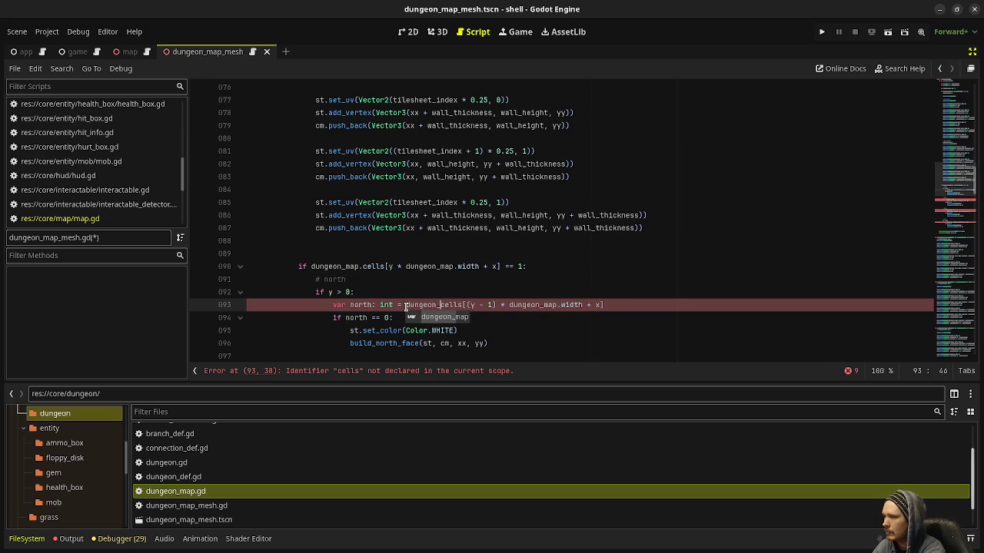
# Step: Replace every remaining map_width occurrence from line 99 with dungeon_map.width
pyautogui.scroll(-5, 405, 306)
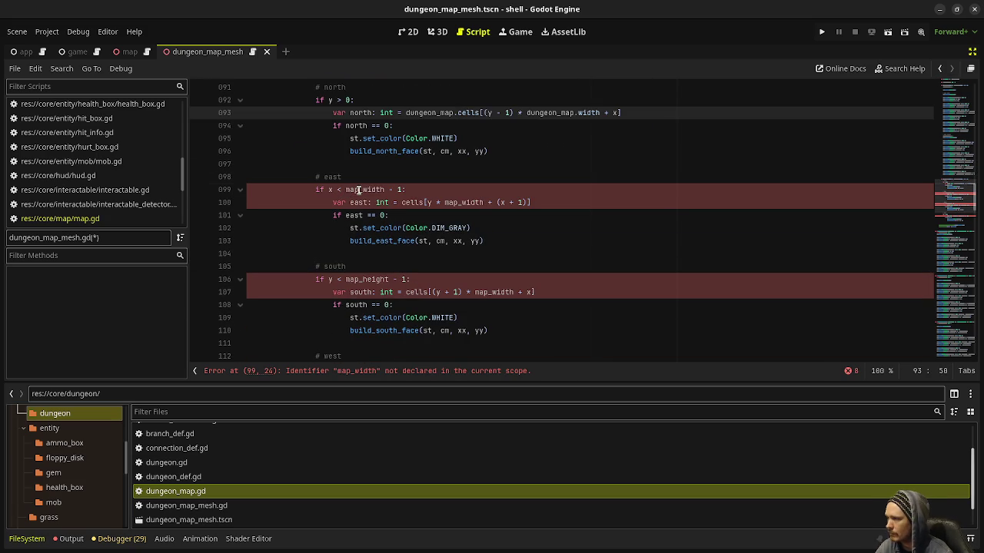
pyautogui.doubleClick(359, 190)
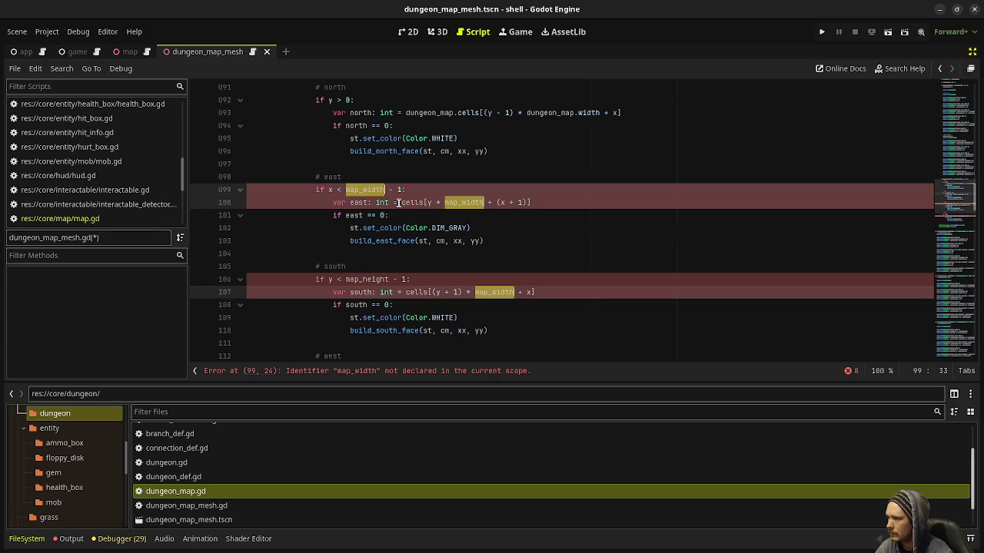
pyautogui.scroll(-4, 534, 222)
pyautogui.scroll(-12, 533, 222)
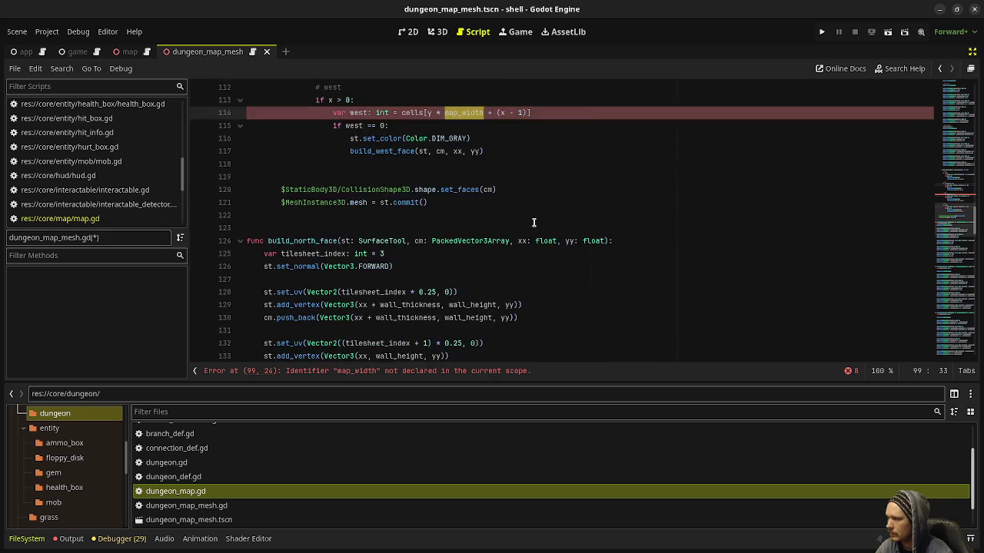
pyautogui.scroll(5, 533, 222)
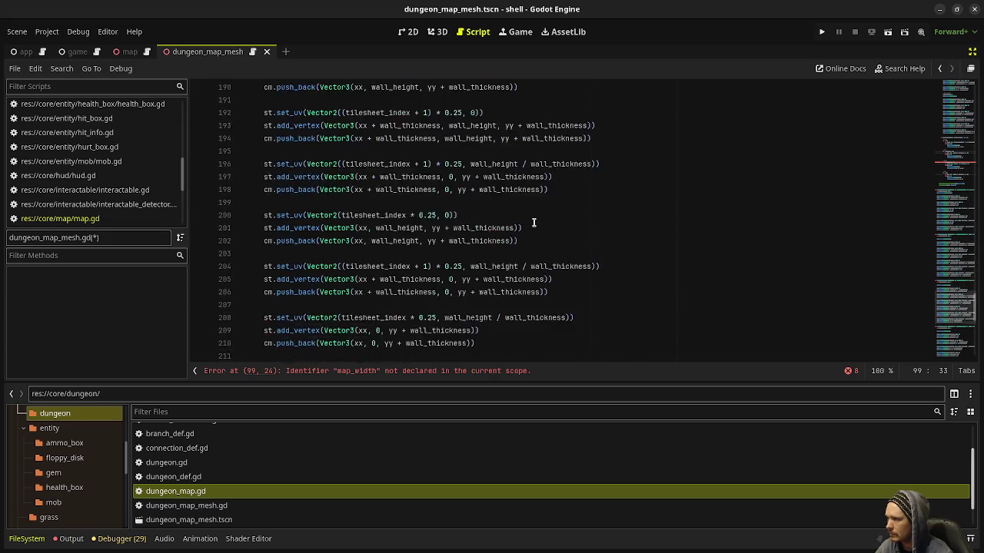
pyautogui.scroll(11, 608, 201)
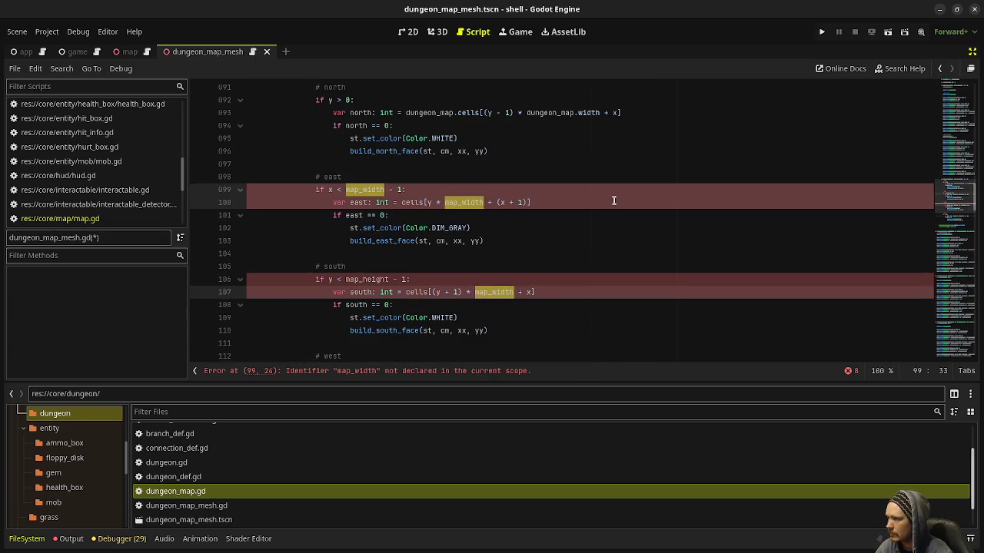
pyautogui.write('dungeon_map.width')
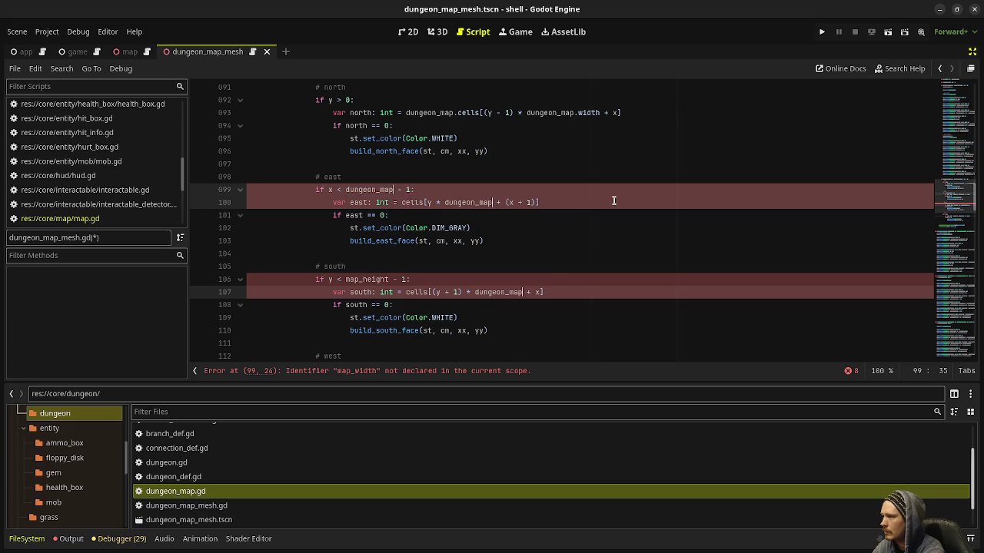
pyautogui.press('Escape')
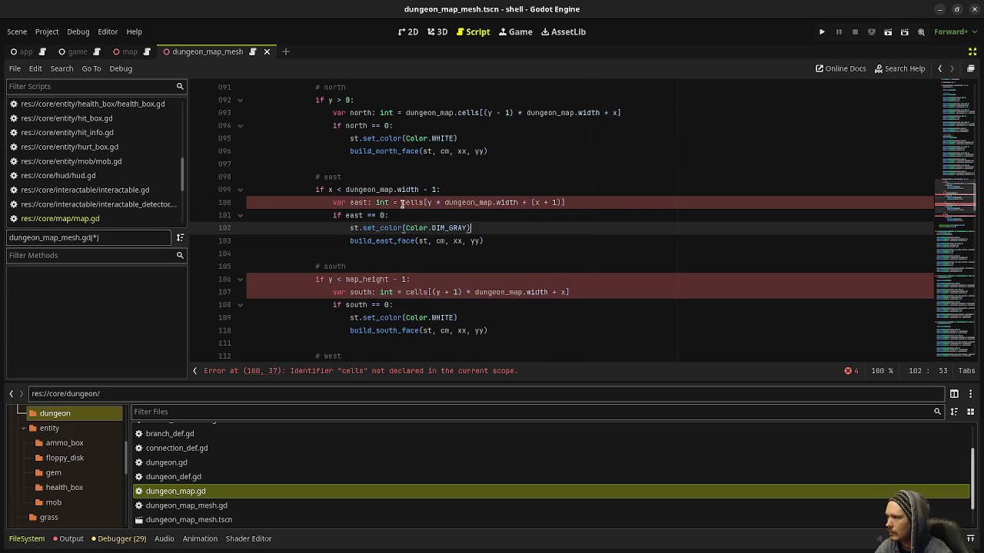
# Step: Prefix cells on lines 107 and 114 with dungeon_map. using multiple carets
pyautogui.keyDown('alt'); pyautogui.click(405, 292); pyautogui.keyUp('alt')
pyautogui.scroll(-2, 422, 292)
pyautogui.keyDown('alt'); pyautogui.click(401, 304); pyautogui.keyUp('alt')
pyautogui.scroll(-1, 498, 299)
pyautogui.write('dungeon_')
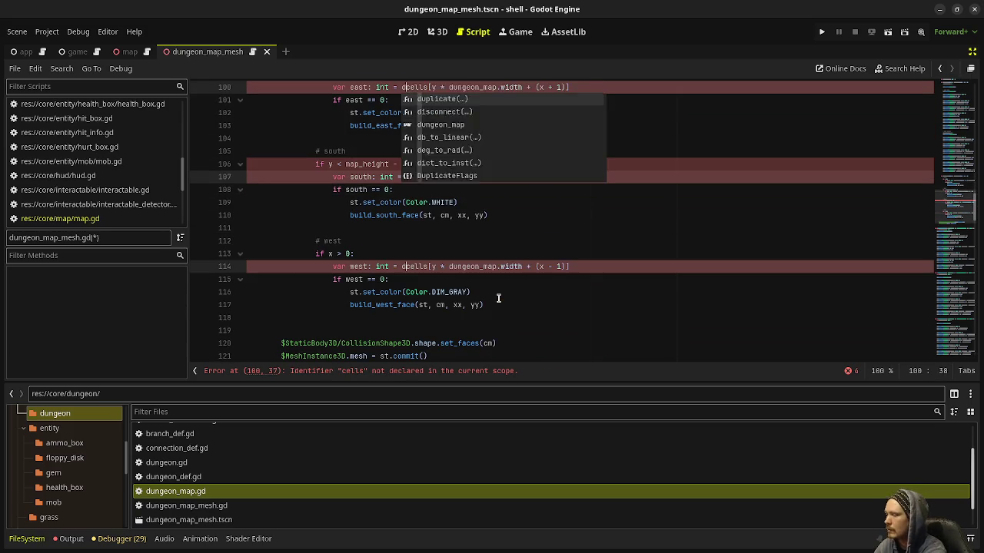
pyautogui.write('map.')
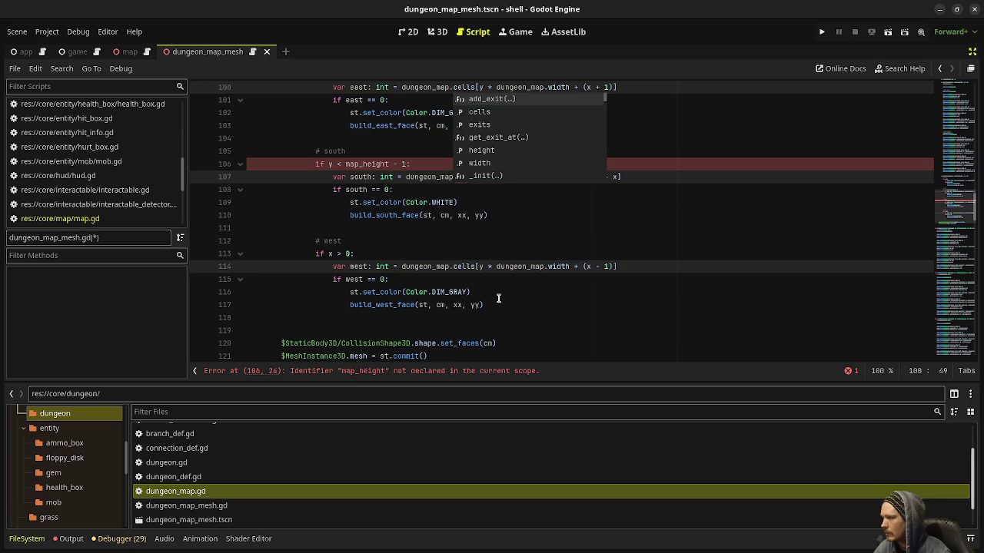
pyautogui.click(377, 229)
pyautogui.scroll(3, 369, 246)
# Step: Change map_height on line 106 to dungeon_map.height and save the script
pyautogui.click(344, 279)
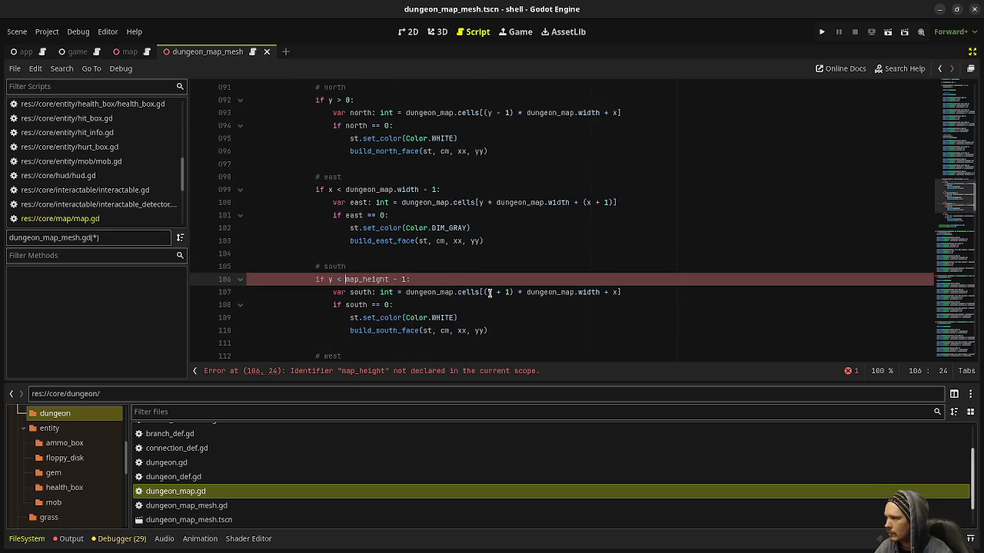
pyautogui.write('dungeon_map.')
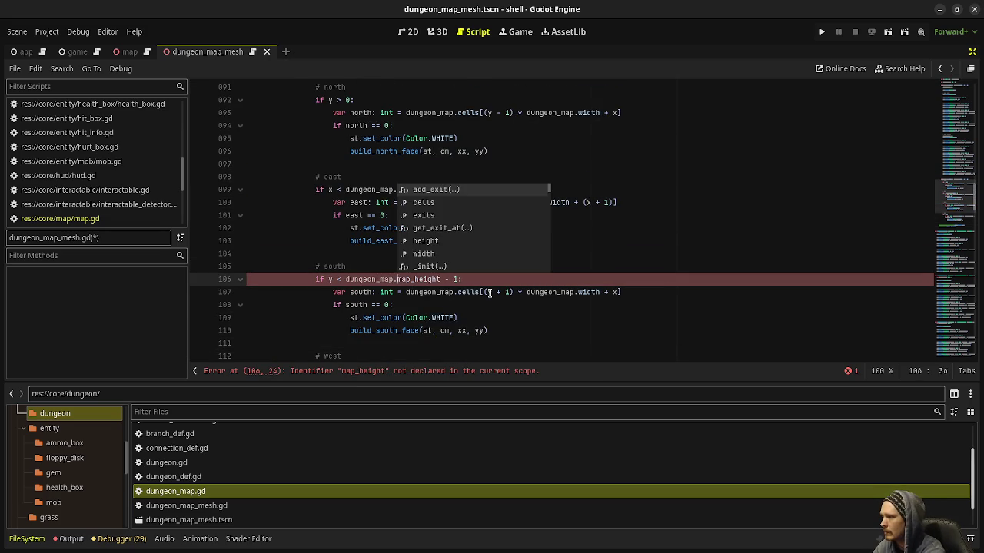
pyautogui.press('Delete')
pyautogui.press('Delete')
pyautogui.press('Delete')
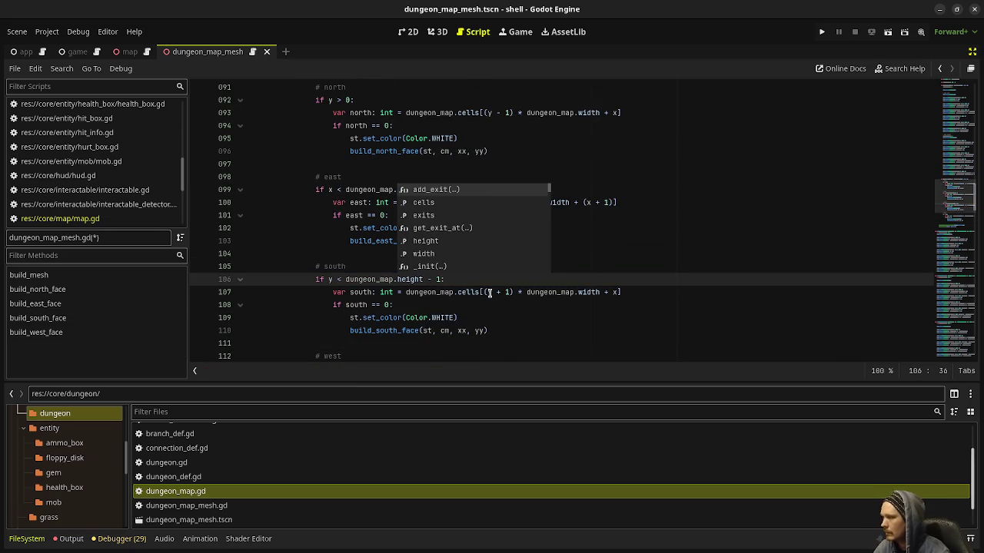
pyautogui.click(556, 305)
pyautogui.scroll(-3, 556, 305)
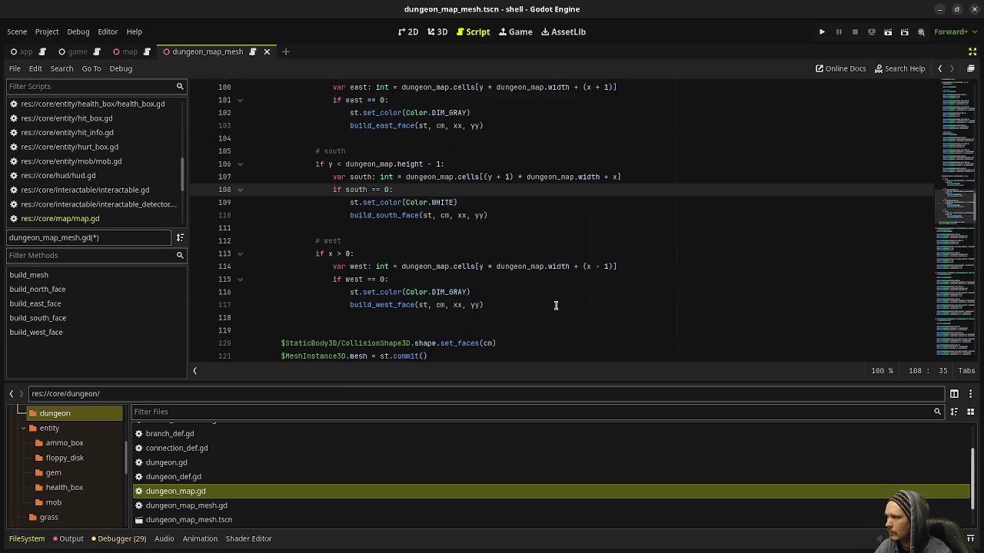
pyautogui.scroll(3, 556, 305)
pyautogui.scroll(1, 556, 305)
pyautogui.hotkey('ctrl', 's')
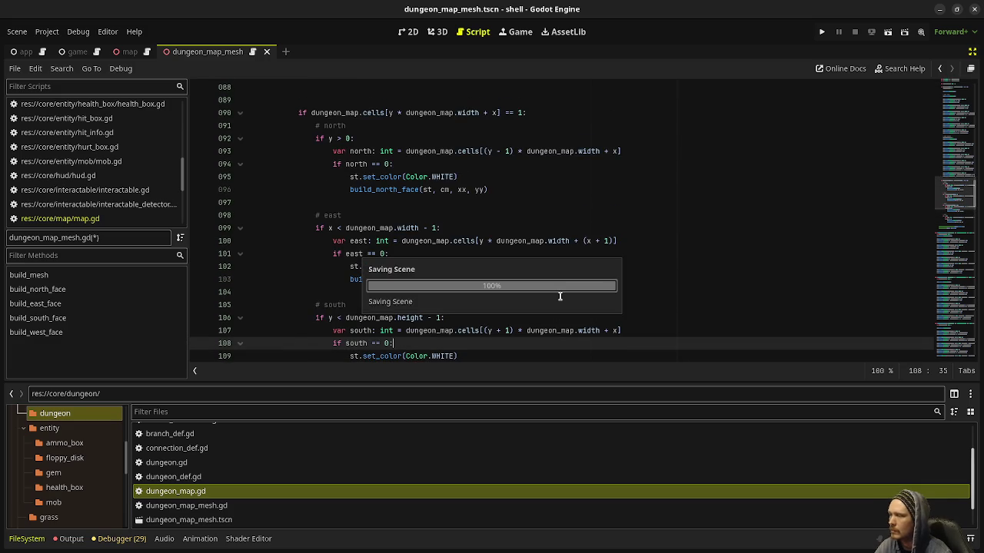
pyautogui.scroll(20, 559, 296)
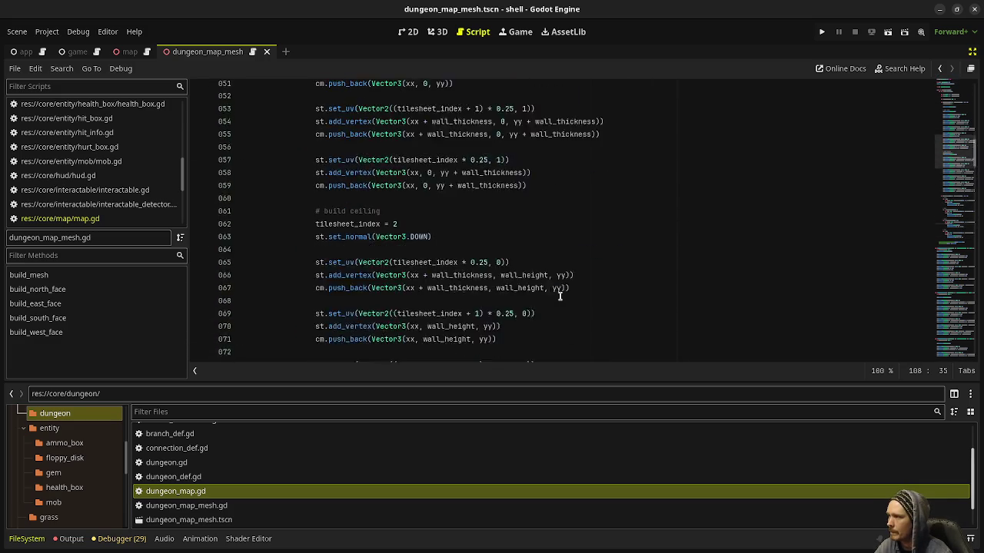
pyautogui.scroll(7, 560, 296)
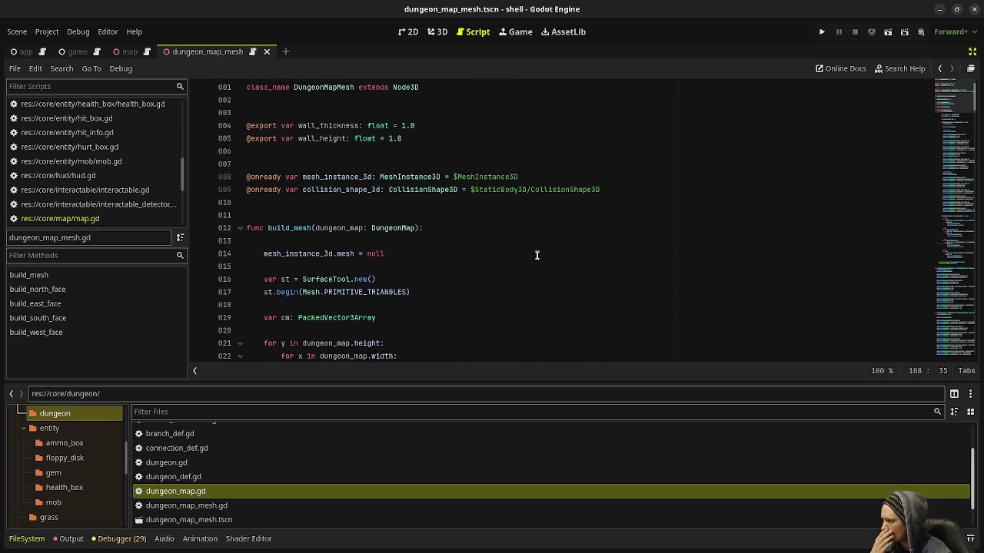
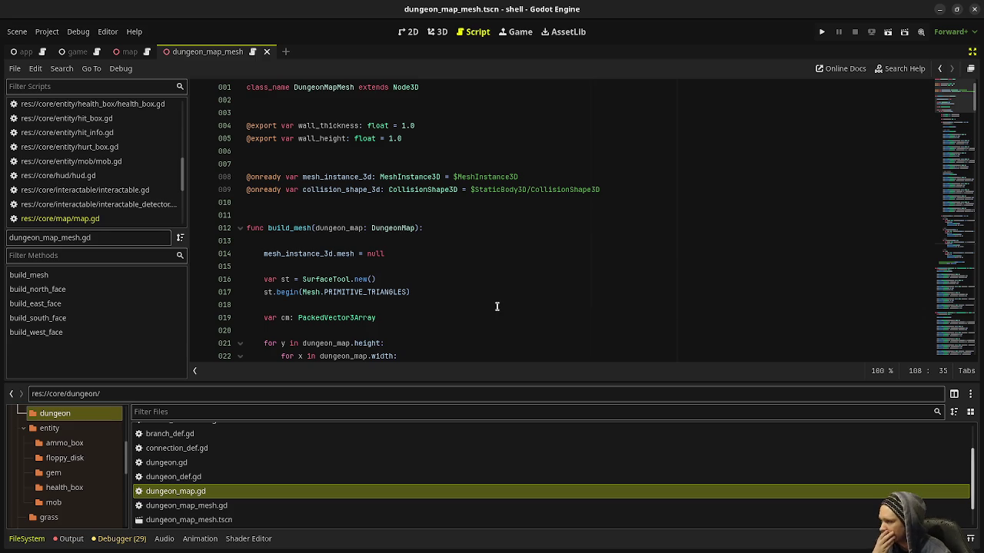
# Step: Open game.gd and bring its exported PackedScene variables, floor counter and next_floor function into view
pyautogui.scroll(-14, 498, 294)
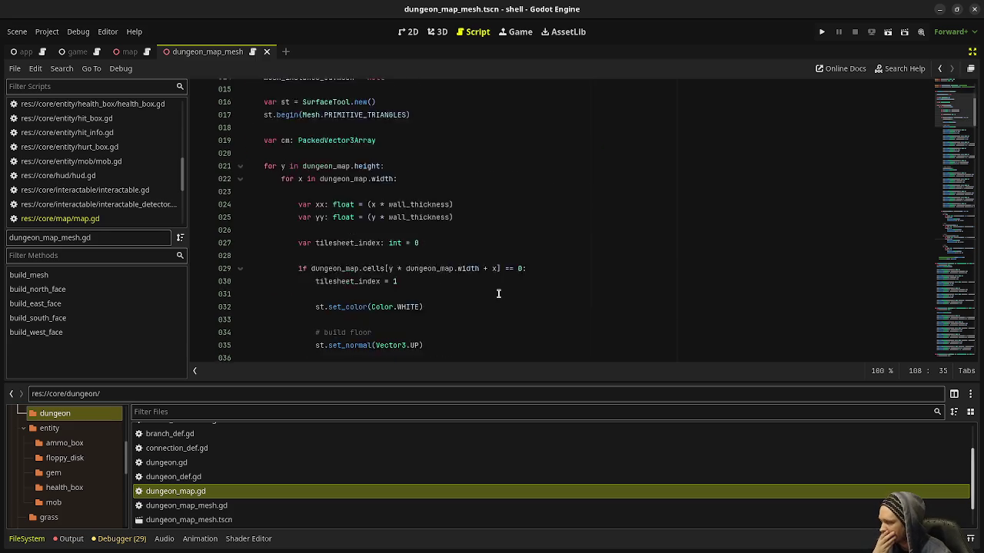
pyautogui.scroll(-20, 498, 294)
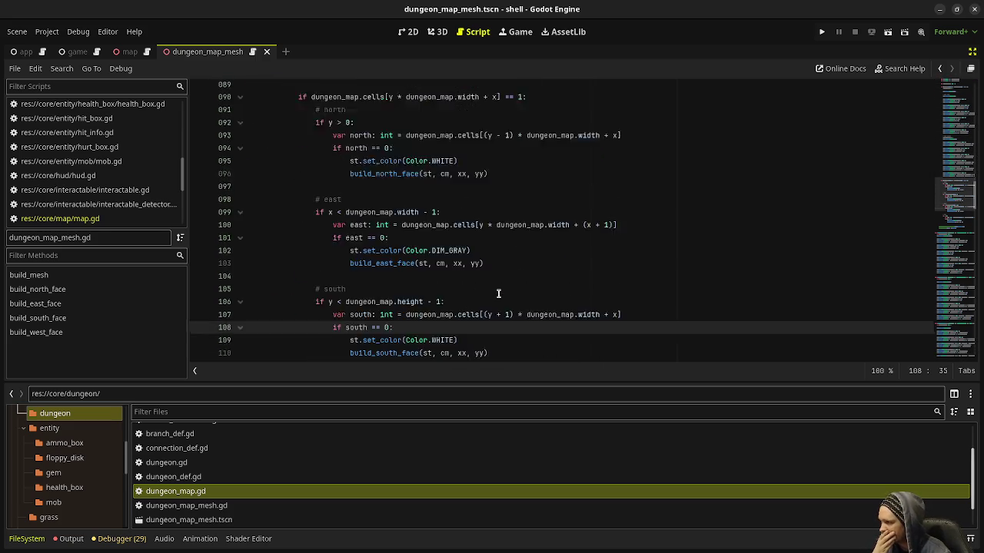
pyautogui.scroll(8, 119, 192)
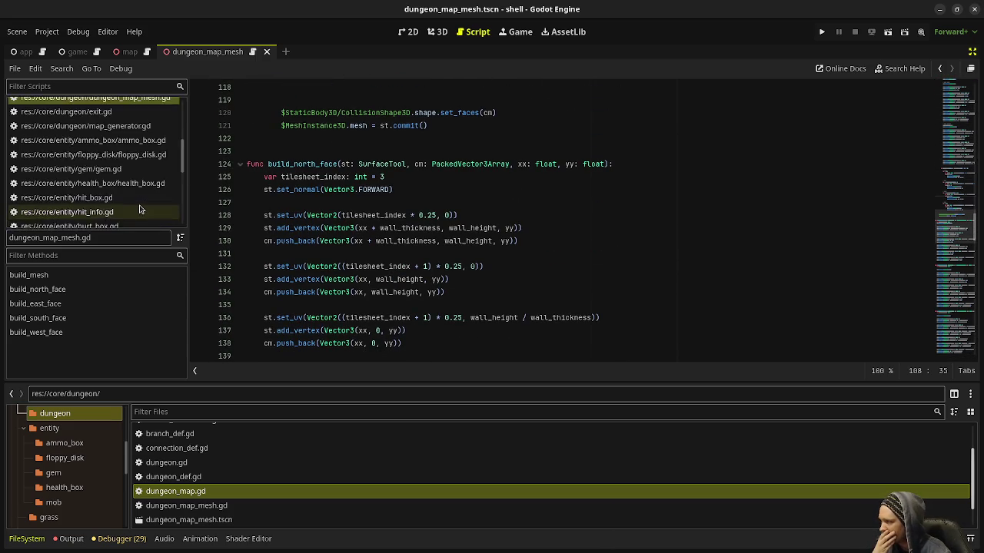
pyautogui.click(115, 134)
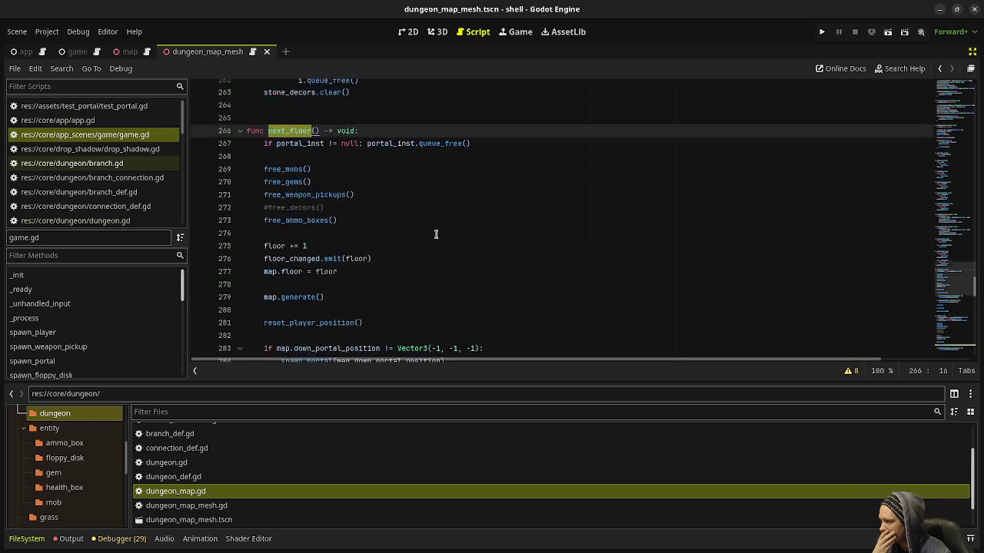
pyautogui.scroll(-20, 436, 234)
pyautogui.scroll(20, 436, 235)
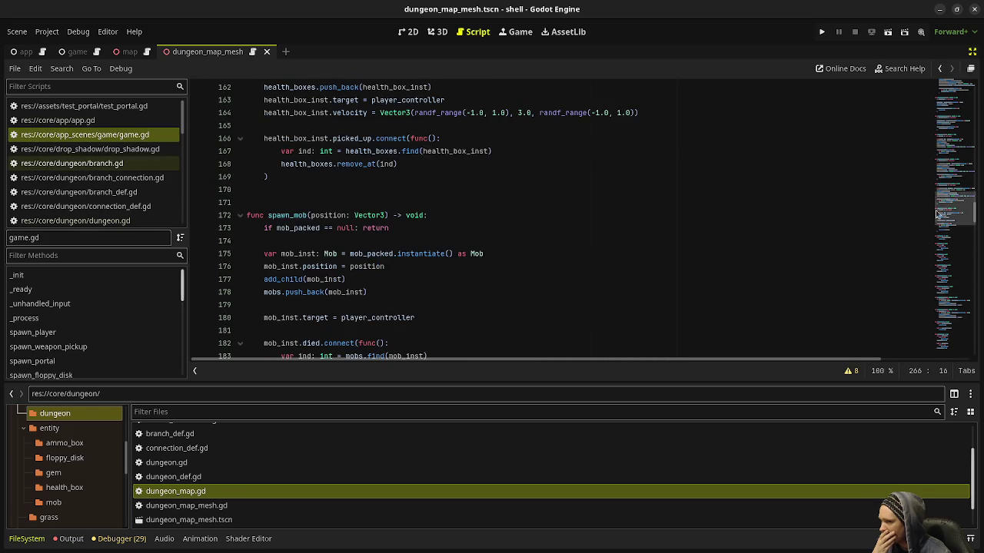
pyautogui.scroll(-4, 397, 235)
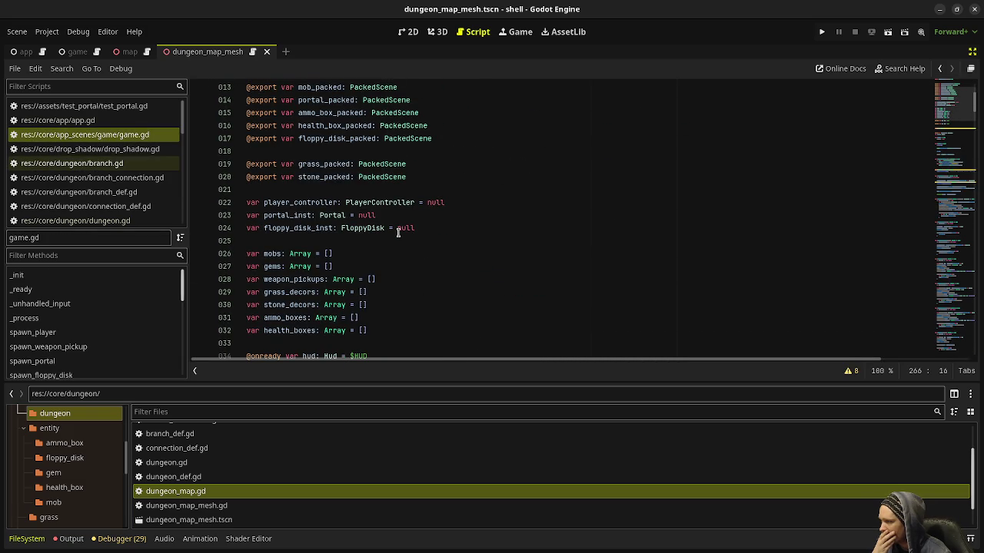
pyautogui.scroll(-4, 397, 233)
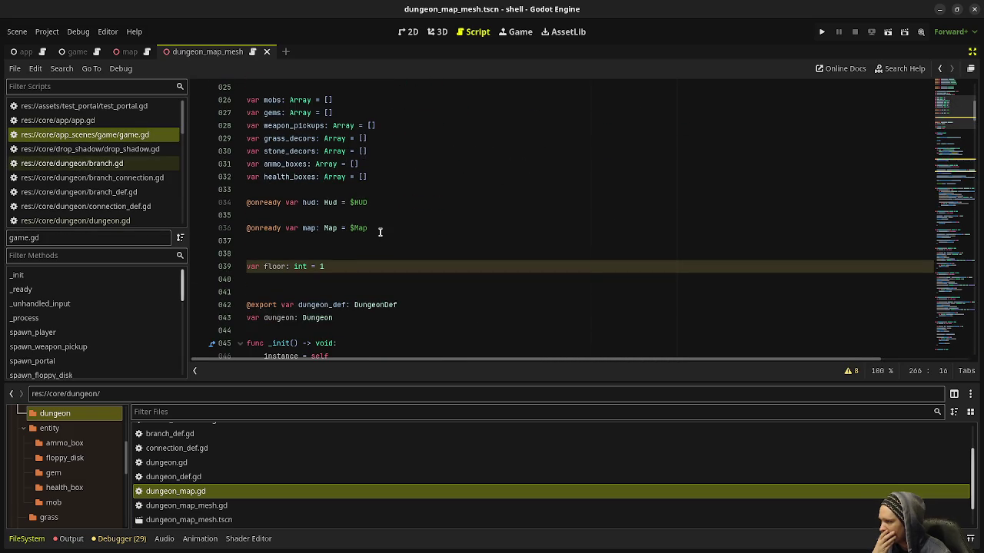
pyautogui.scroll(8, 380, 233)
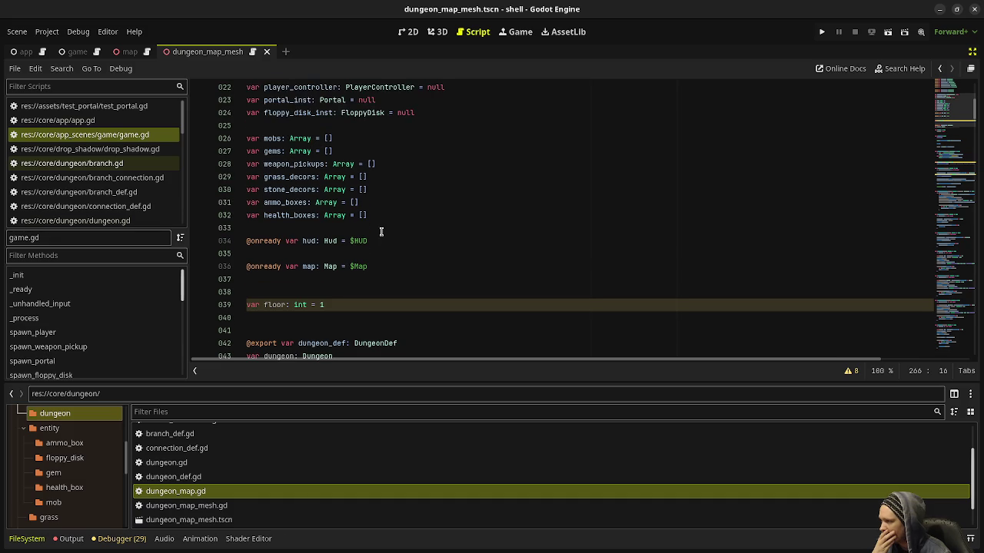
pyautogui.scroll(-10, 385, 248)
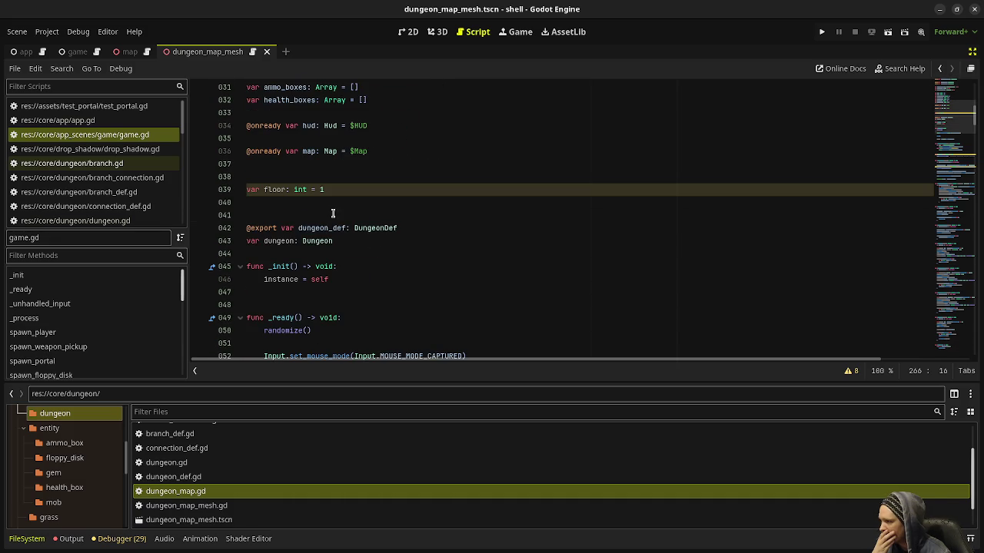
pyautogui.click(333, 215)
pyautogui.press('Return')
pyautogui.write('@w')
pyautogui.press('BackSpace')
pyautogui.write('export var dungeon_')
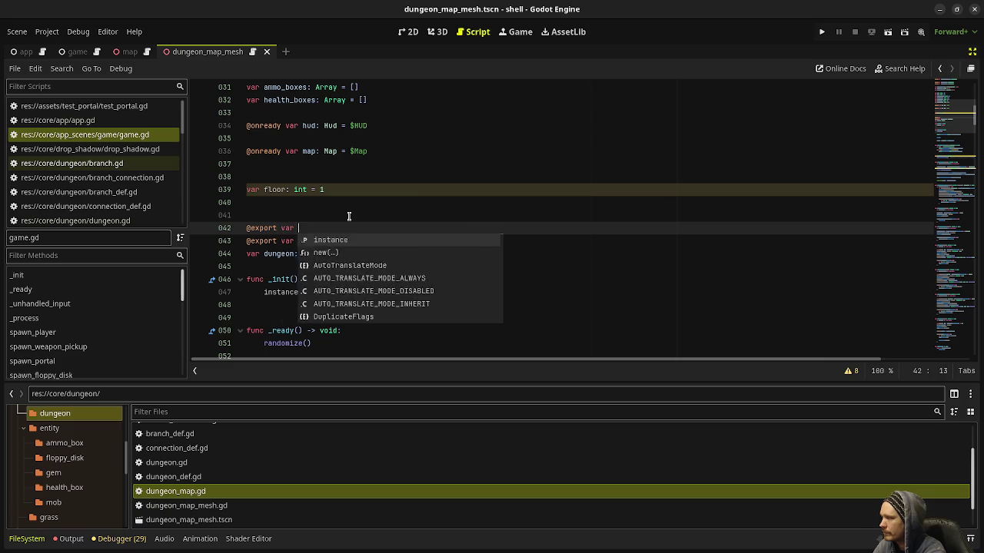
pyautogui.write('map_mesh_packed: Packe')
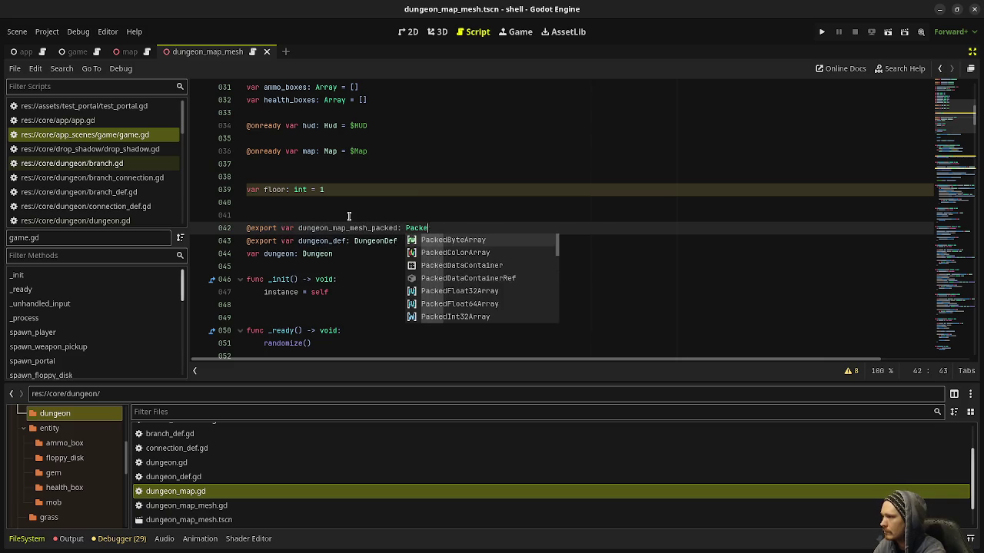
pyautogui.write('dSce')
pyautogui.press('Return')
pyautogui.hotkey('ctrl', 's')
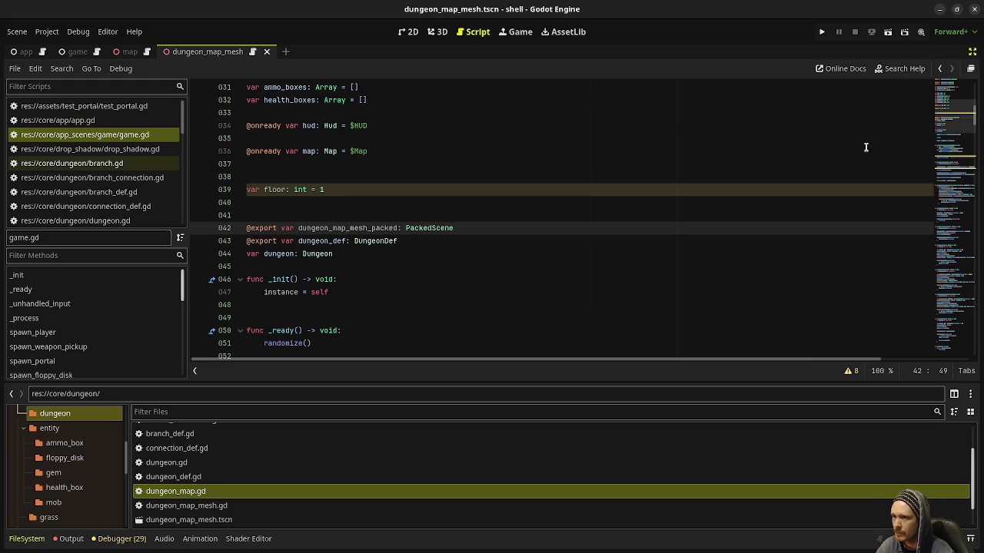
# Step: Insert a blank line after the dungeon variable declarations, before _init, and save game.gd
pyautogui.click(434, 260)
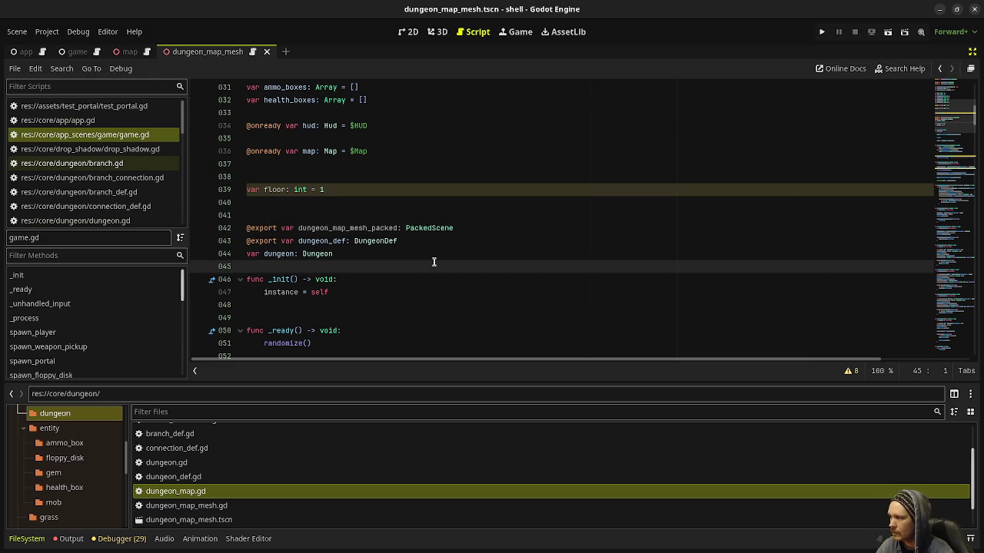
pyautogui.scroll(-2, 433, 262)
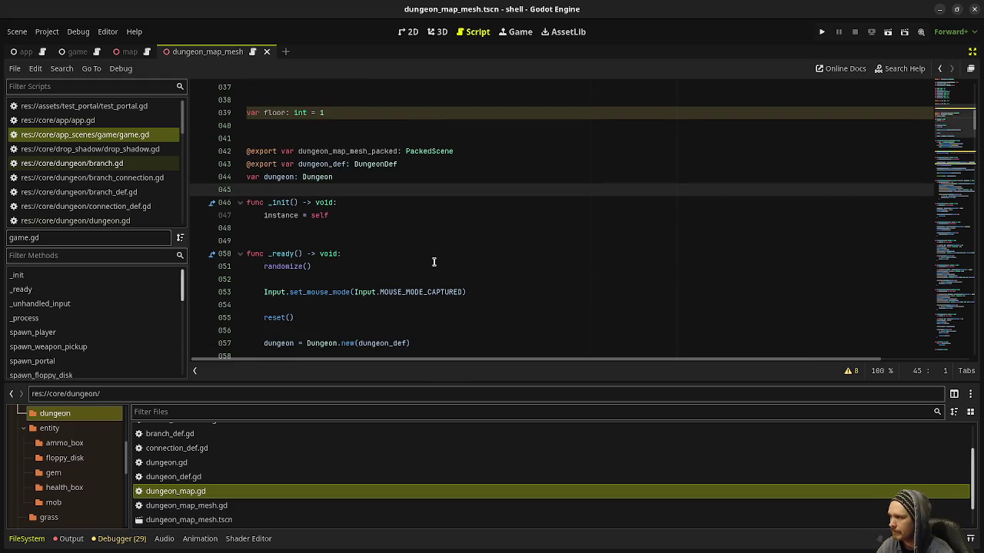
pyautogui.scroll(-2, 433, 262)
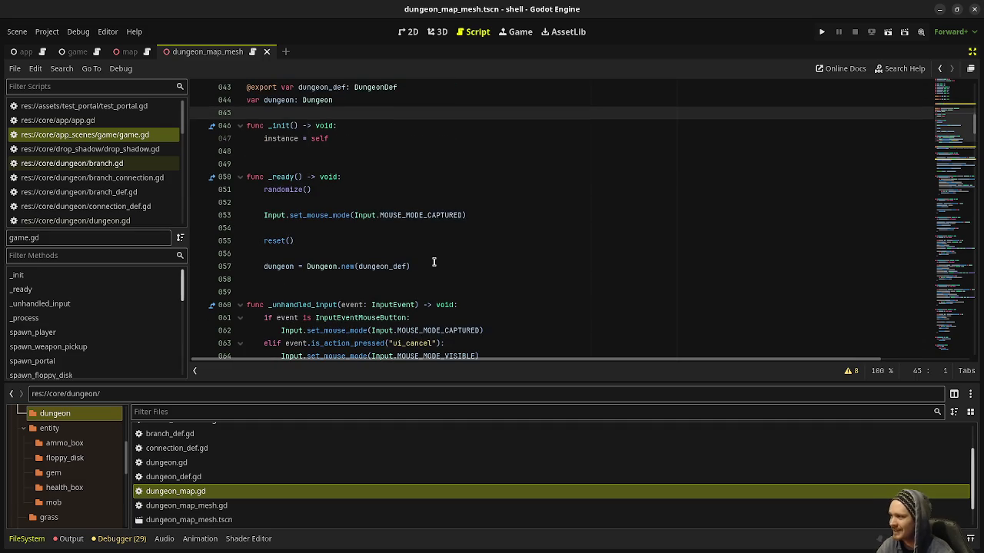
pyautogui.scroll(3, 451, 271)
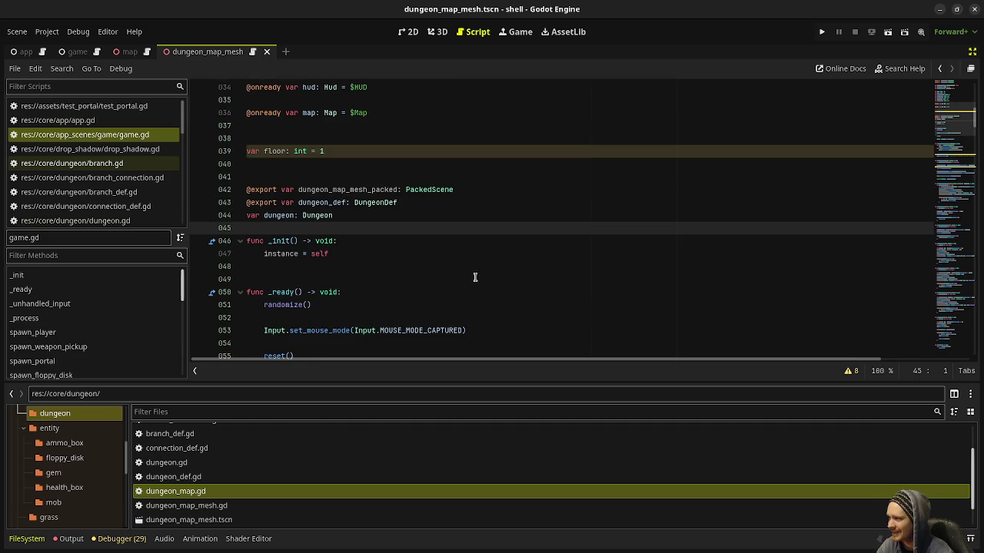
pyautogui.press('Return')
pyautogui.press('BackSpace')
pyautogui.press('Return')
pyautogui.hotkey('ctrl', 's')
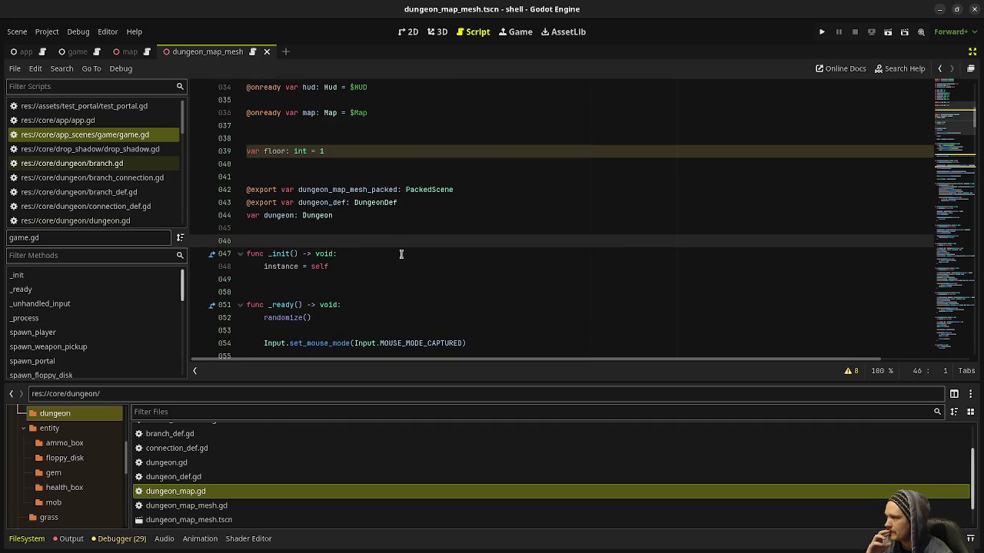
pyautogui.scroll(-3, 439, 237)
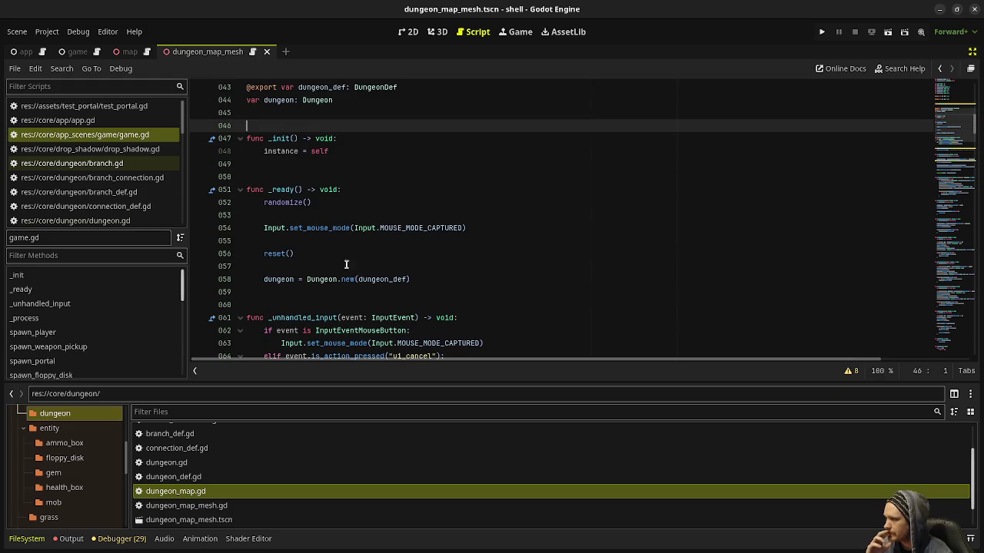
pyautogui.click(265, 254)
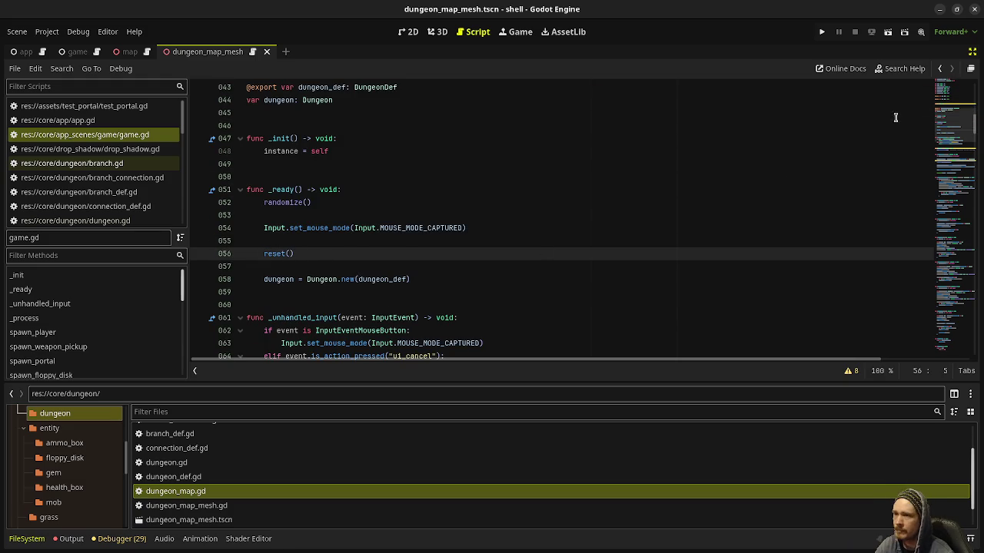
pyautogui.moveTo(953, 140)
pyautogui.mouseDown()
pyautogui.moveTo(952, 322)
pyautogui.moveTo(953, 121)
pyautogui.moveTo(925, 223)
pyautogui.moveTo(894, 275)
pyautogui.moveTo(896, 267)
pyautogui.moveTo(911, 324)
pyautogui.moveTo(911, 312)
pyautogui.mouseUp()
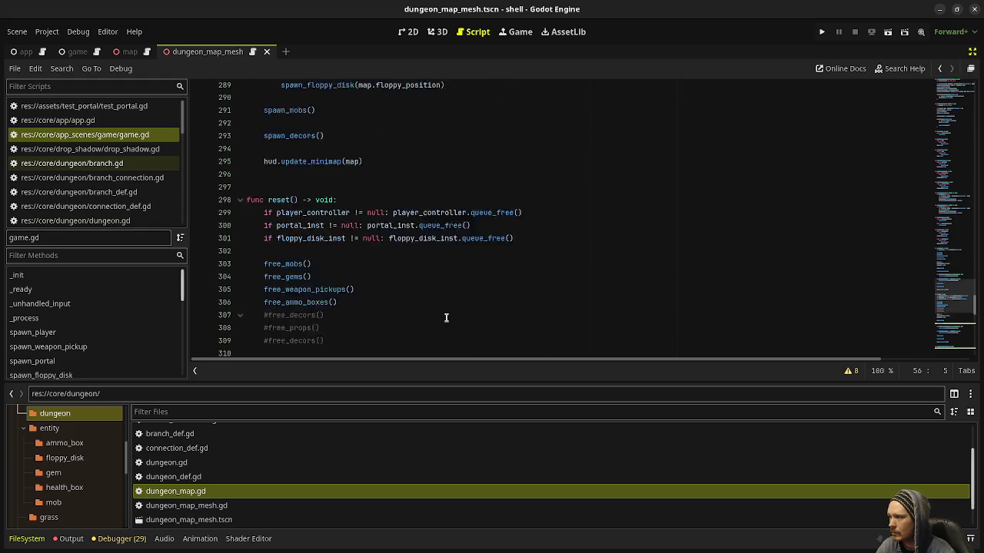
pyautogui.scroll(-2, 359, 196)
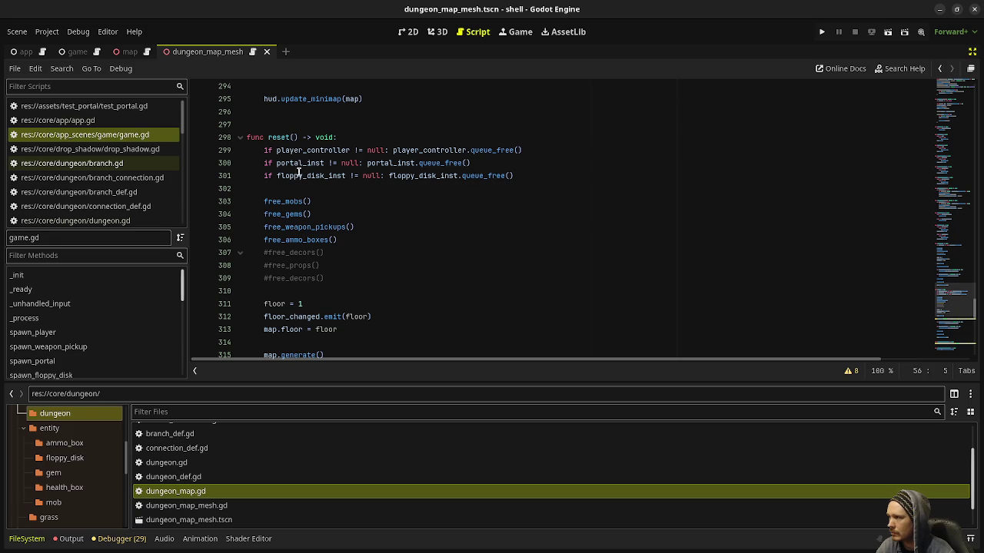
pyautogui.moveTo(357, 246); pyautogui.dragTo(278, 150)
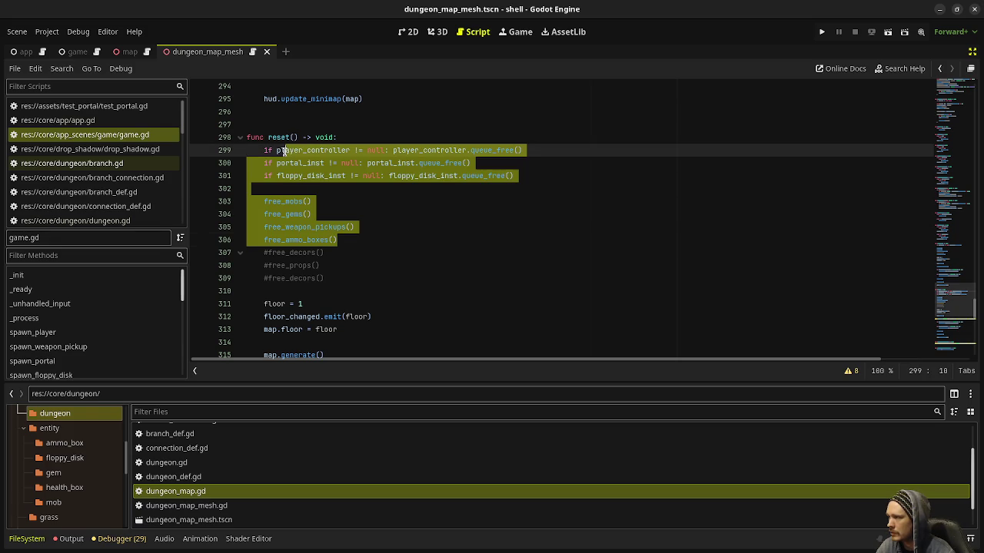
pyautogui.scroll(-3, 345, 274)
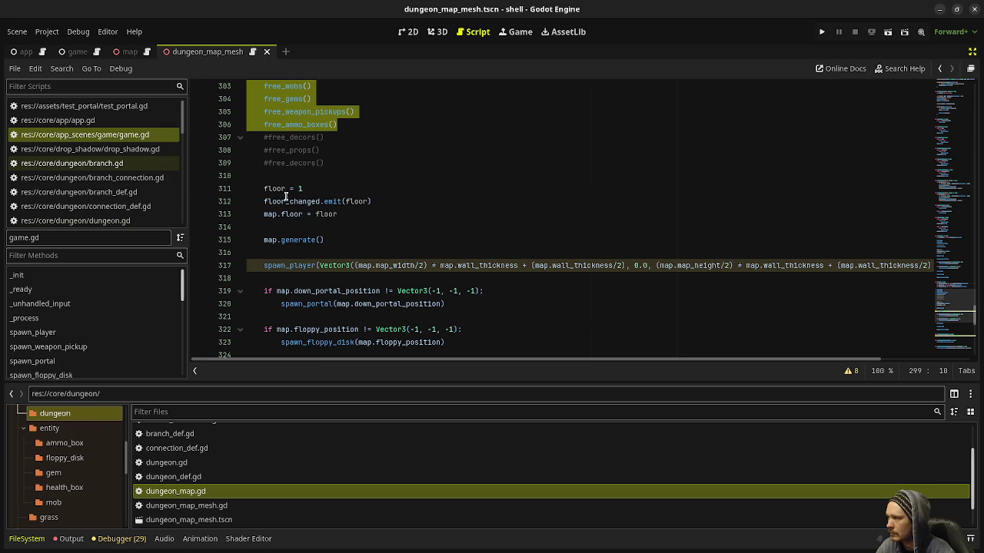
pyautogui.moveTo(330, 240); pyautogui.dragTo(267, 241)
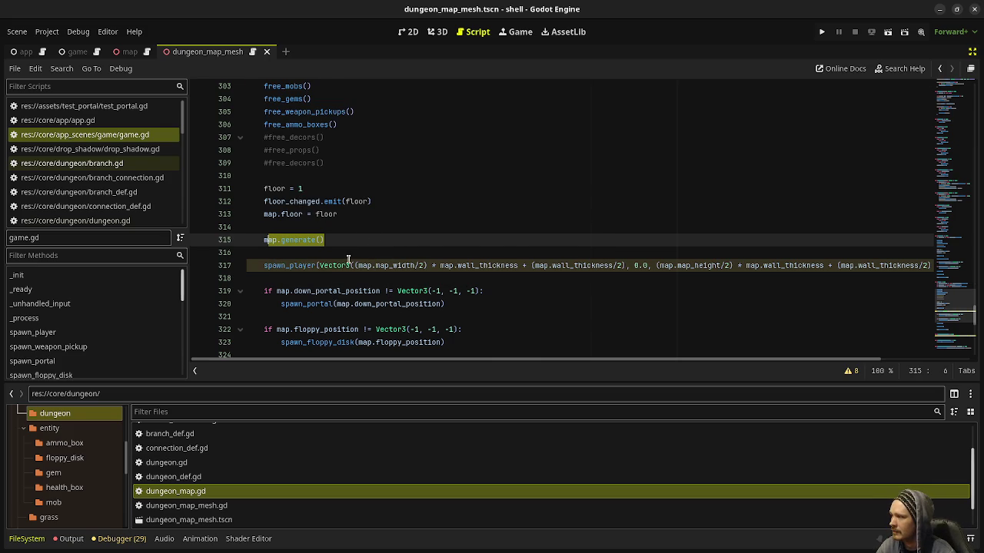
pyautogui.scroll(-2, 337, 284)
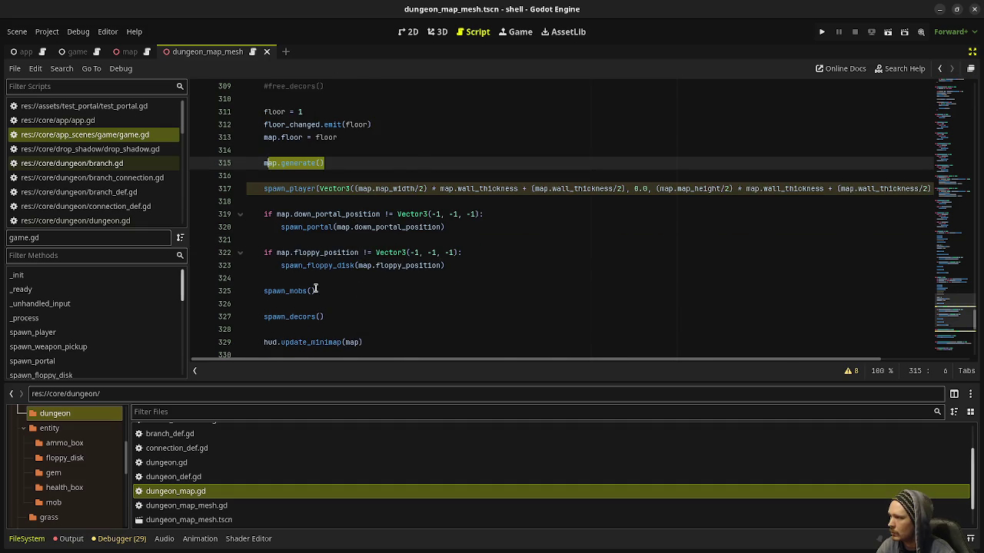
pyautogui.scroll(-1, 315, 289)
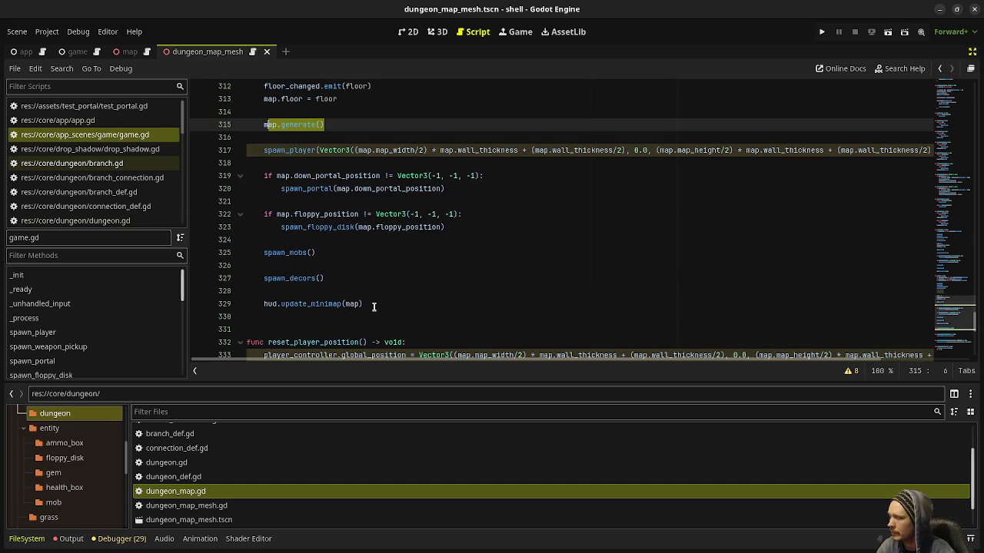
pyautogui.scroll(4, 374, 306)
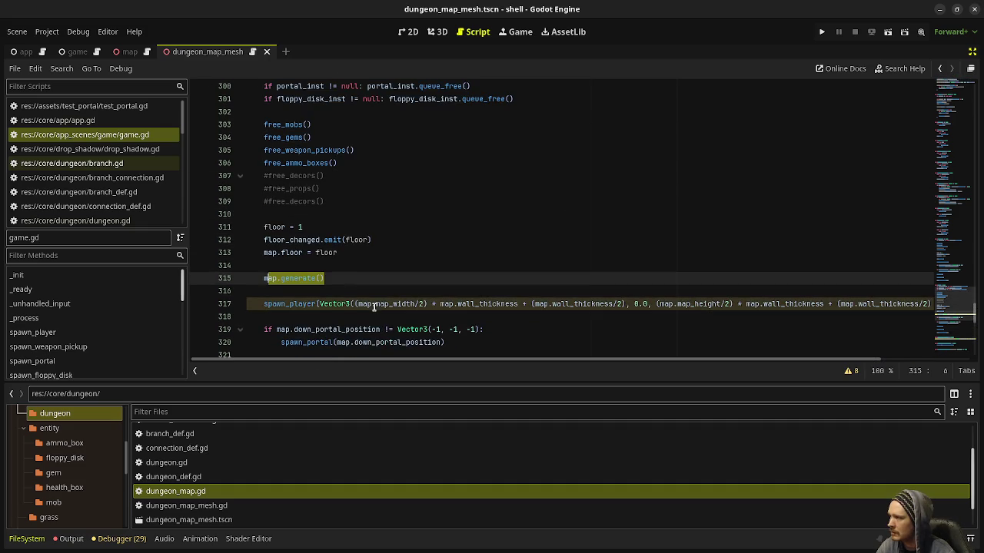
pyautogui.scroll(4, 374, 306)
pyautogui.click(946, 132)
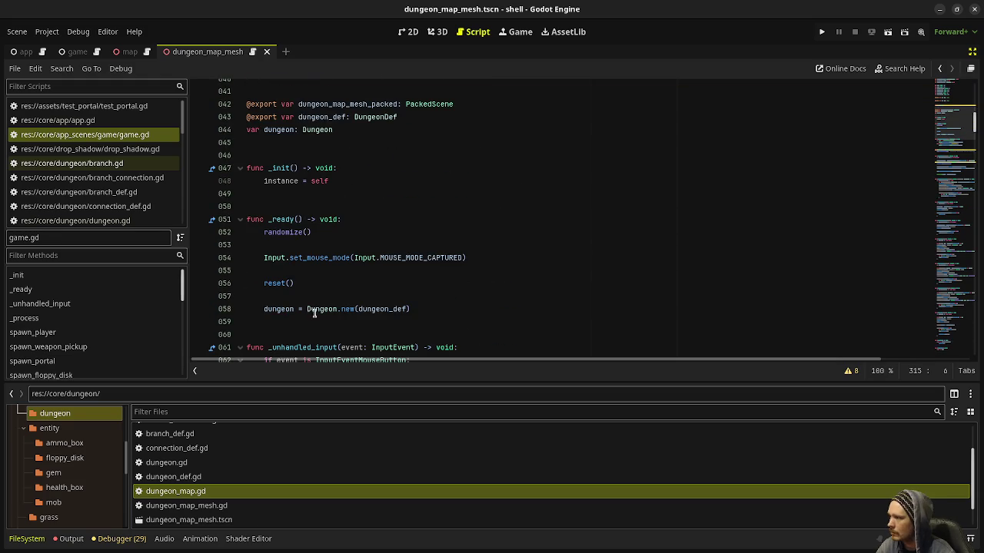
pyautogui.click(260, 281)
# Step: Below the Dungeon.new line, add 'var dungeon_map: DungeonMap = dungeon.get_current_map()' and save
pyautogui.write('#')
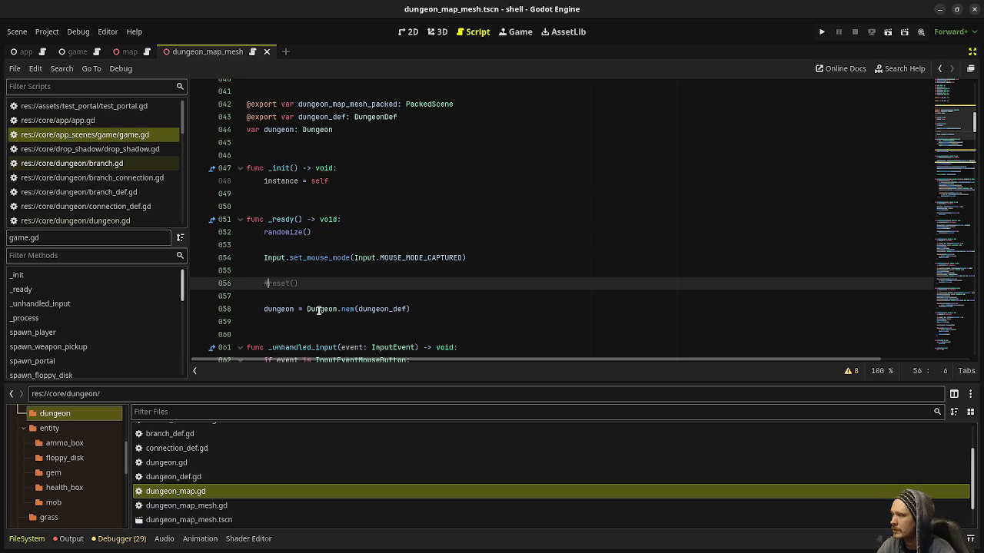
pyautogui.click(447, 308)
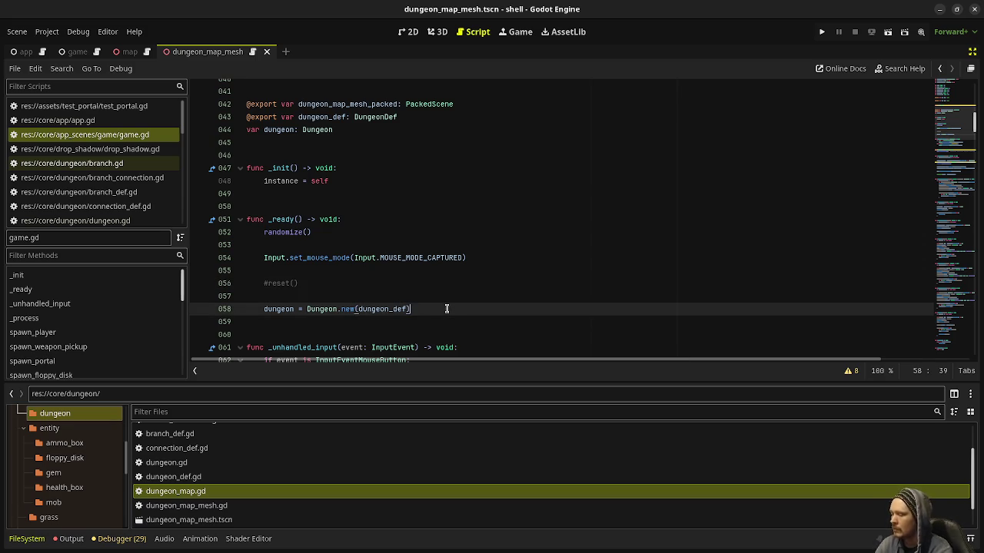
pyautogui.press('Return')
pyautogui.press('Return')
pyautogui.write('dungeo')
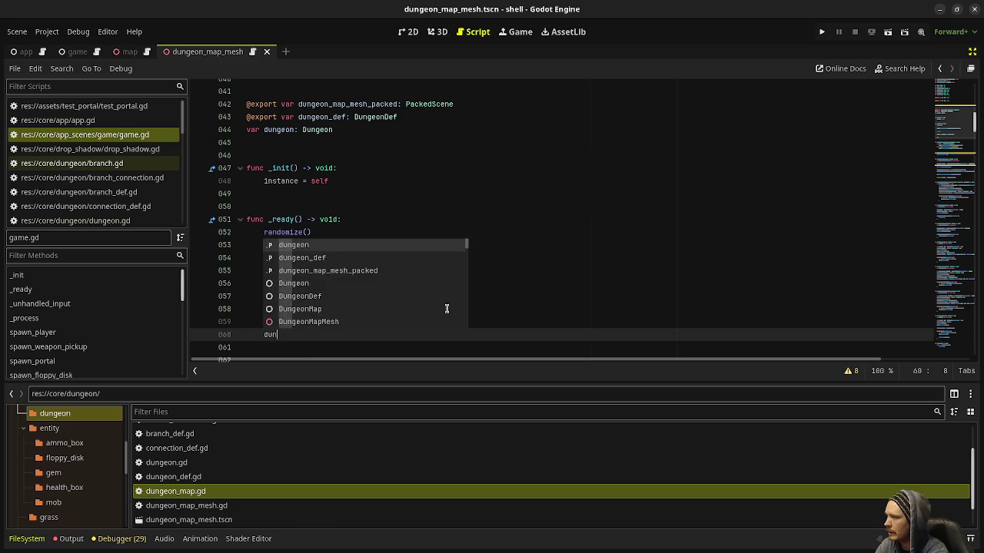
pyautogui.press('BackSpace')
pyautogui.press('BackSpace')
pyautogui.press('BackSpace')
pyautogui.write('var ')
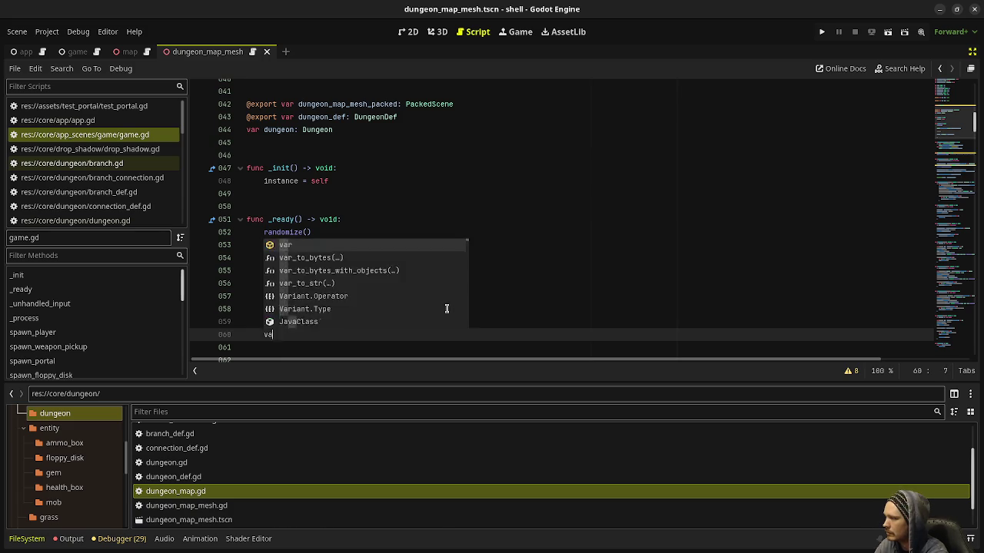
pyautogui.write('dungeon_map')
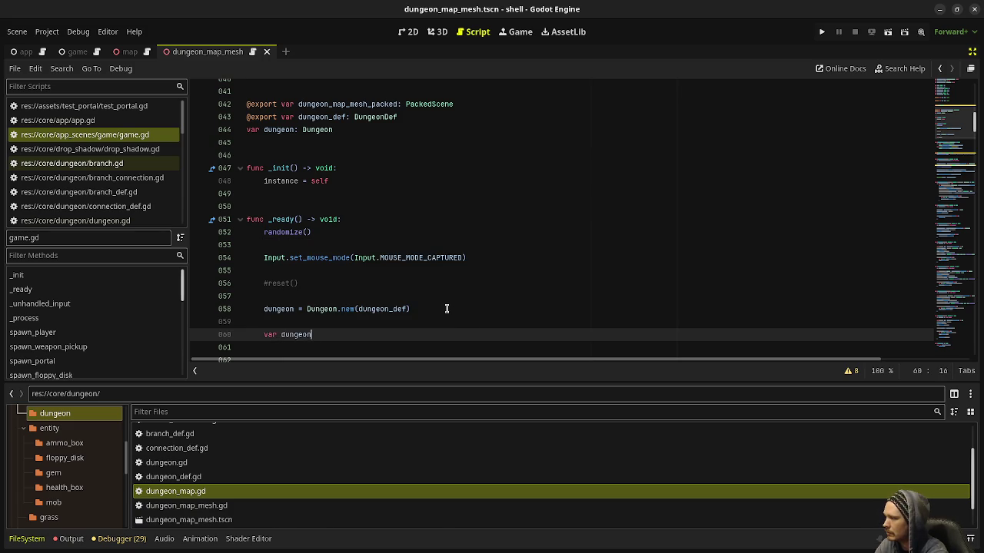
pyautogui.write('DungeonMap = dungeon.get_cur')
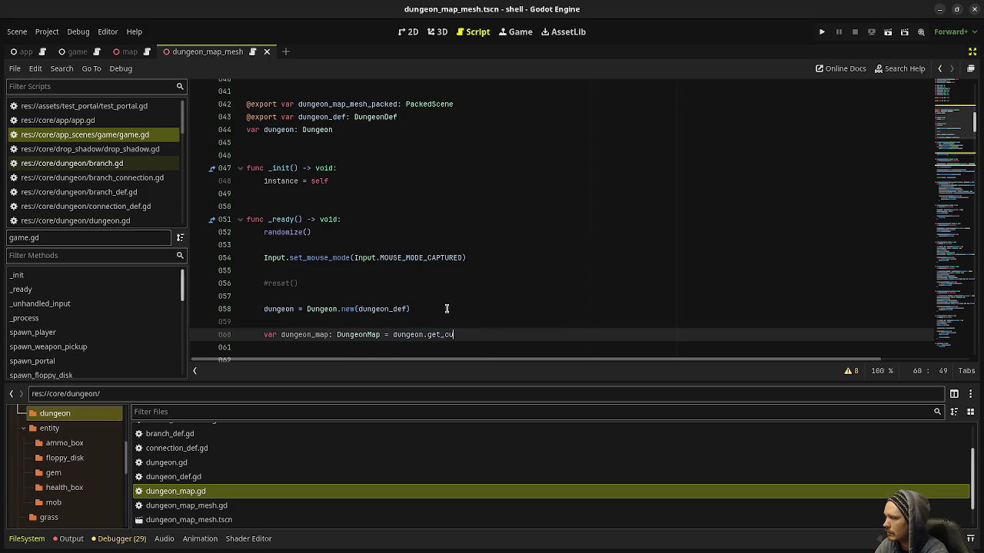
pyautogui.write('.')
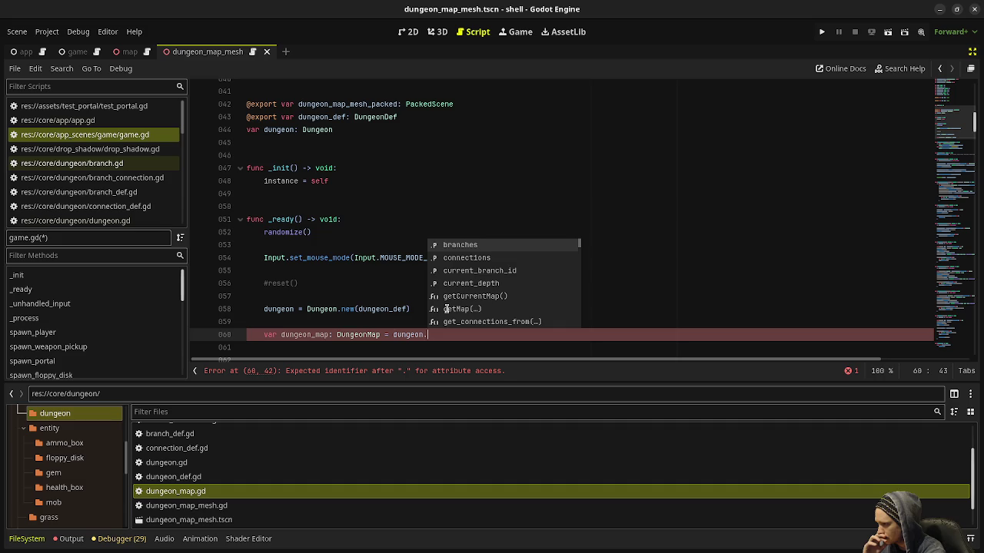
pyautogui.write('get')
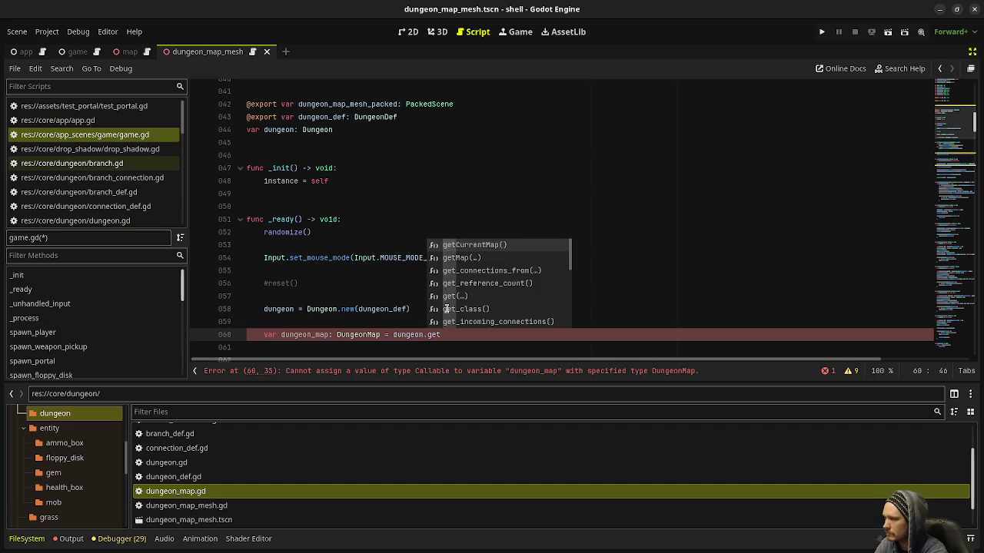
pyautogui.write('_current')
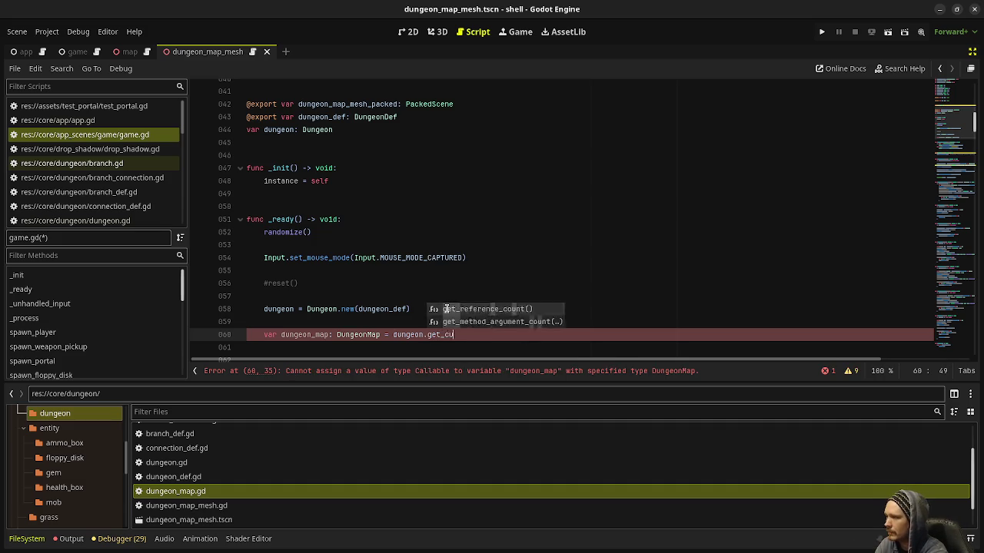
pyautogui.write('p()')
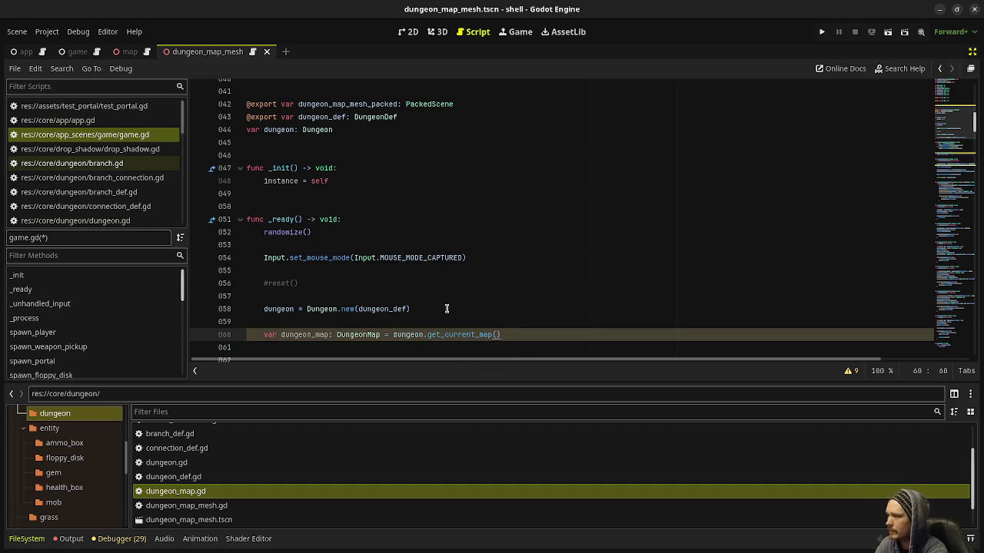
pyautogui.hotkey('ctrl', 's')
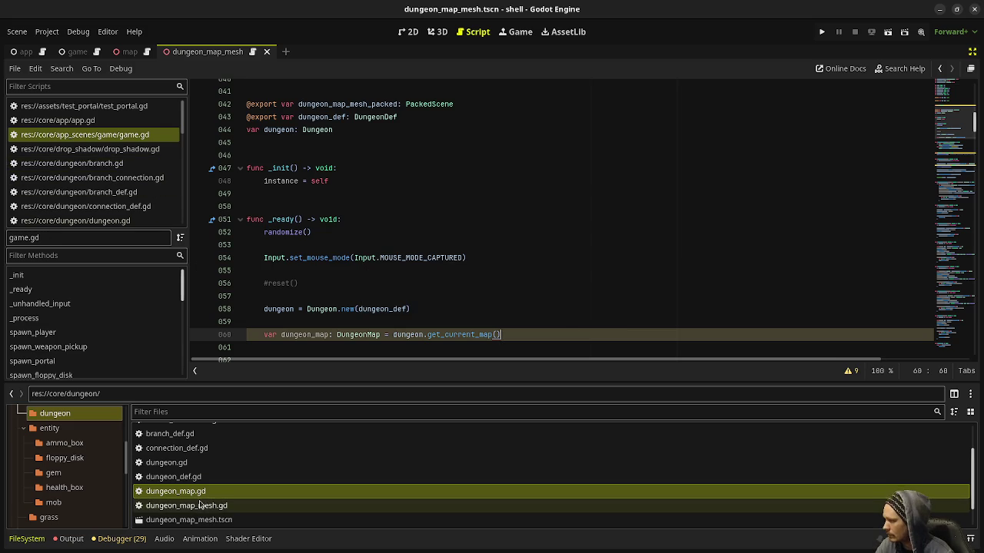
pyautogui.scroll(2, 200, 456)
# Step: Review branch.gd, branch_connection.gd, branch_def.gd and connection_def.gd
pyautogui.doubleClick(163, 446)
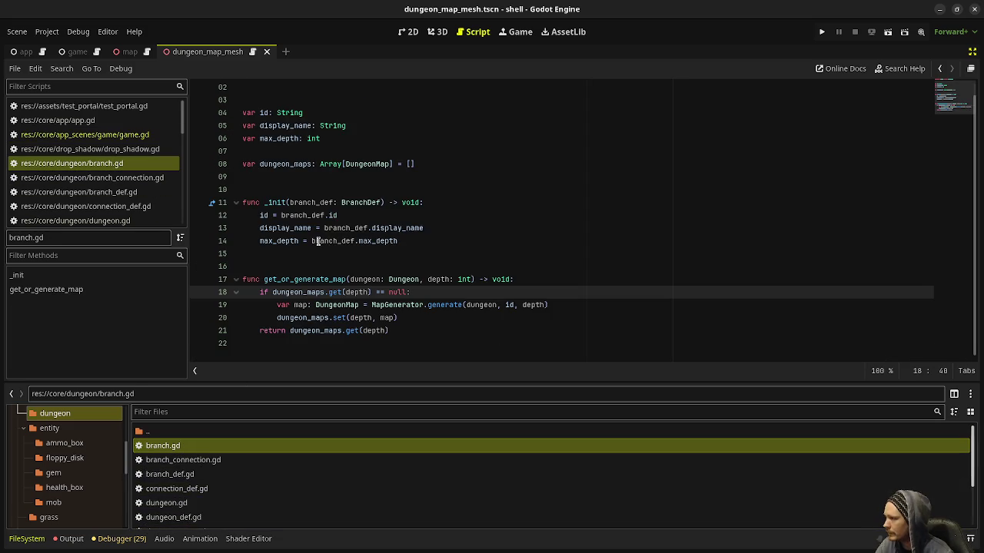
pyautogui.doubleClick(183, 460)
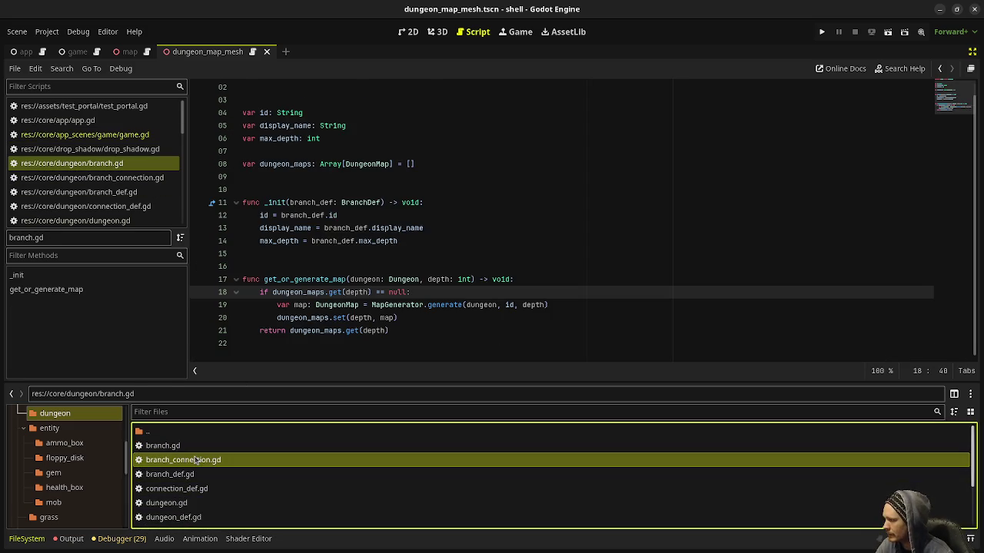
pyautogui.doubleClick(169, 475)
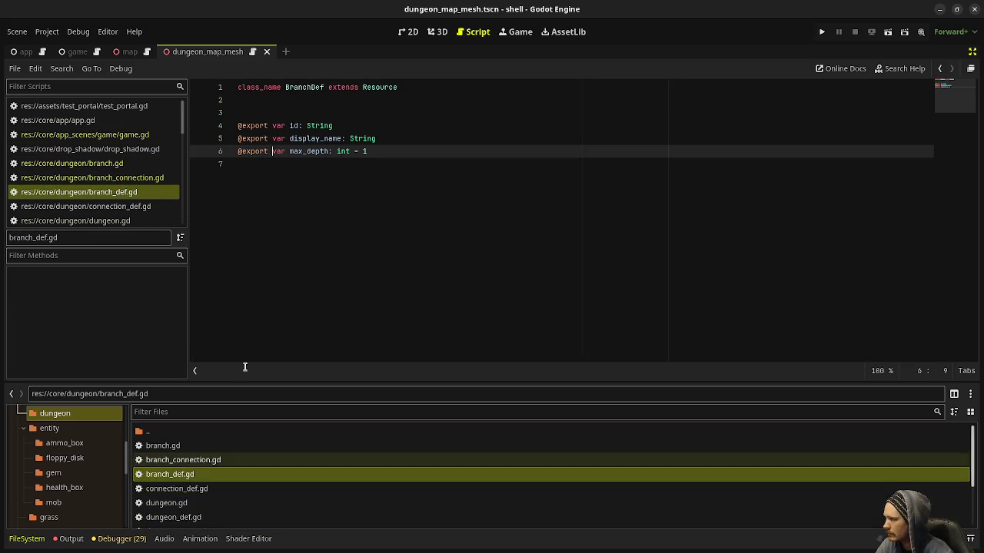
pyautogui.doubleClick(177, 489)
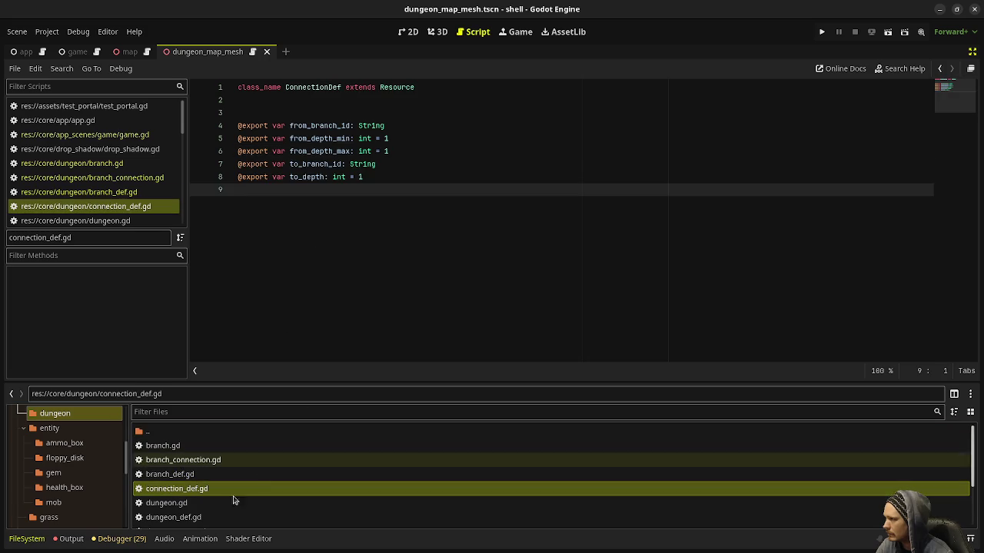
# Step: In dungeon.gd, rename getCurrentMap to get_current_map and getMap to get_map, then save
pyautogui.doubleClick(178, 503)
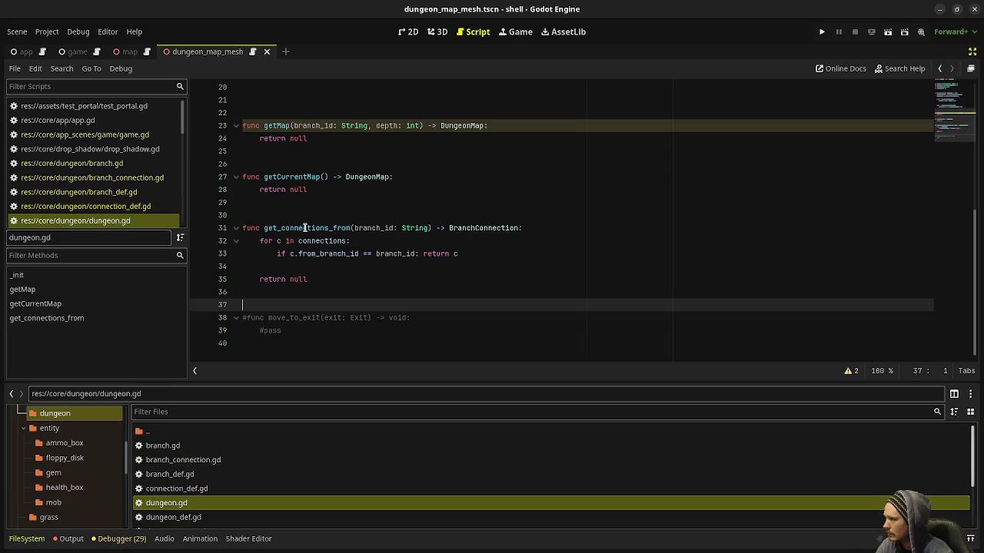
pyautogui.click(281, 178)
pyautogui.press('BackSpace')
pyautogui.write('_c')
pyautogui.press('Right')
pyautogui.press('Right')
pyautogui.press('Right')
pyautogui.press('Delete')
pyautogui.write('_m')
pyautogui.click(281, 127)
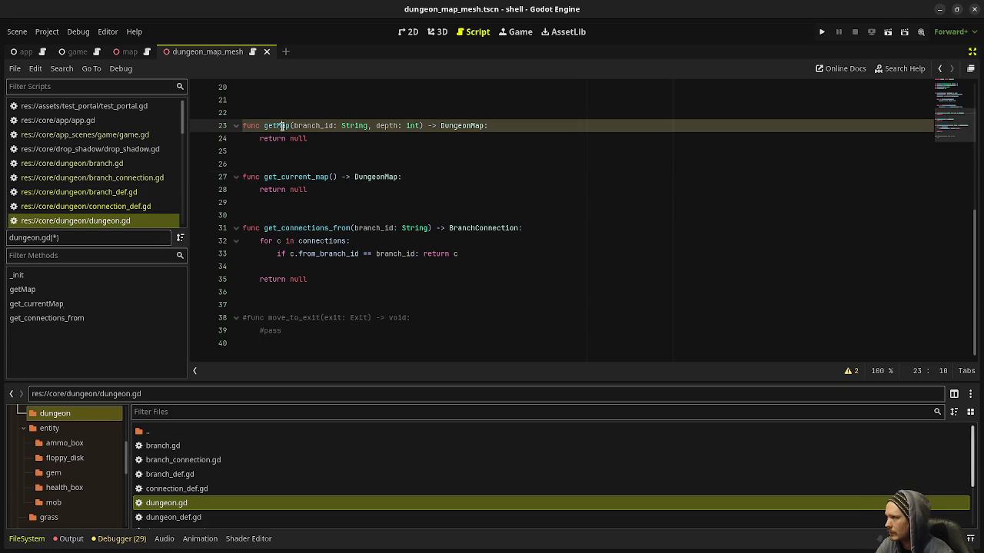
pyautogui.press('Delete')
pyautogui.write('_m')
pyautogui.hotkey('ctrl', 's')
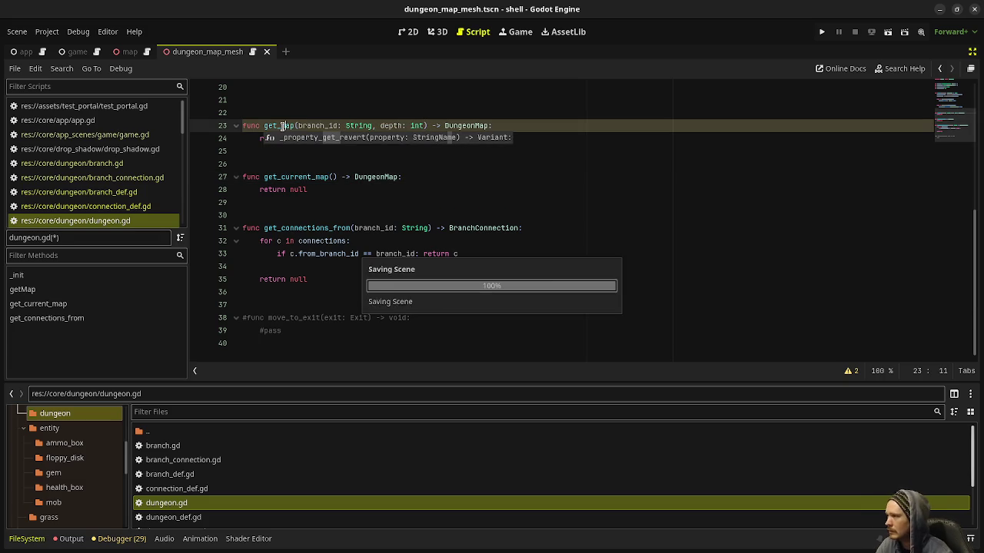
# Step: Review dungeon_def.gd, dungeon_map.gd, dungeon_map_mesh.gd and the dungeon_map_mesh.tscn scene
pyautogui.scroll(6, 444, 240)
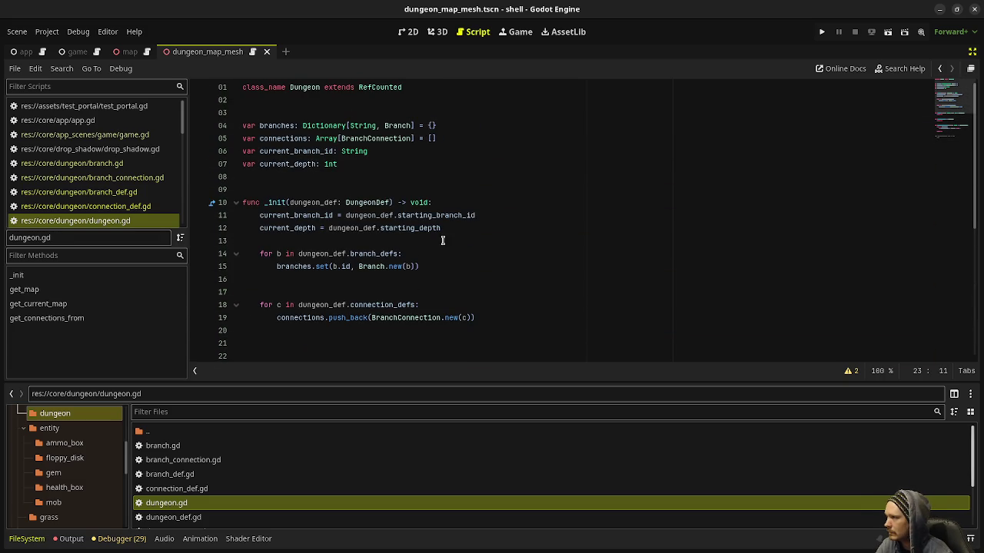
pyautogui.scroll(-3, 192, 476)
pyautogui.doubleClick(188, 479)
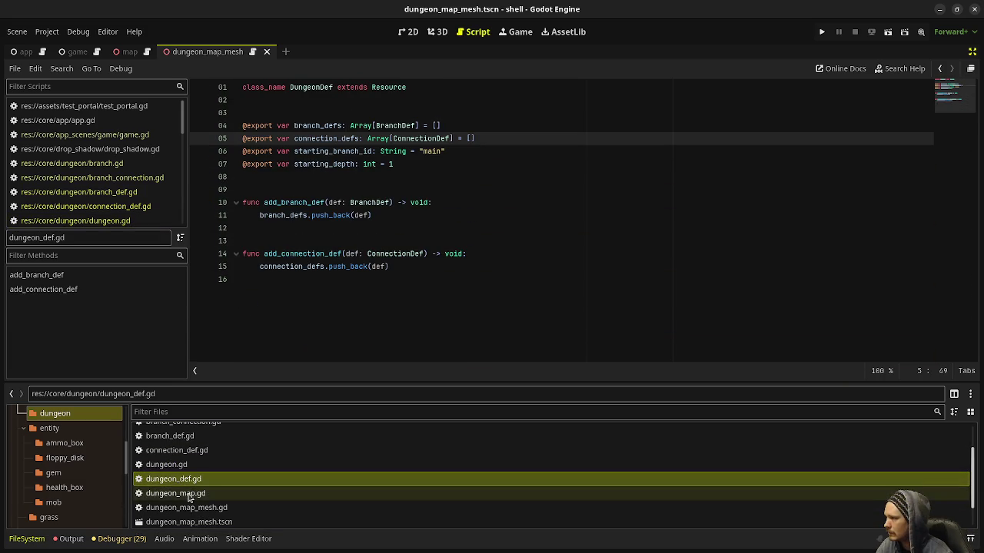
pyautogui.doubleClick(188, 494)
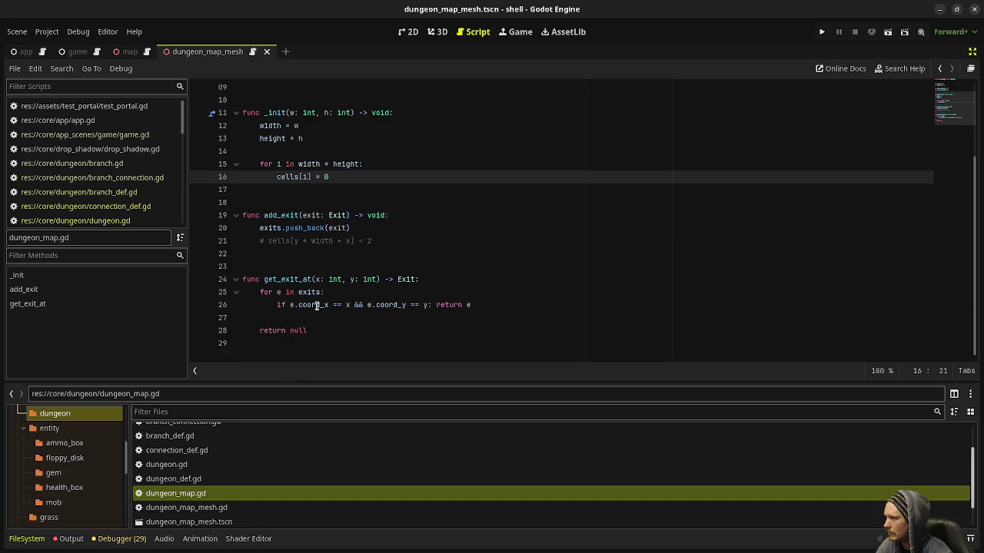
pyautogui.doubleClick(186, 507)
pyautogui.scroll(-8, 313, 266)
pyautogui.scroll(-2, 196, 517)
pyautogui.click(207, 494)
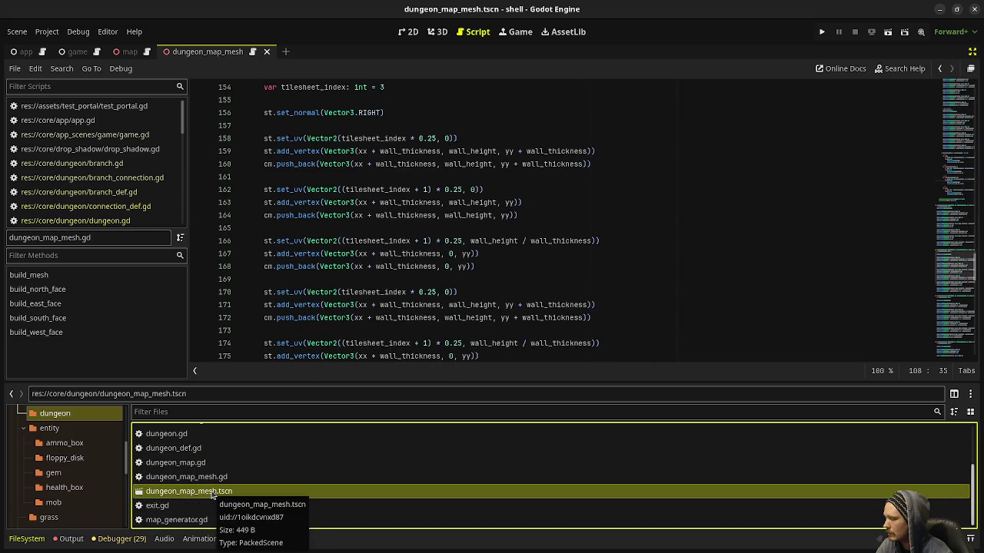
# Step: Review exit.gd and map_generator.gd's add_exits function
pyautogui.doubleClick(210, 508)
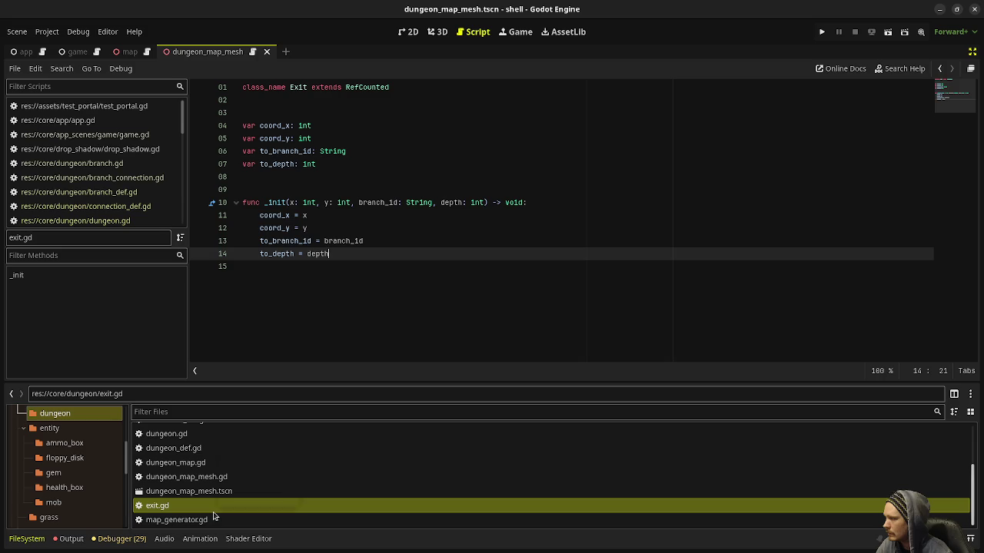
pyautogui.doubleClick(214, 520)
pyautogui.scroll(-12, 361, 281)
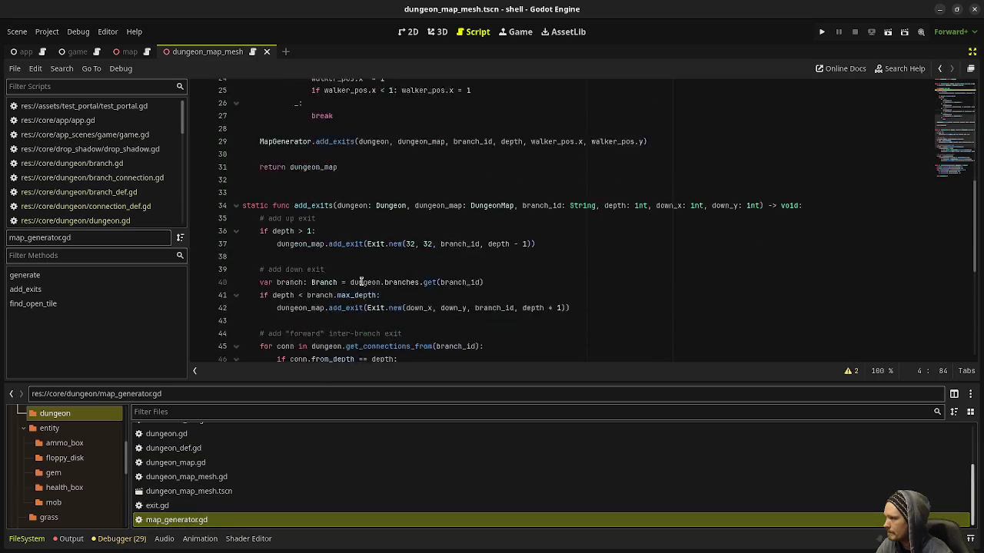
pyautogui.scroll(4, 361, 281)
pyautogui.scroll(-6, 361, 280)
pyautogui.scroll(5, 361, 281)
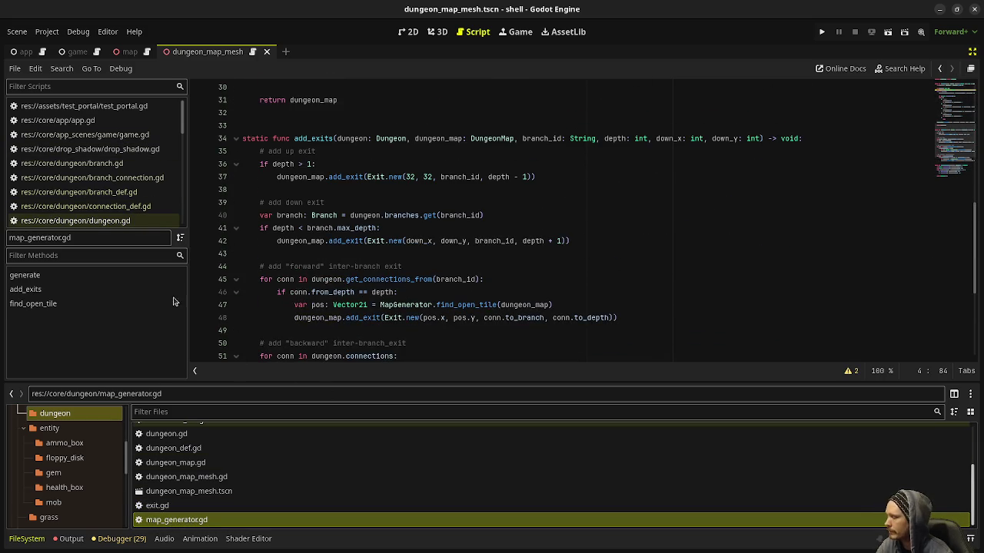
# Step: On line 62 of game.gd add 'var dungeon_map_mesh_inst: DungeonMapMesh = dungeon_map_mesh_packed.instantiate() as DungeonMapMesh'
pyautogui.click(115, 134)
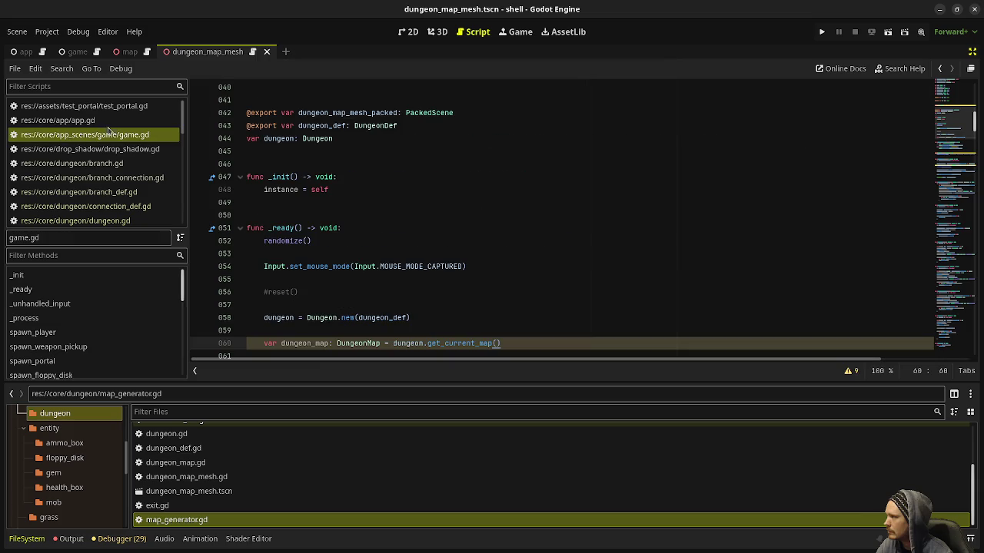
pyautogui.click(315, 241)
pyautogui.scroll(-1, 315, 274)
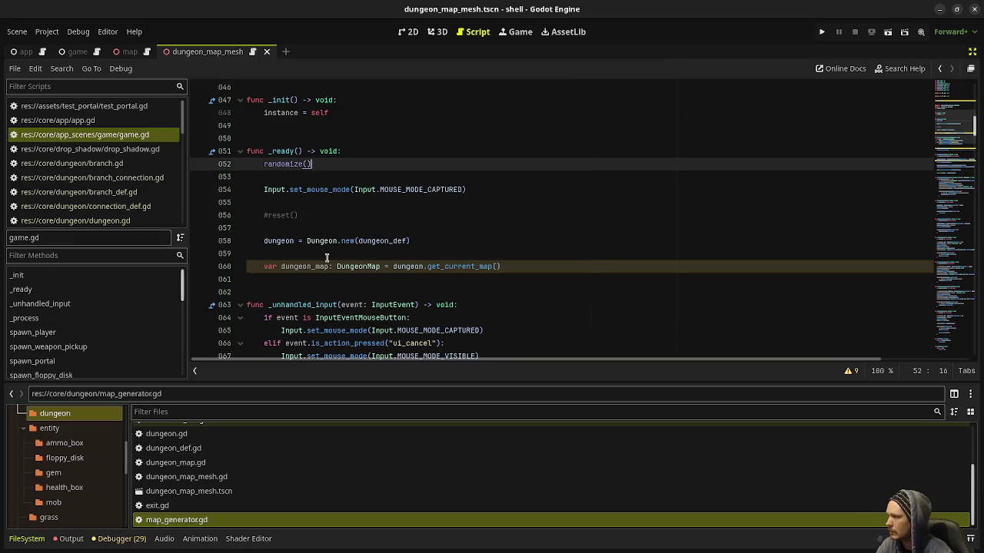
pyautogui.click(415, 241)
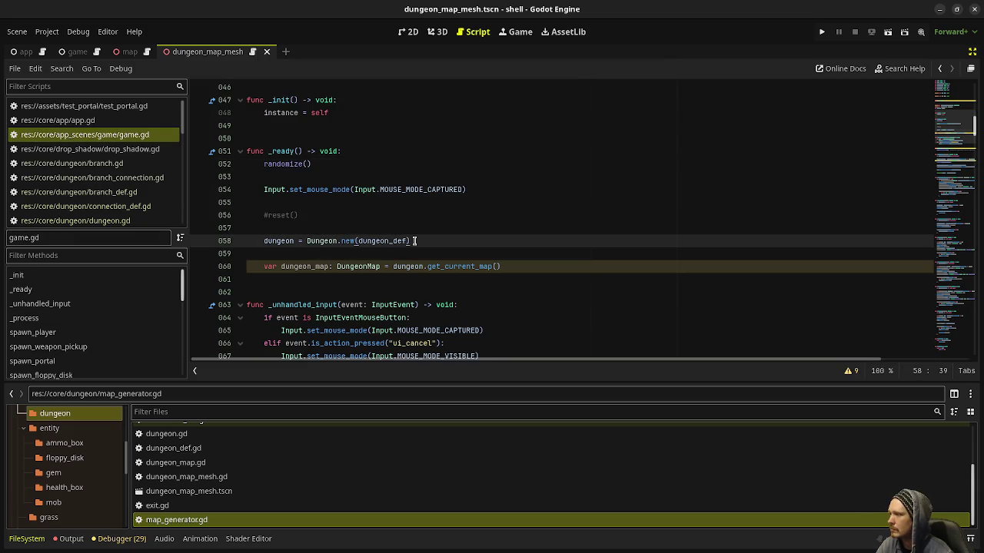
pyautogui.moveTo(504, 267); pyautogui.dragTo(277, 266)
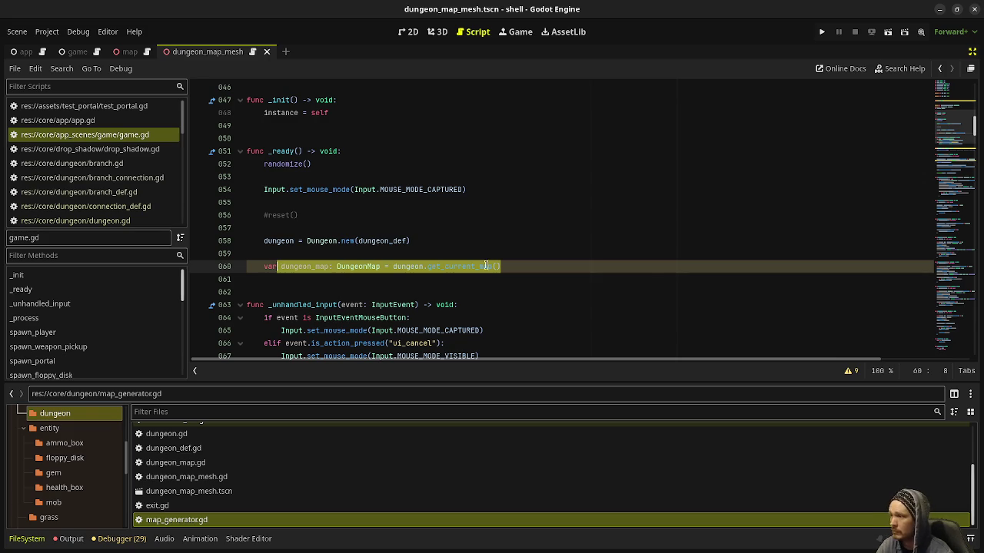
pyautogui.click(600, 269)
pyautogui.press('Return')
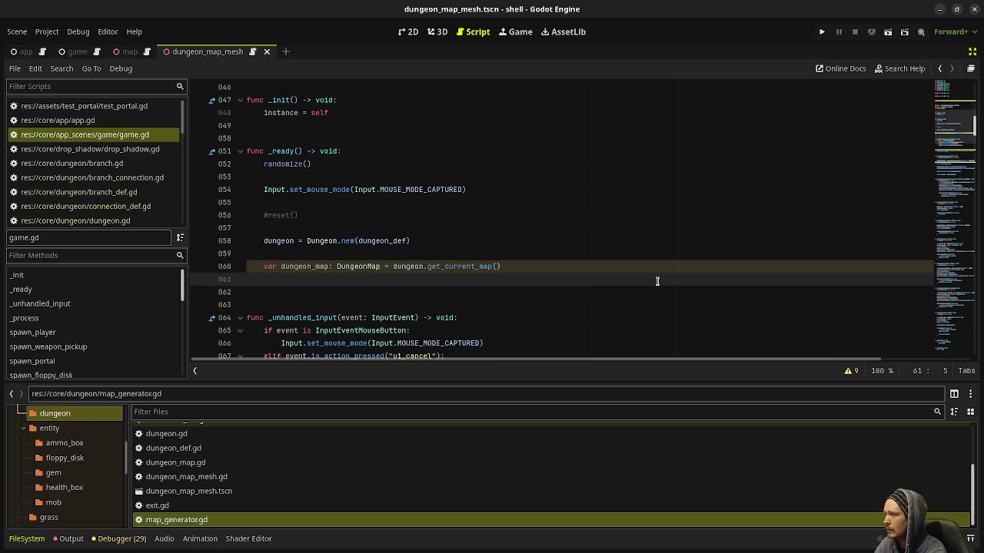
pyautogui.press('Return')
pyautogui.write('var ')
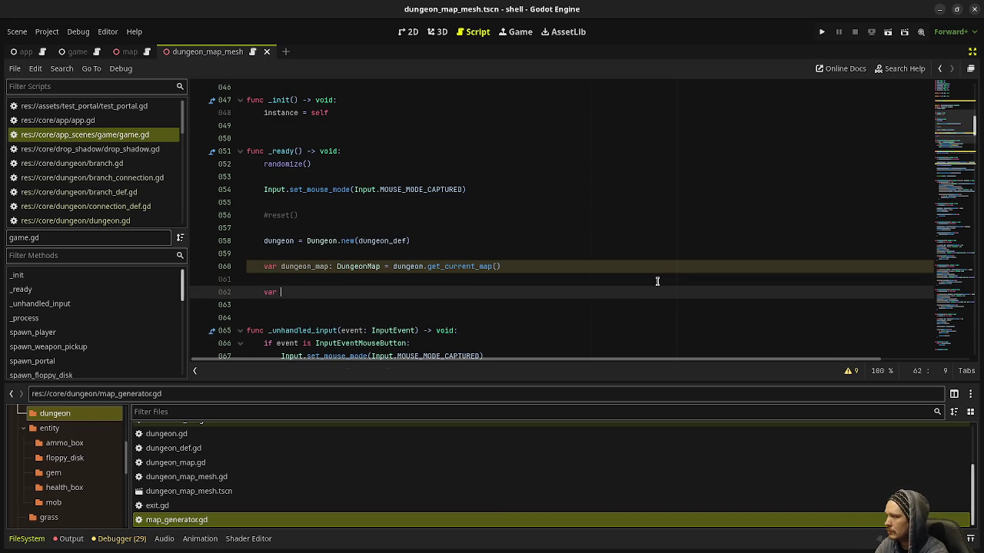
pyautogui.write('dungeon_map_mesh_inst: Dungeon')
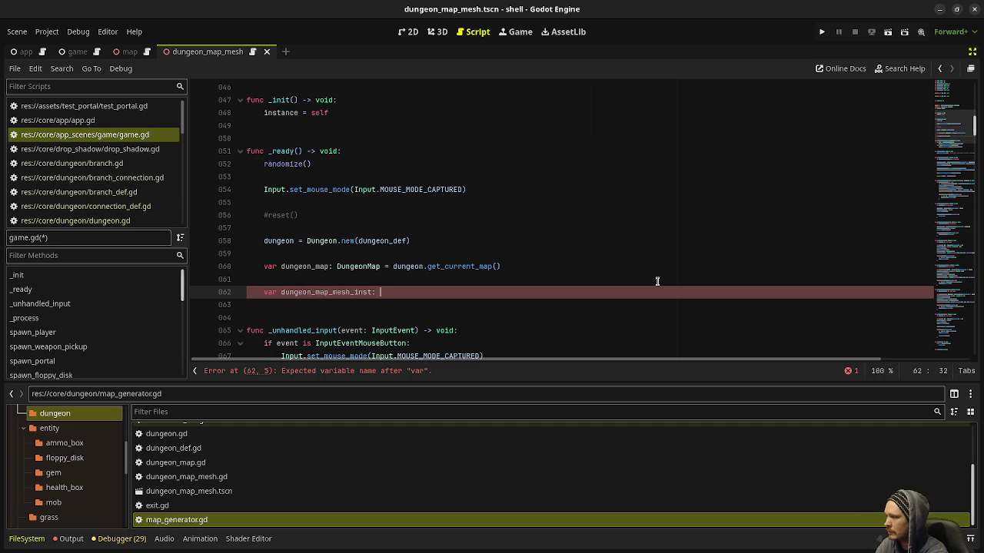
pyautogui.write('MapMesh')
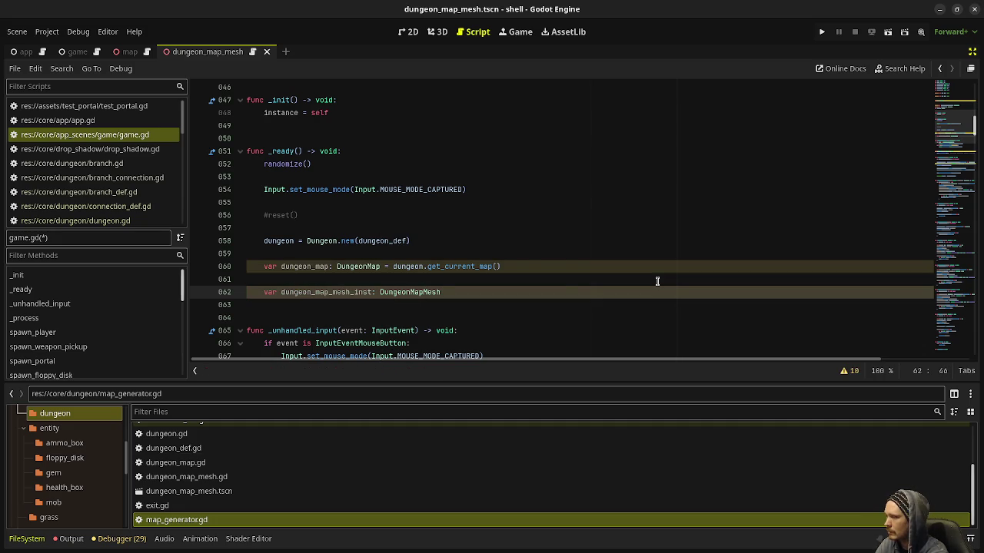
pyautogui.write('.')
pyautogui.write('inst')
pyautogui.press('BackSpace')
pyautogui.press('BackSpace')
pyautogui.press('BackSpace')
pyautogui.write('sh ')
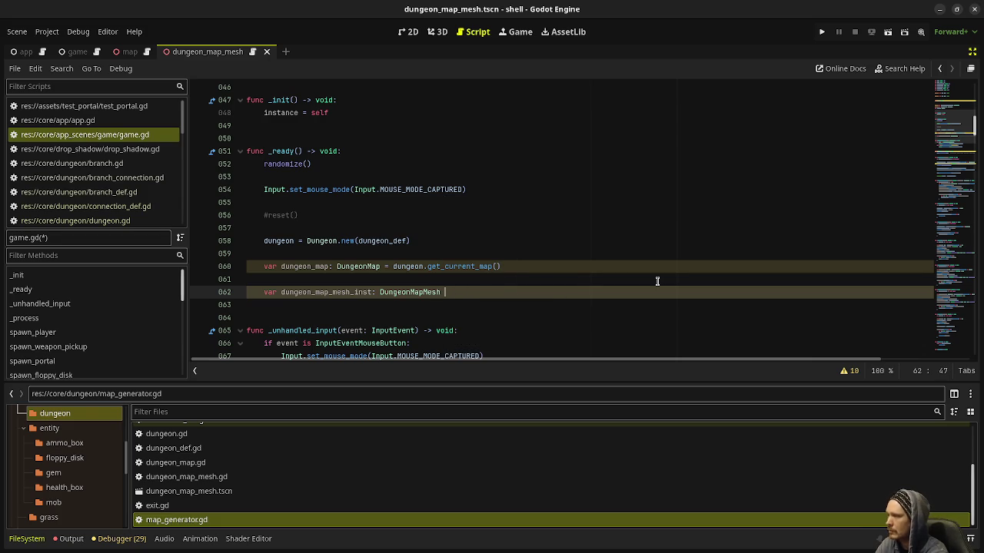
pyautogui.write('= dungeon_map_mesh_packed.inst')
pyautogui.press('Return')
pyautogui.write(') as DungeonMapM')
pyautogui.press('Return')
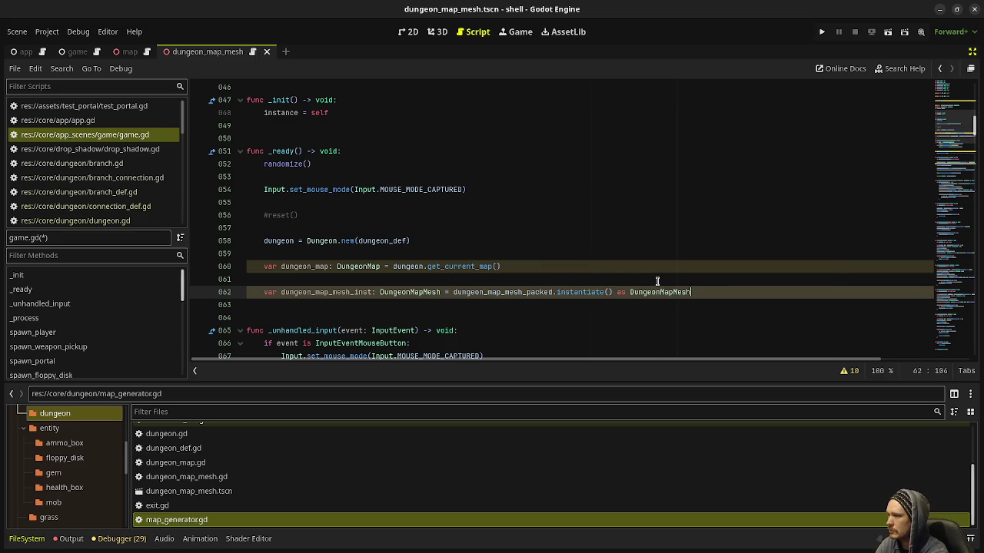
# Step: Add 'dungeon_map_mesh_inst.build_mesh(dungeon_map)' below it and save game.gd
pyautogui.press('Return')
pyautogui.write('dungeon_map_m')
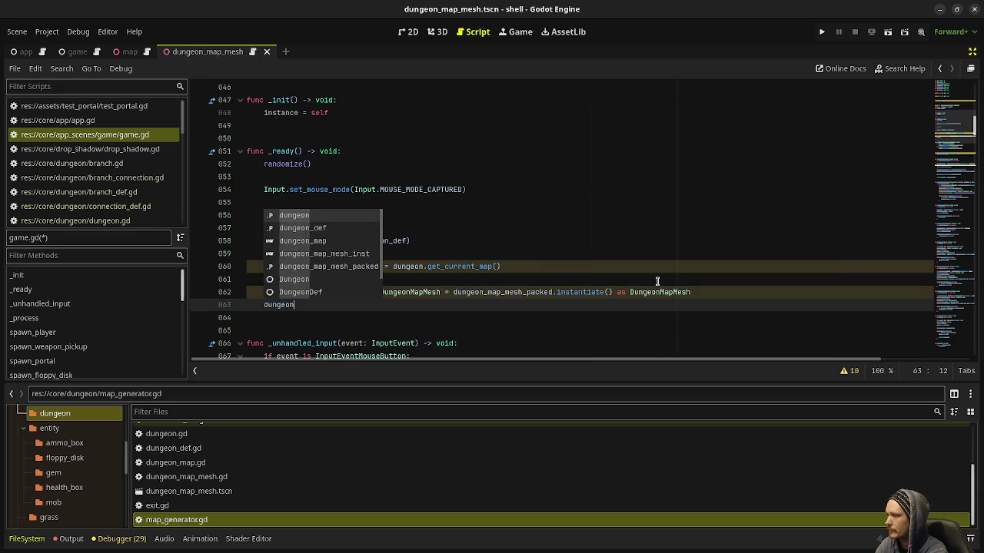
pyautogui.write('esh_inst.gene')
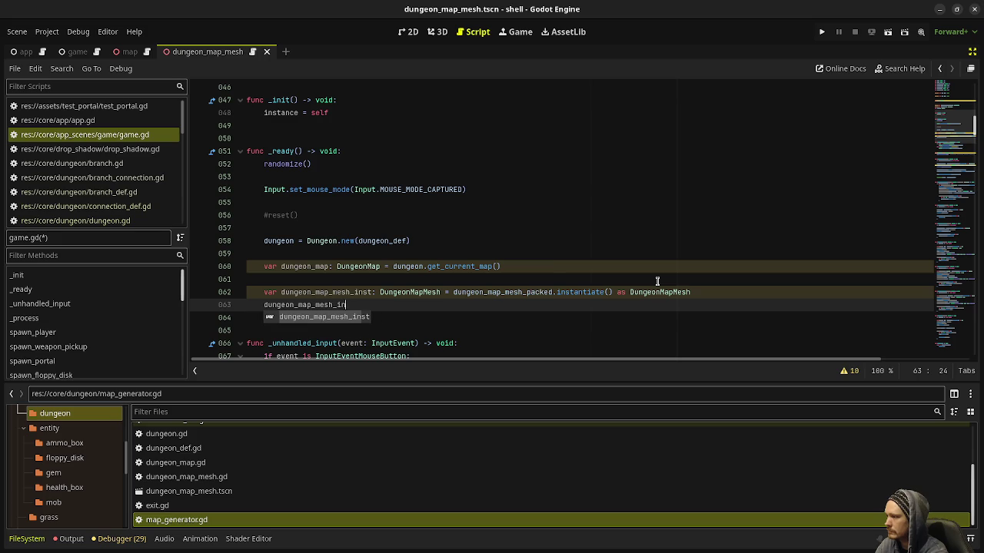
pyautogui.write('rate')
pyautogui.press('BackSpace')
pyautogui.press('BackSpace')
pyautogui.press('BackSpace')
pyautogui.write('build_mes')
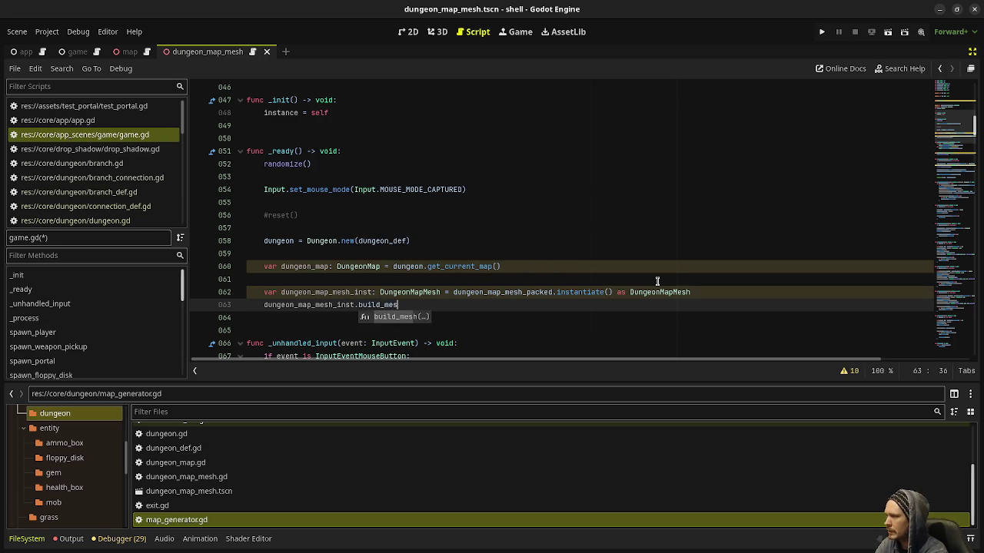
pyautogui.press('Return')
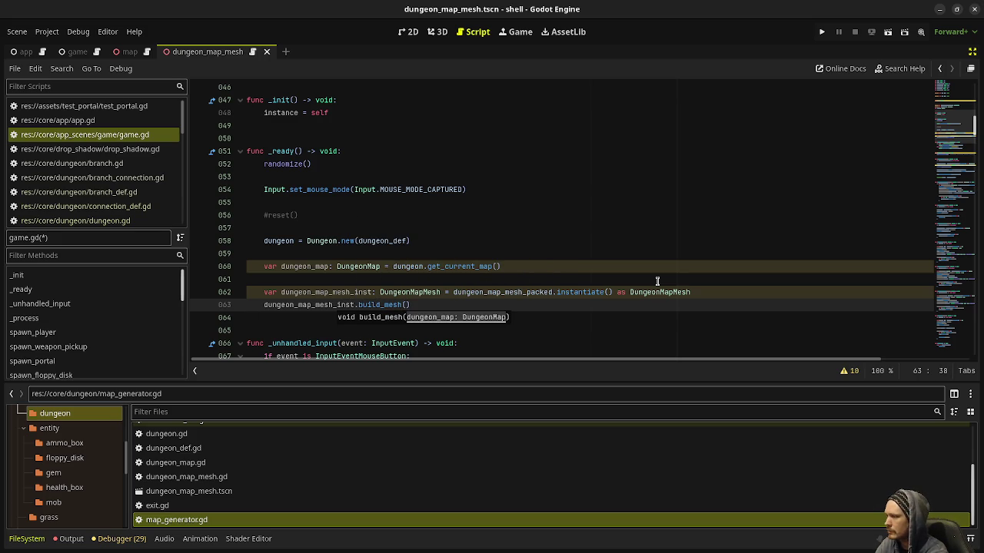
pyautogui.write('dungeo')
pyautogui.press('BackSpace')
pyautogui.press('BackSpace')
pyautogui.press('BackSpace')
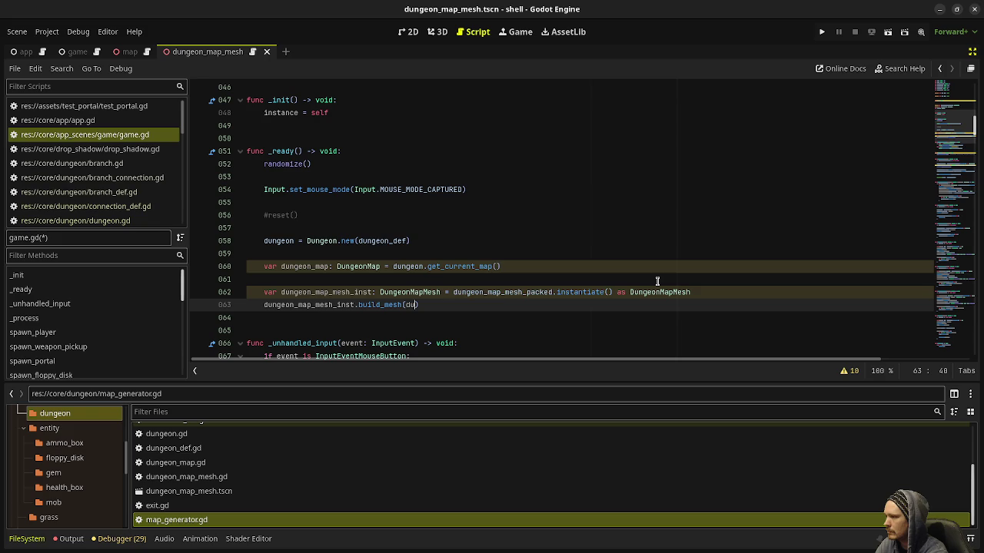
pyautogui.write('ngeon_map)')
pyautogui.hotkey('ctrl', 's')
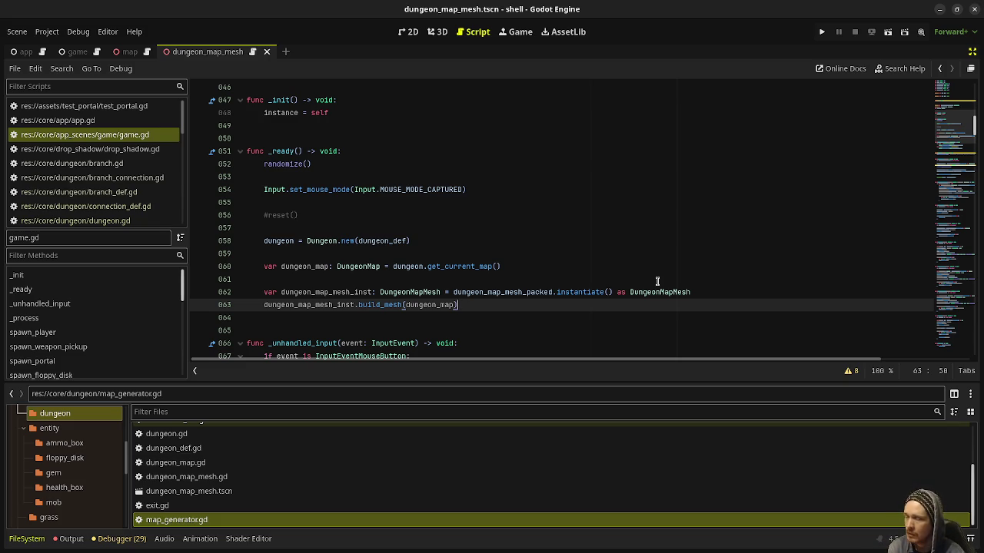
pyautogui.scroll(-2, 657, 281)
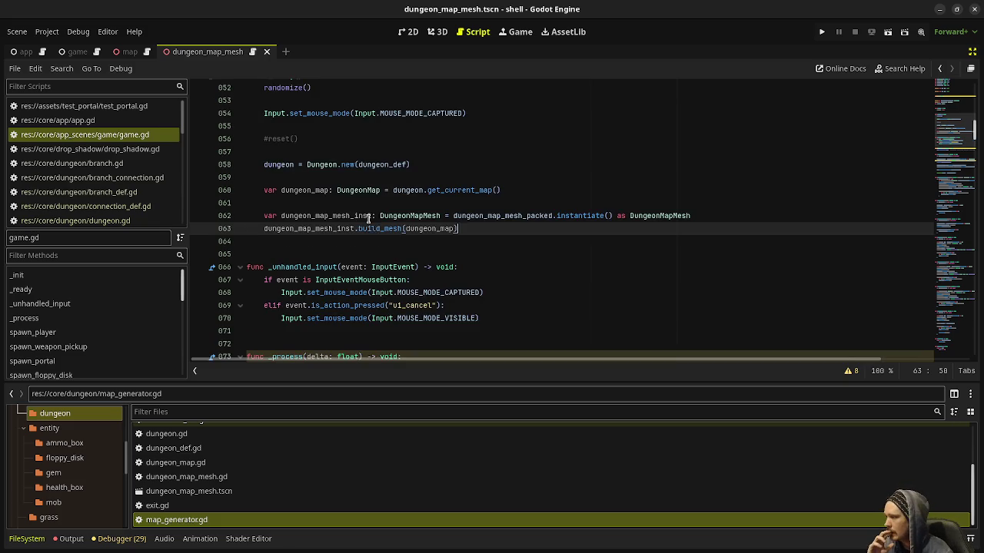
pyautogui.click(79, 54)
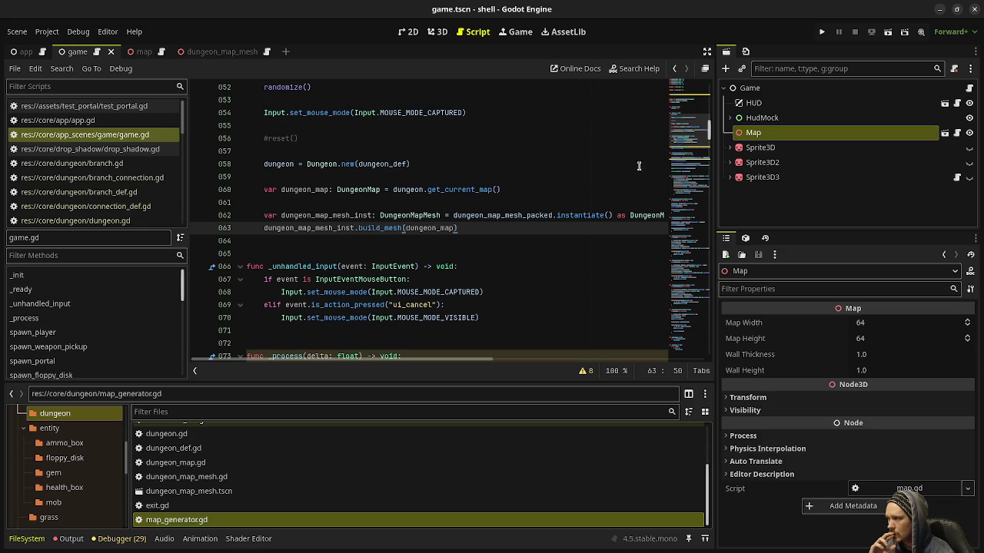
# Step: Run the game, inspect the null dungeon_map_mesh_packed on line 62, and select the Game node
pyautogui.click(822, 32)
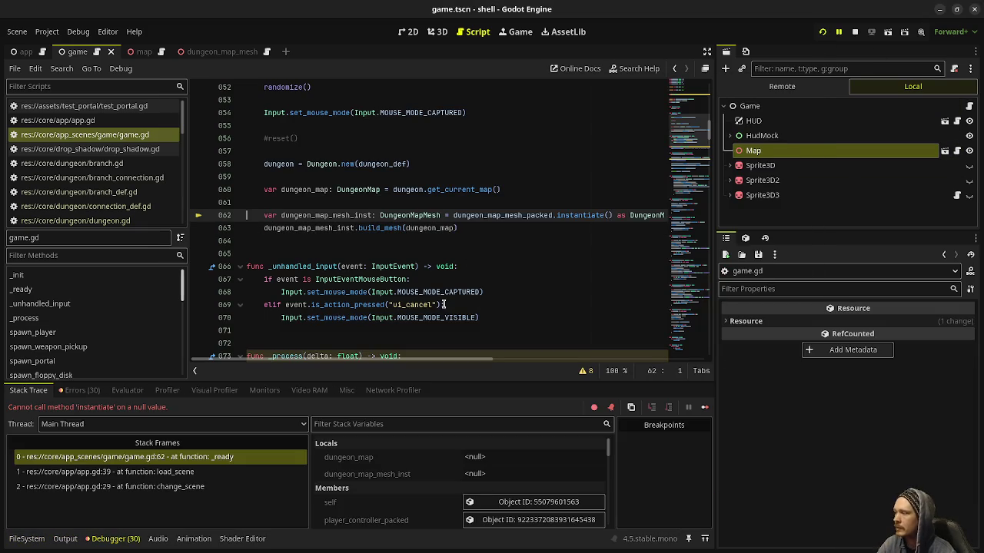
pyautogui.doubleClick(490, 215)
pyautogui.scroll(5, 529, 250)
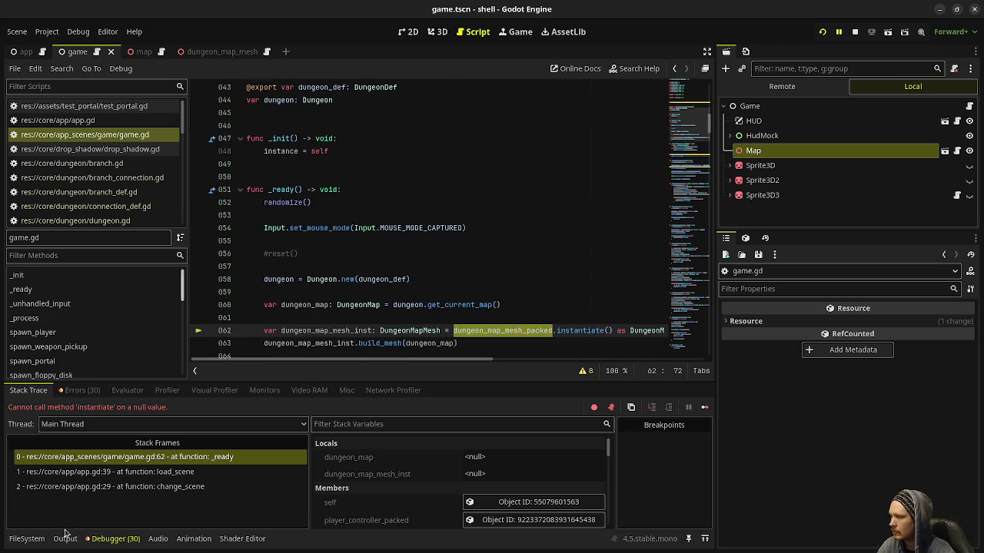
pyautogui.click(26, 539)
pyautogui.click(749, 106)
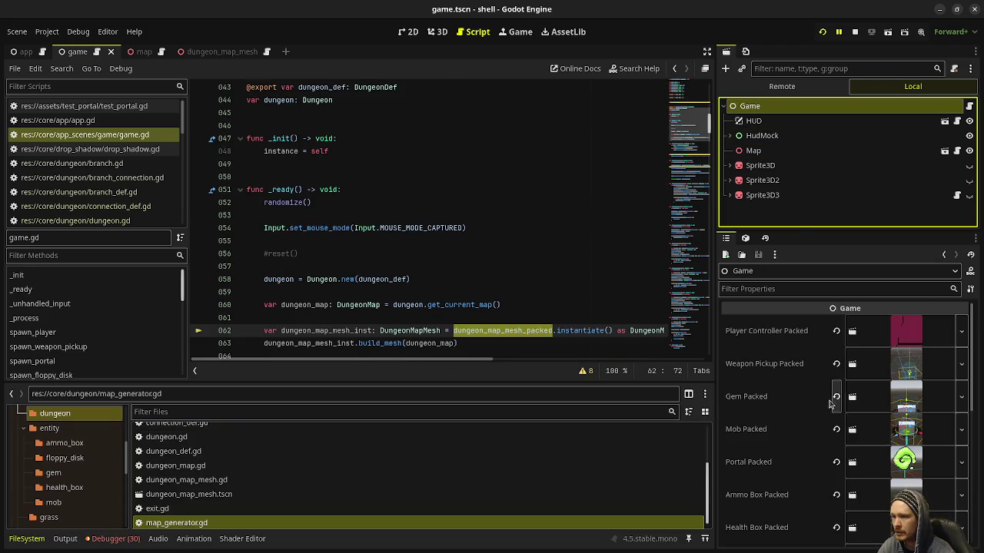
# Step: Assign dungeon_map_mesh.tscn to the Game node's Dungeon Map Mesh Packed and save
pyautogui.scroll(-10, 817, 408)
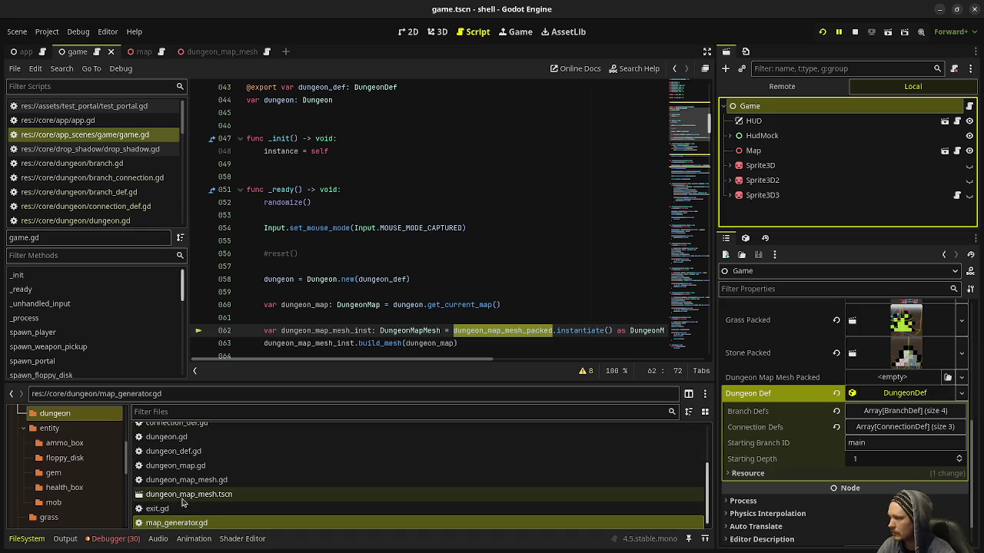
pyautogui.moveTo(248, 498)
pyautogui.mouseDown()
pyautogui.moveTo(868, 406)
pyautogui.moveTo(883, 379)
pyautogui.mouseUp()
pyautogui.click(416, 203)
pyautogui.hotkey('ctrl', 's')
# Step: Comment out _ready's dungeon-building lines 58–63, save, and rerun the game
pyautogui.moveTo(328, 343)
pyautogui.mouseDown()
pyautogui.moveTo(298, 338)
pyautogui.moveTo(264, 283)
pyautogui.mouseUp()
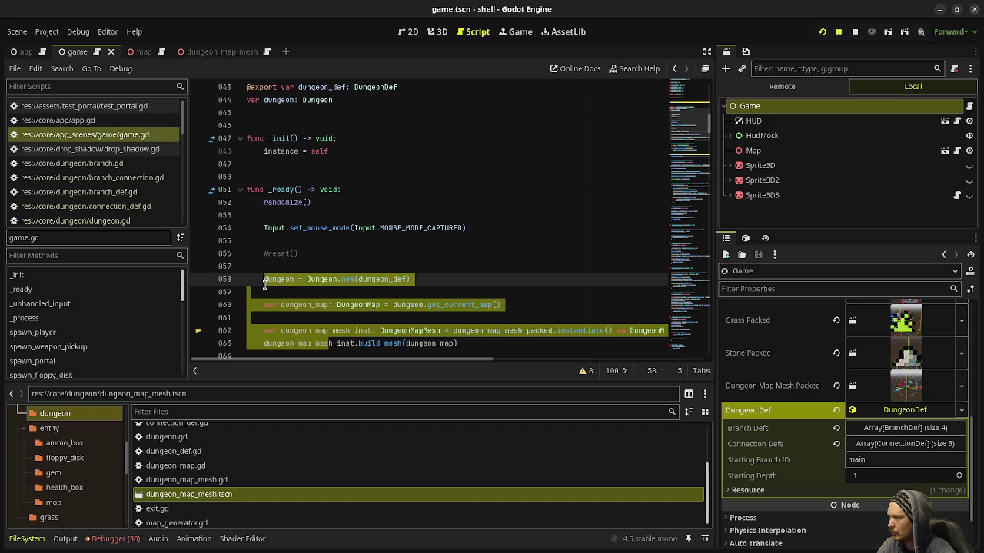
pyautogui.hotkey('ctrl', 'k')
pyautogui.hotkey('ctrl', 's')
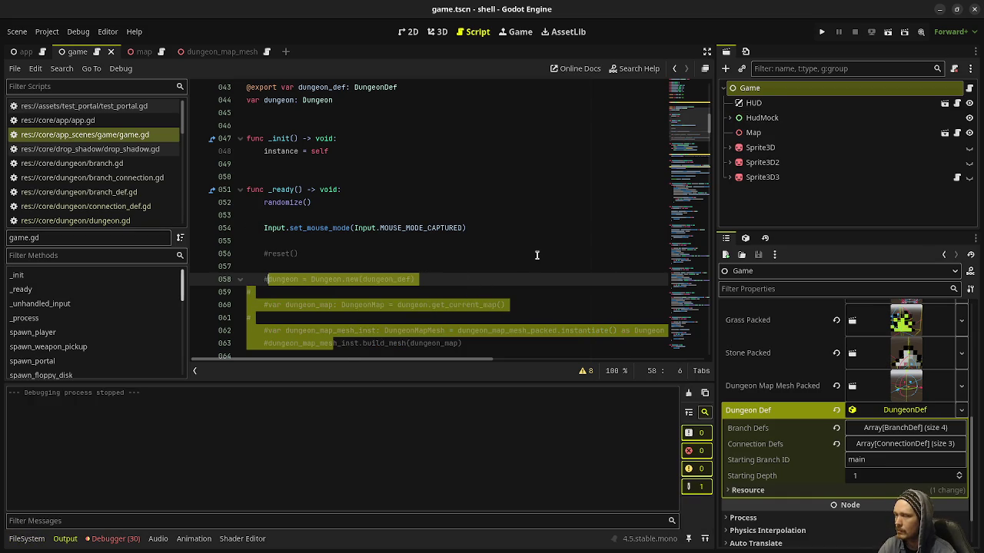
pyautogui.click(821, 32)
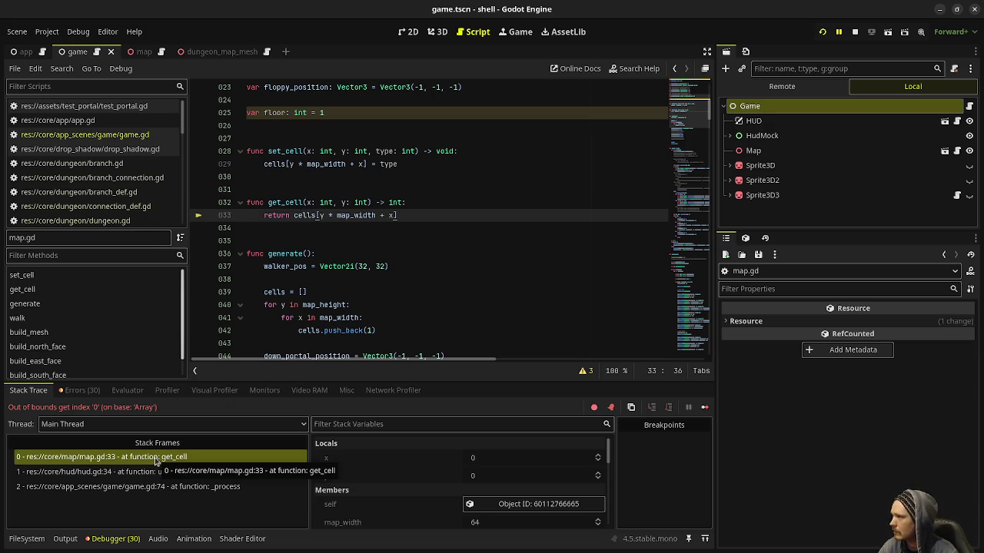
# Step: Inspect map.gd's get_cell out-of-bounds error at line 33, then bring back the FileSystem panel
pyautogui.scroll(2, 436, 227)
pyautogui.scroll(5, 435, 228)
pyautogui.scroll(-6, 437, 230)
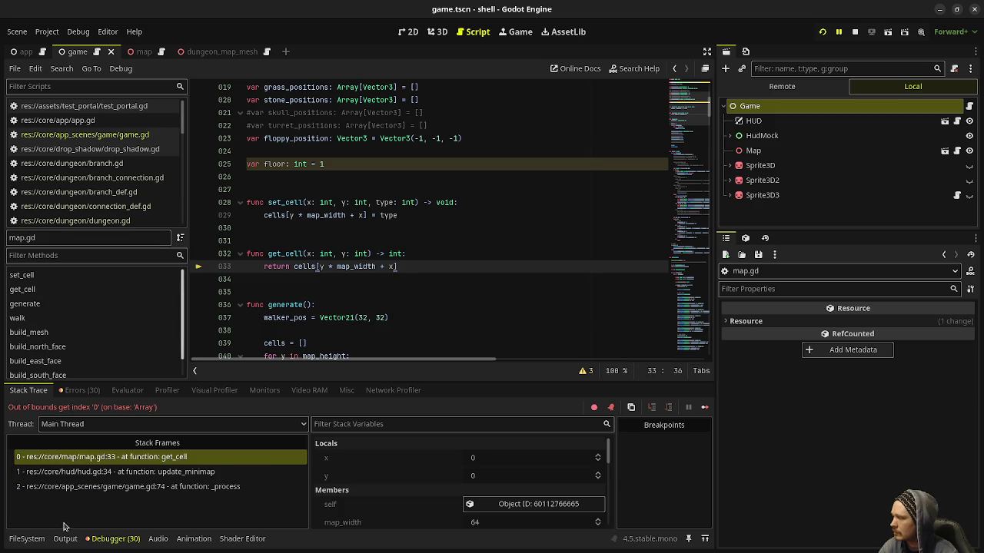
pyautogui.click(26, 538)
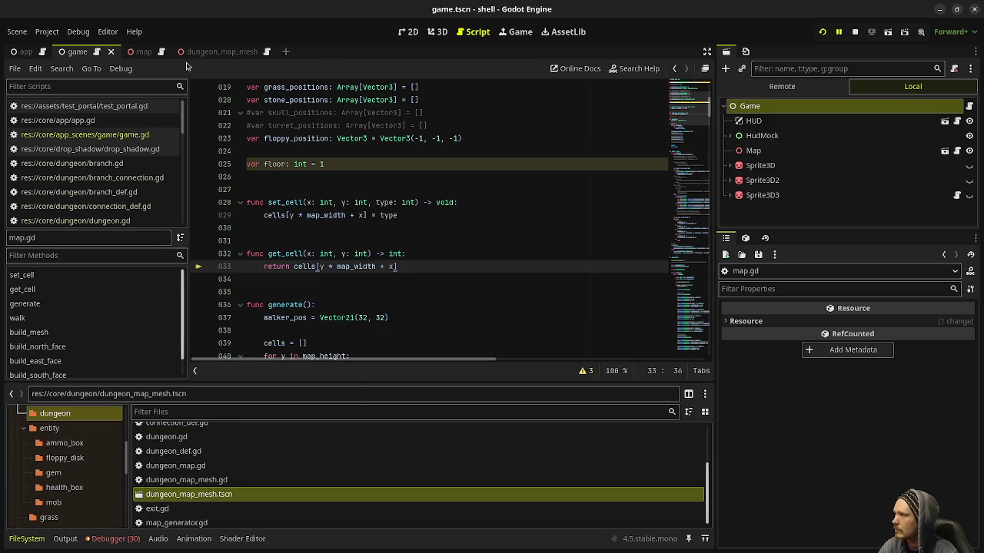
# Step: In game.gd's _process, prefix the hud.update_minimap line with 'pass#' to disable it
pyautogui.click(81, 51)
pyautogui.click(422, 256)
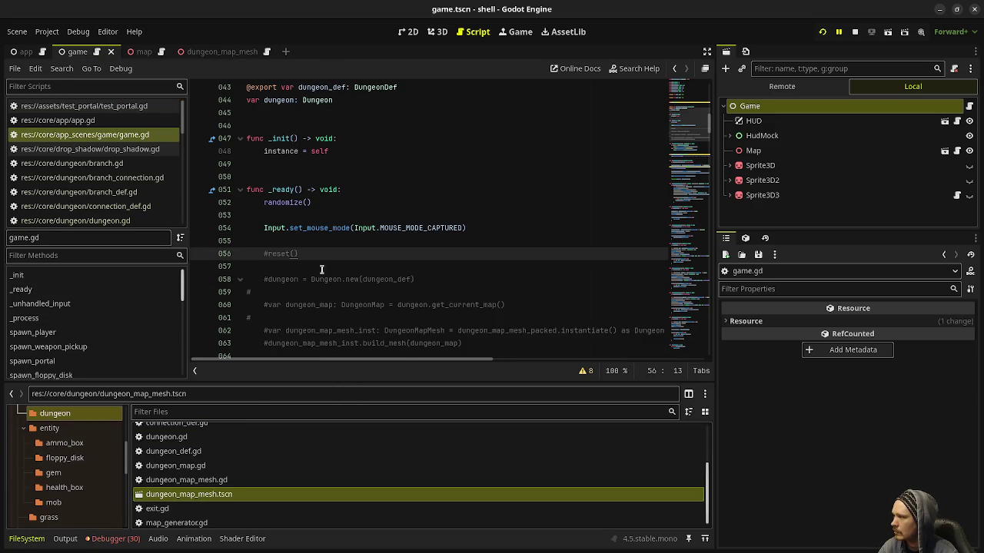
pyautogui.scroll(-4, 322, 269)
pyautogui.scroll(-1, 323, 271)
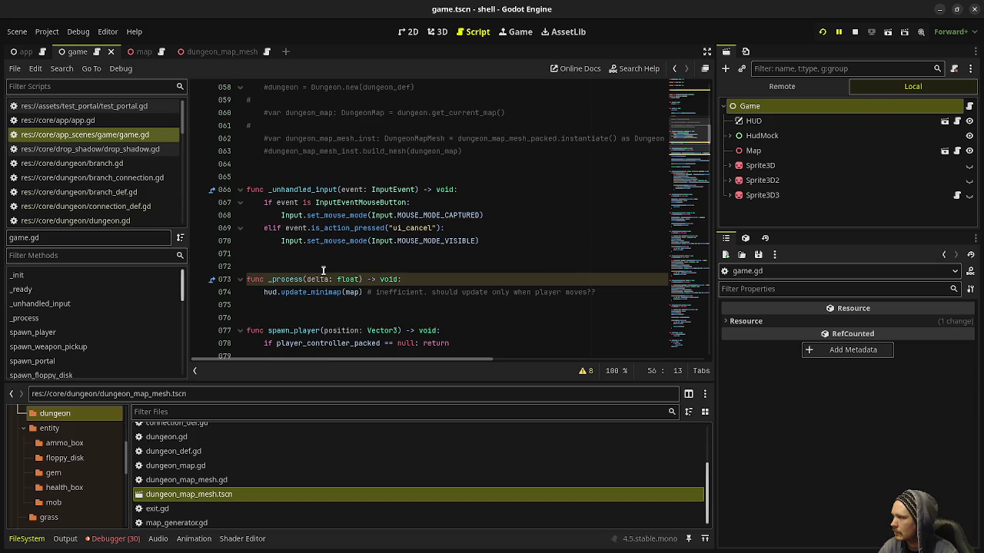
pyautogui.scroll(-1, 323, 270)
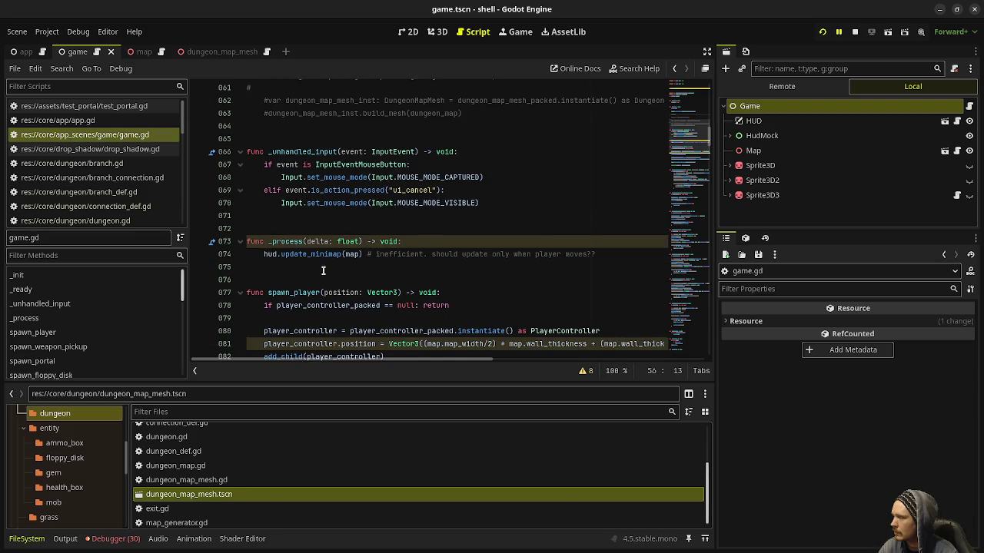
pyautogui.click(263, 254)
pyautogui.write('pass//')
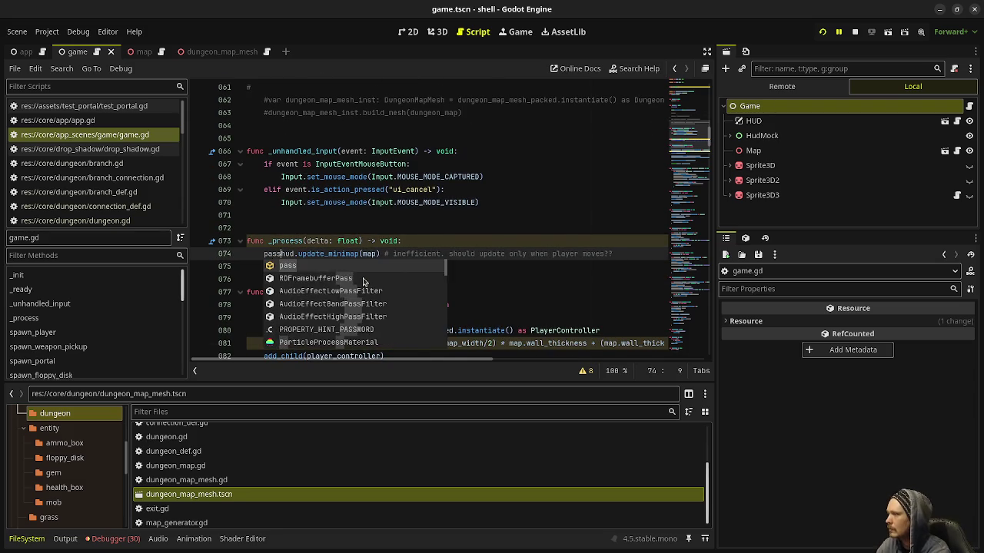
pyautogui.press('BackSpace')
pyautogui.press('BackSpace')
pyautogui.write('#')
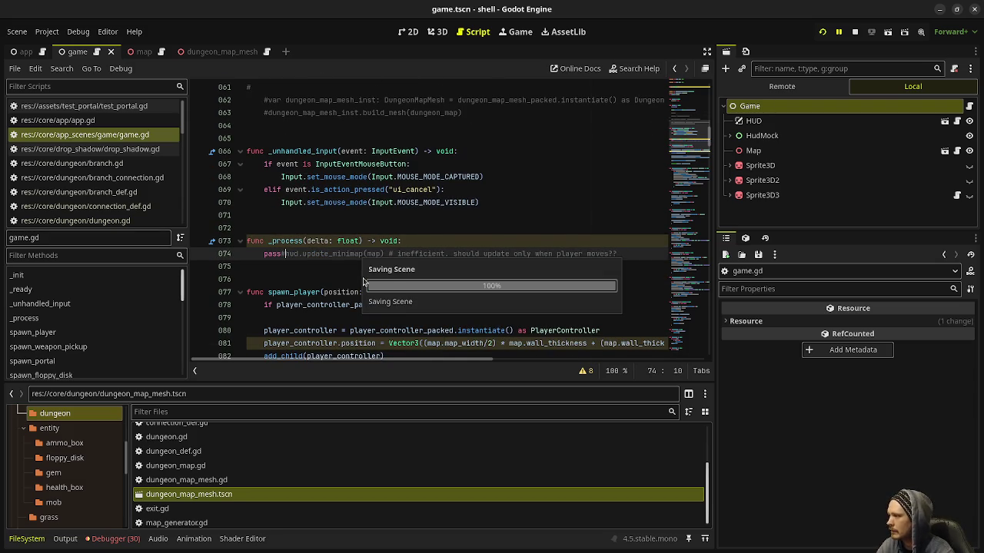
# Step: Stop the running game and launch it again
pyautogui.scroll(-2, 322, 254)
pyautogui.scroll(-2, 323, 255)
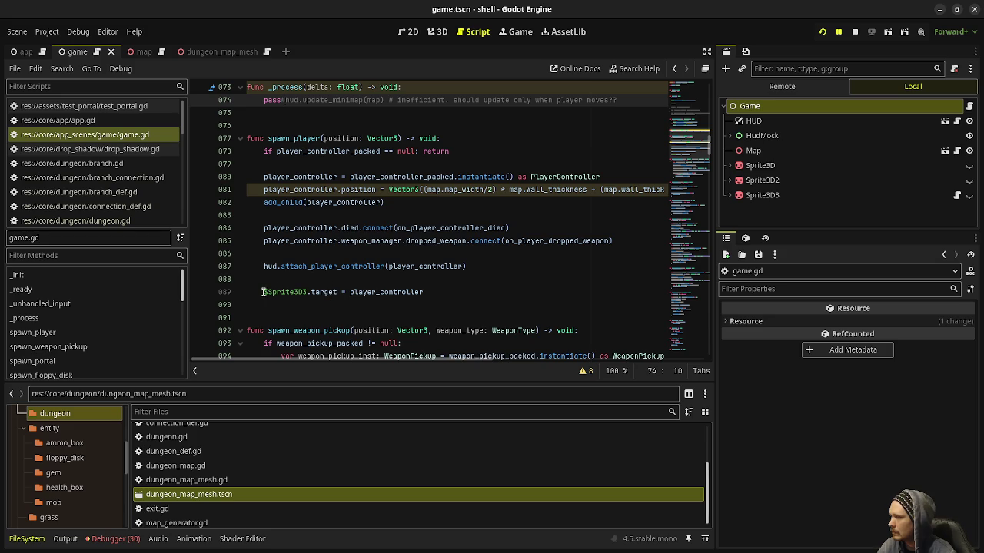
pyautogui.scroll(-3, 327, 306)
pyautogui.click(855, 31)
pyautogui.click(819, 32)
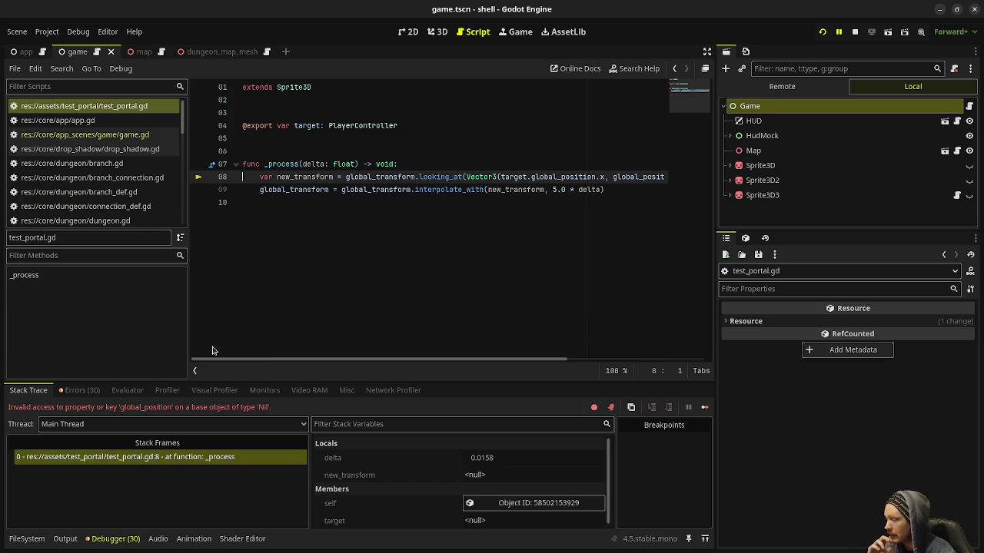
# Step: Check the Output log, then return to the Debugger stack trace
pyautogui.click(27, 539)
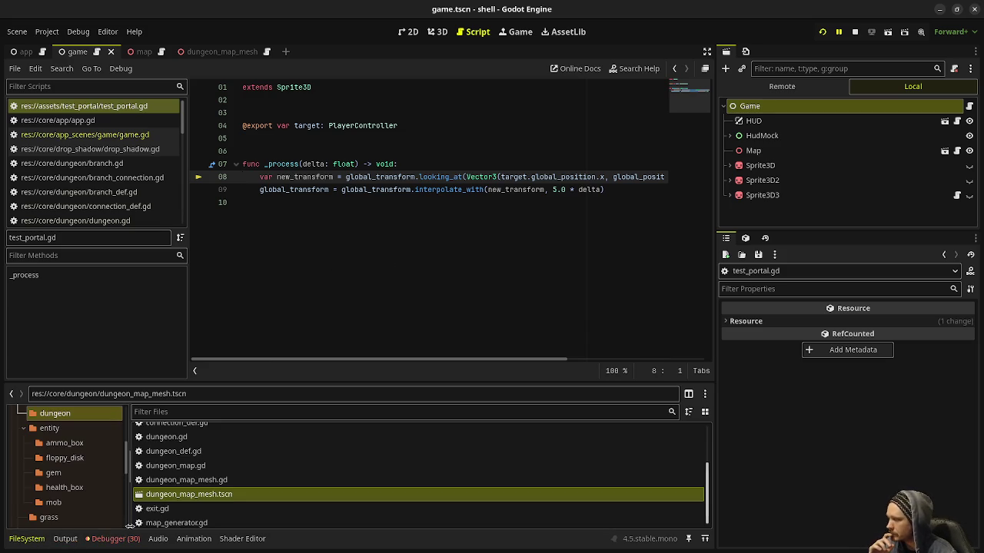
pyautogui.click(65, 539)
pyautogui.click(114, 539)
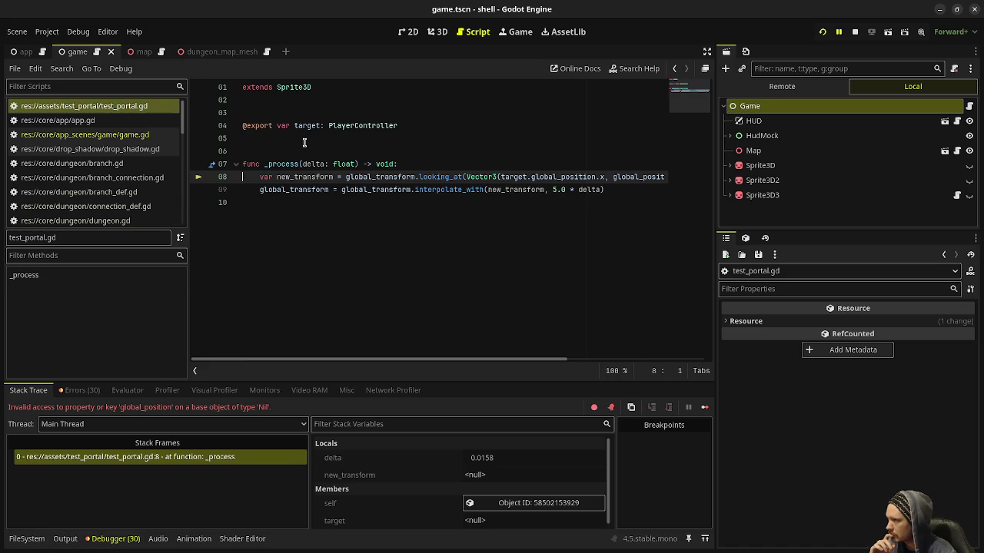
# Step: In game.gd's reset(), select the spawn_player call on line 322
pyautogui.click(85, 134)
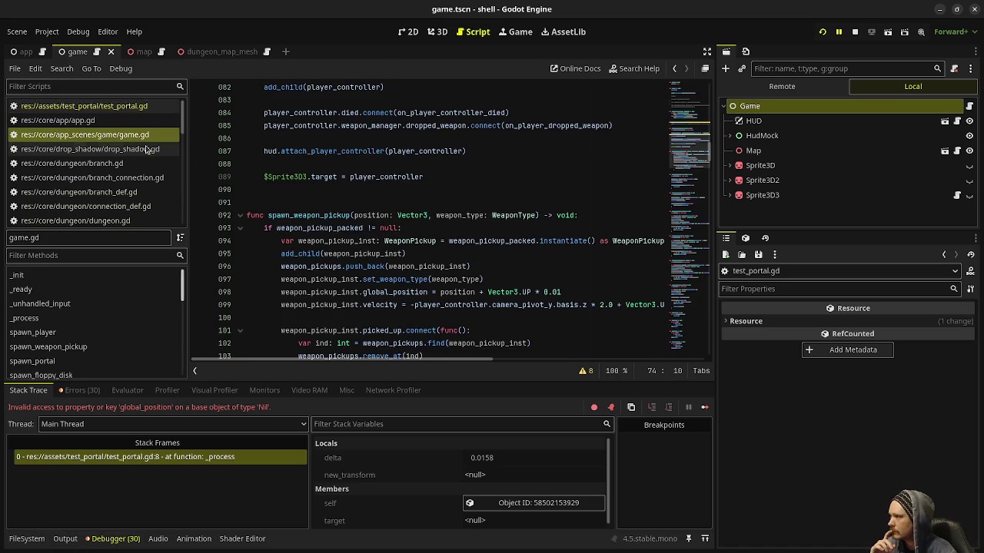
pyautogui.moveTo(684, 178); pyautogui.dragTo(689, 308)
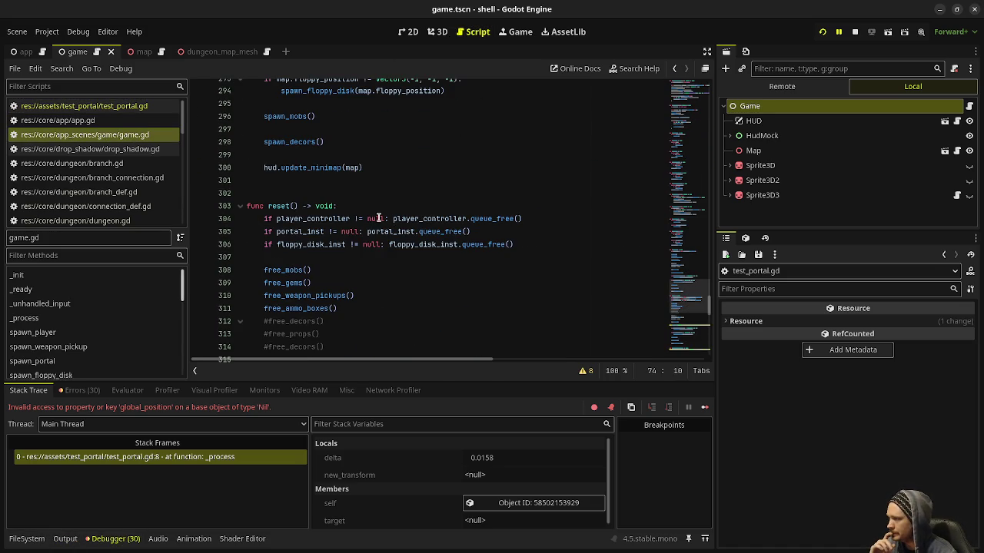
pyautogui.scroll(-4, 342, 232)
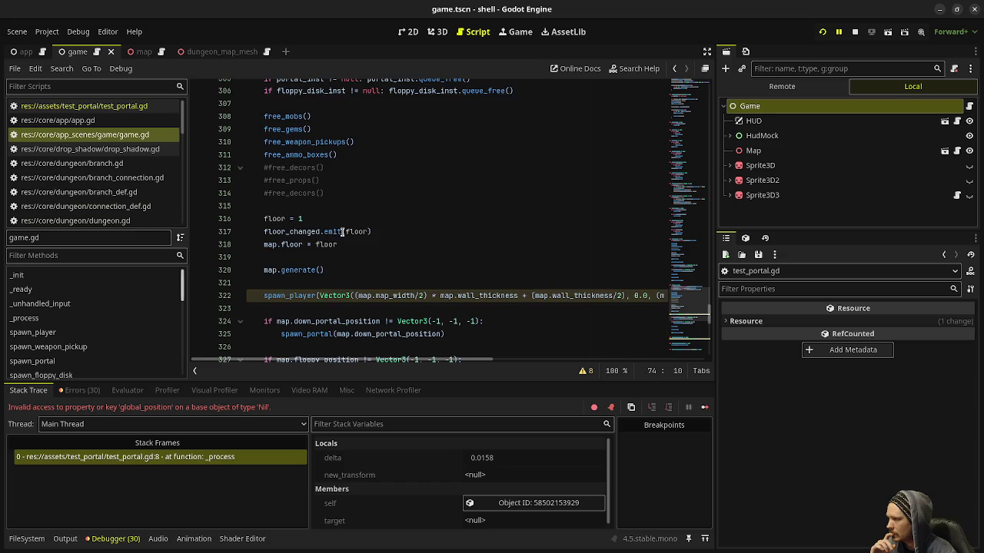
pyautogui.click(262, 297)
pyautogui.moveTo(262, 297); pyautogui.dragTo(704, 294)
pyautogui.hotkey('ctrl', 'c')
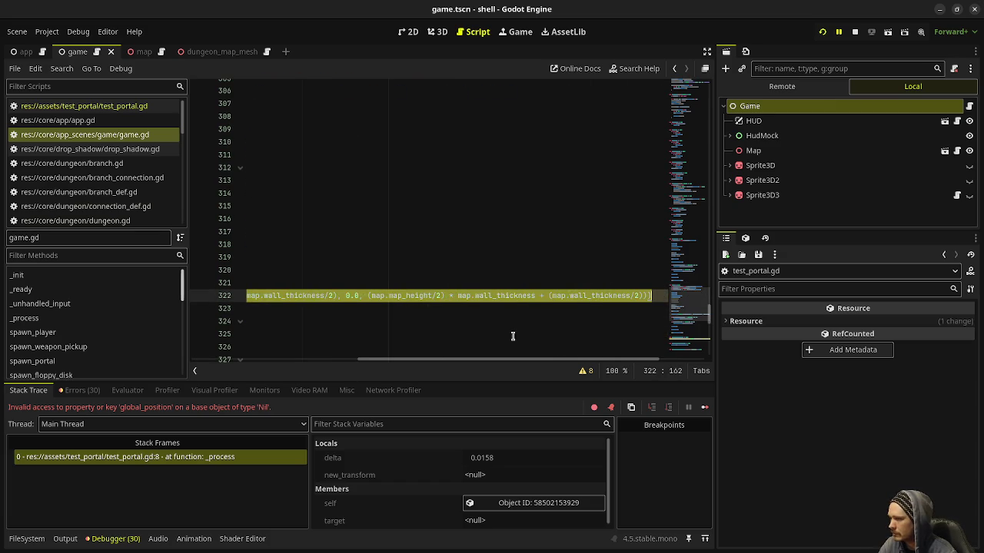
pyautogui.hscroll(-5, 377, 308)
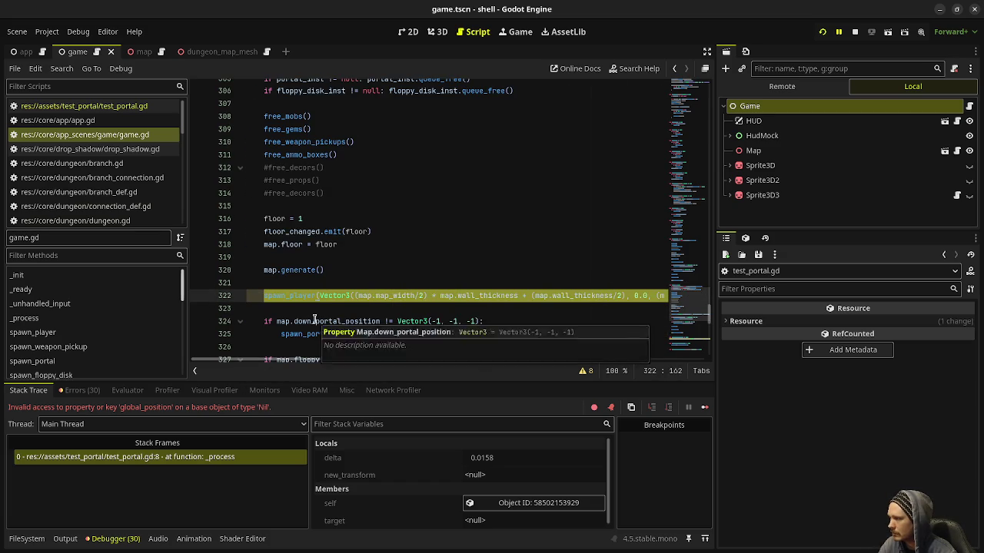
pyautogui.scroll(-2, 315, 323)
pyautogui.moveTo(695, 298); pyautogui.dragTo(693, 116)
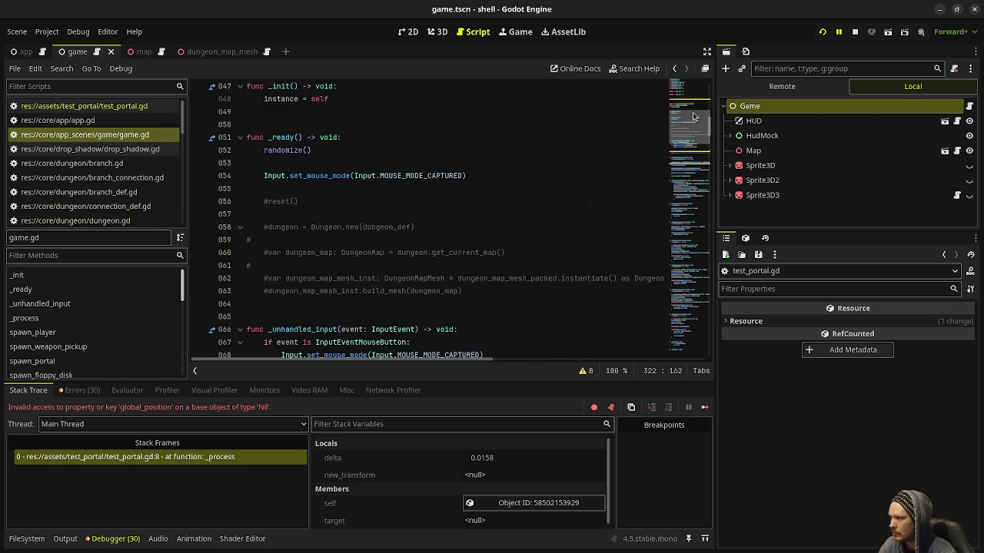
# Step: Paste the map-based spawn_player call into _ready and comment it out with #
pyautogui.scroll(-2, 481, 172)
pyautogui.click(477, 218)
pyautogui.press('Return')
pyautogui.press('Return')
pyautogui.hotkey('ctrl', 'v')
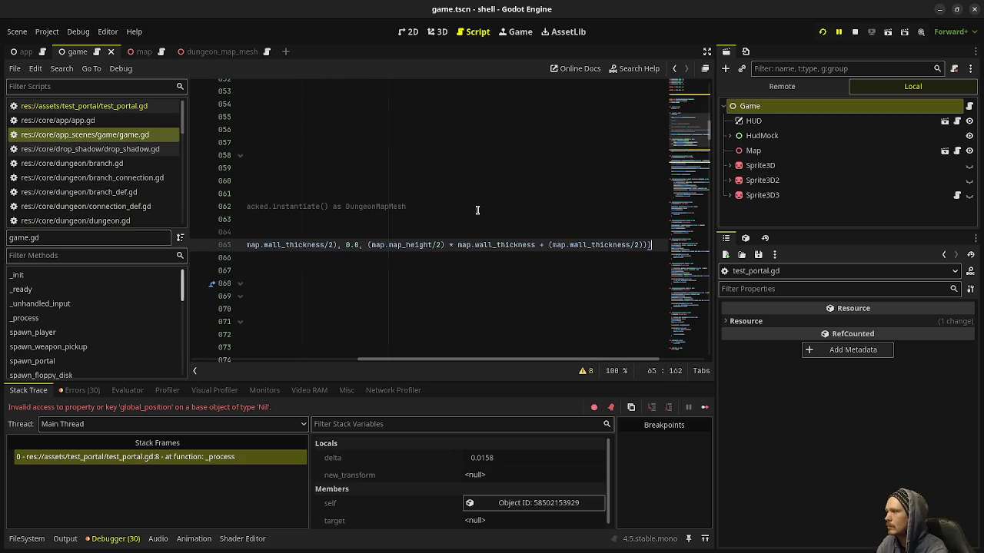
pyautogui.click(707, 52)
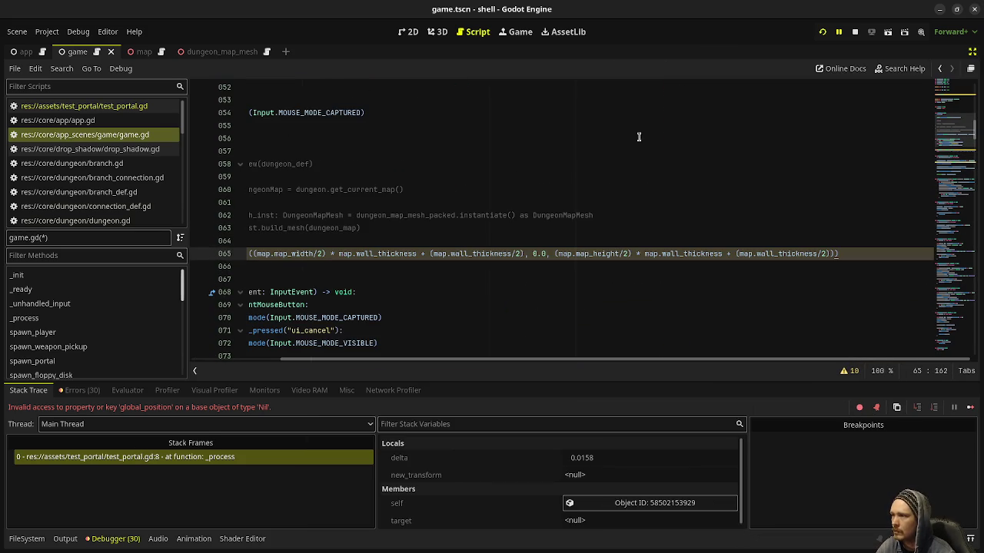
pyautogui.hscroll(-3, 405, 366)
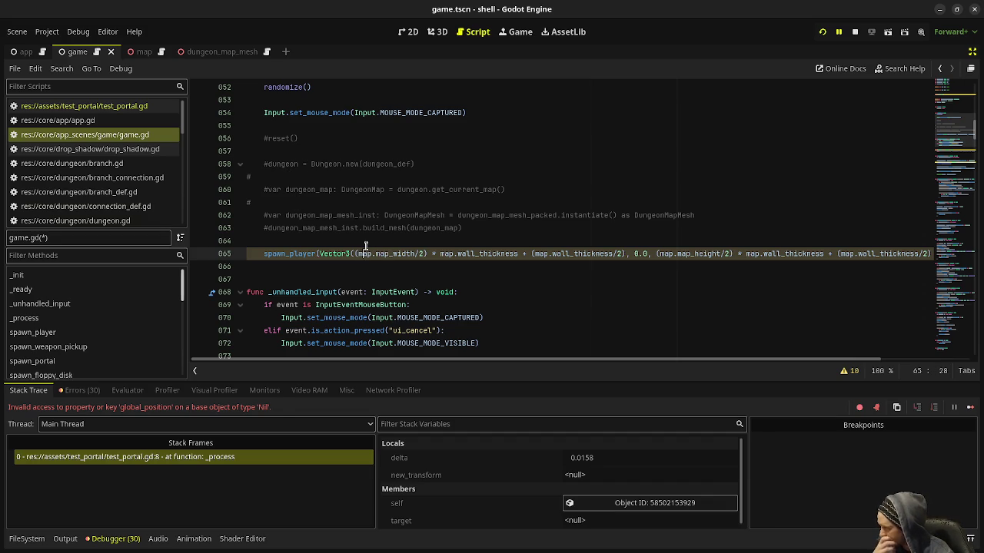
pyautogui.hotkey('ctrl', 'Left')
pyautogui.hotkey('ctrl', 'Left')
pyautogui.hotkey('ctrl', 'Left')
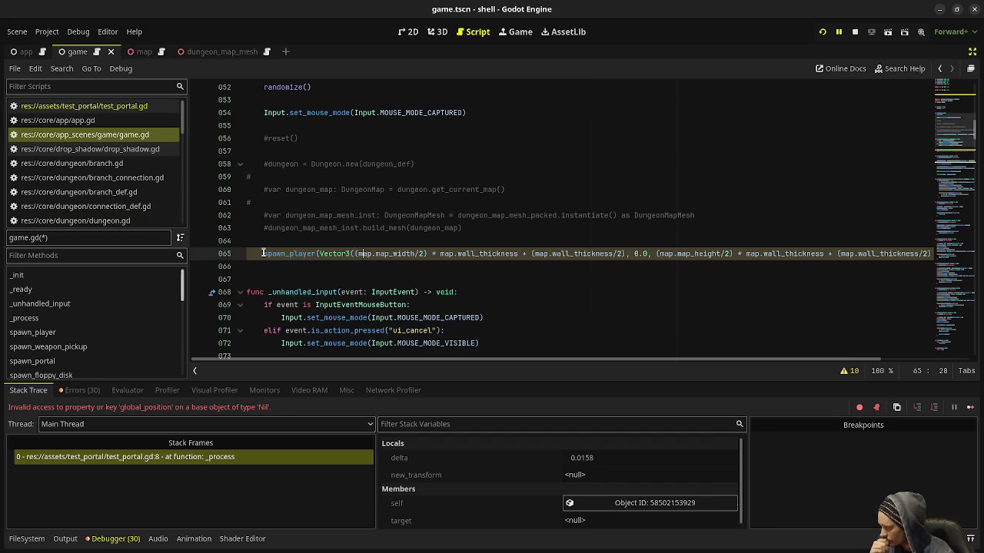
pyautogui.write('#')
# Step: Add spawn_player(Vector3(32, 0, 32)) on the line below and save game.gd
pyautogui.click(305, 265)
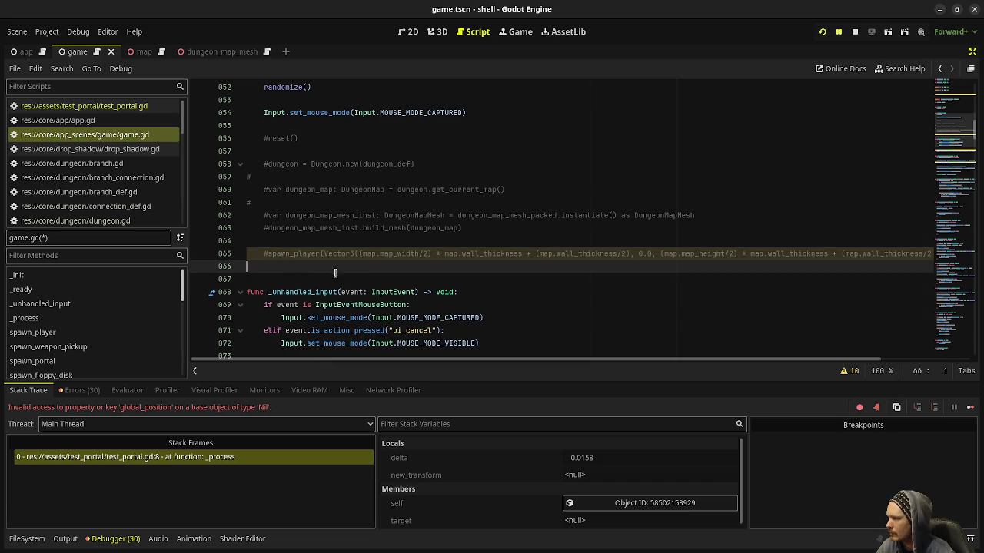
pyautogui.press('Tab')
pyautogui.write('spawn')
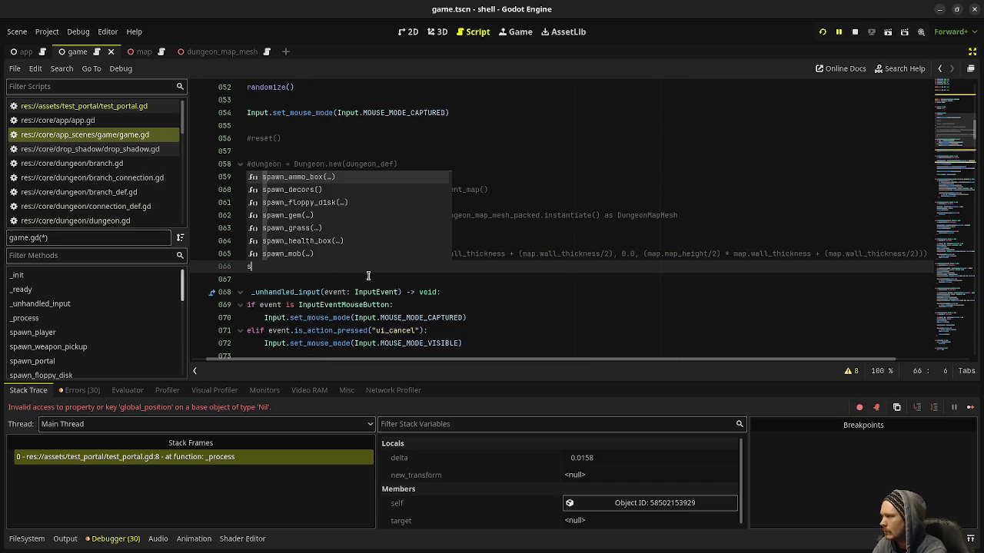
pyautogui.write('_pla')
pyautogui.press('Return')
pyautogui.write('ec')
pyautogui.press('Return')
pyautogui.write('32, 0,')
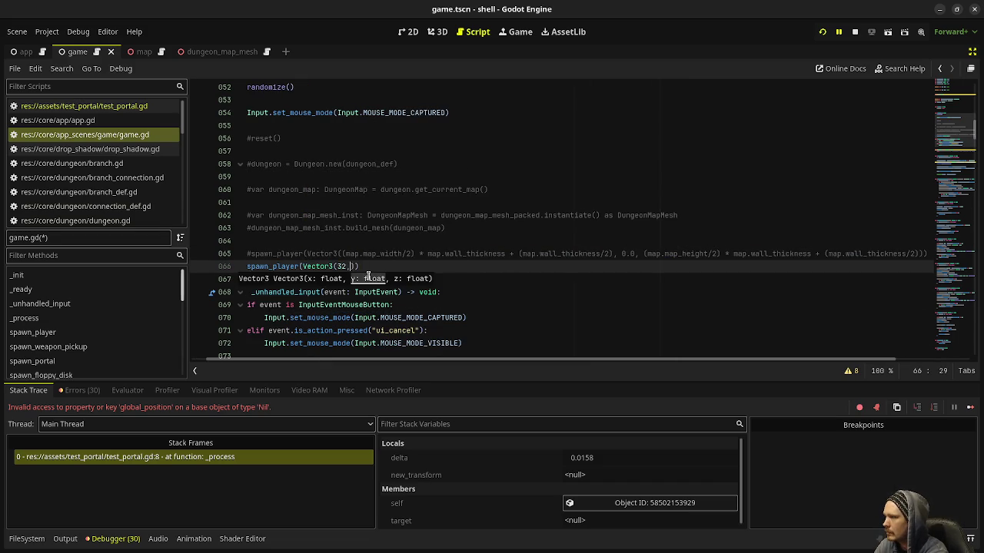
pyautogui.write(' 32)')
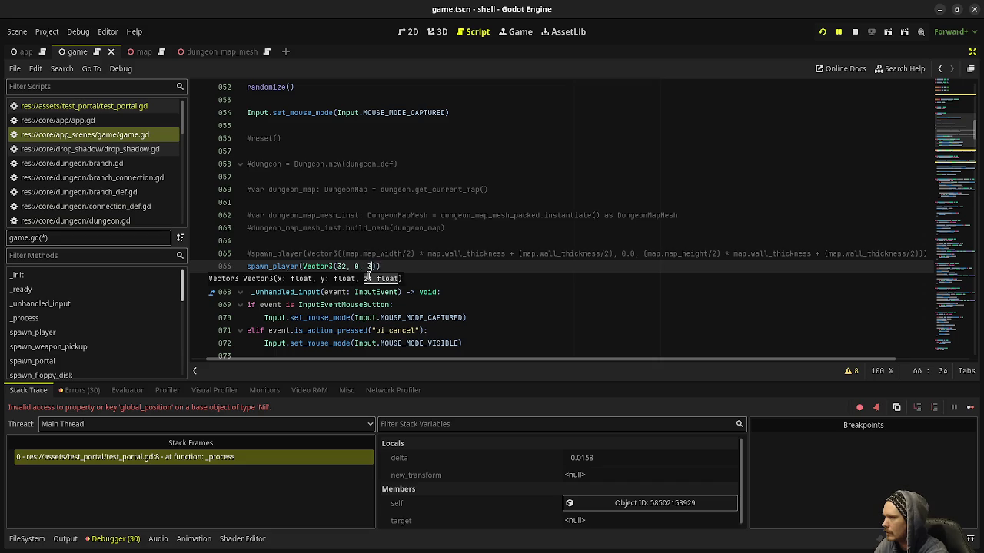
pyautogui.hotkey('ctrl', 's')
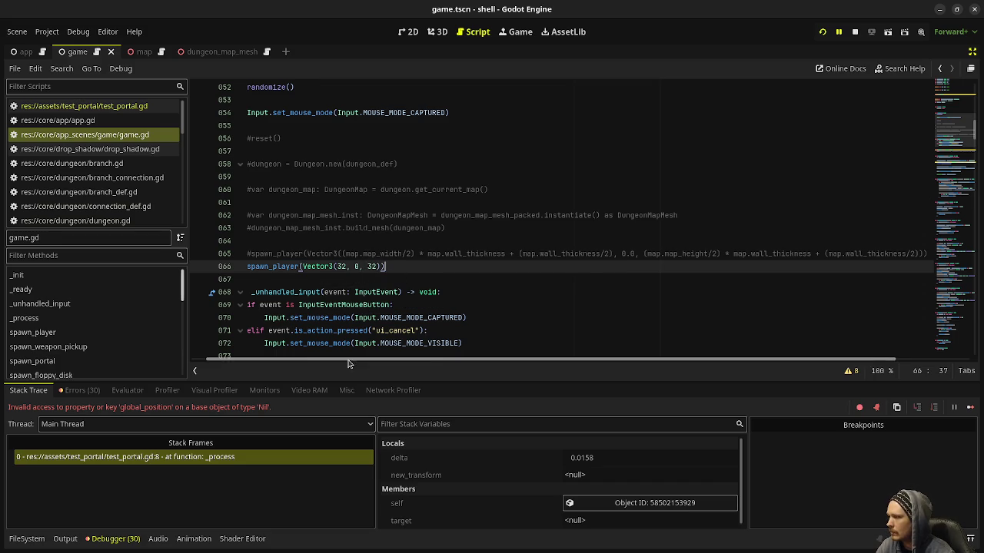
# Step: Add a blank line after the new call, save again, and stop the running game
pyautogui.hscroll(-1, 377, 269)
pyautogui.press('Return')
pyautogui.hotkey('ctrl', 's')
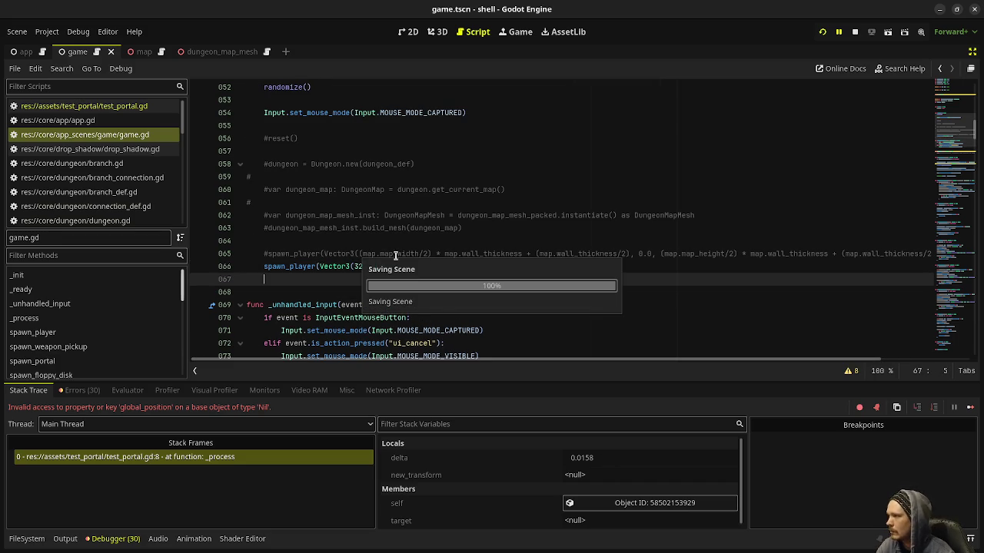
pyautogui.click(851, 32)
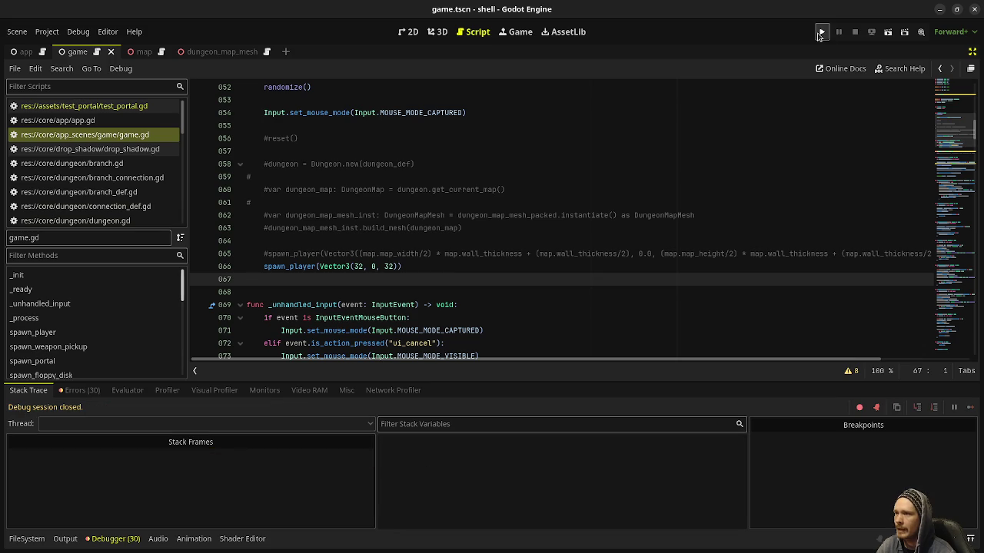
# Step: Test-run the game, then uncomment the dungeon, dungeon_map and mesh-building lines and save
pyautogui.click(820, 33)
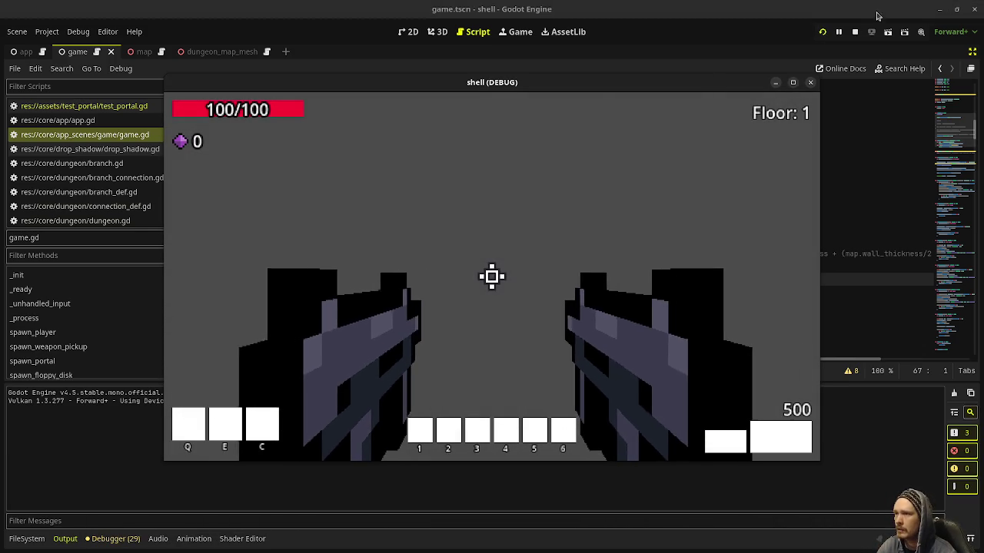
pyautogui.press('F8')
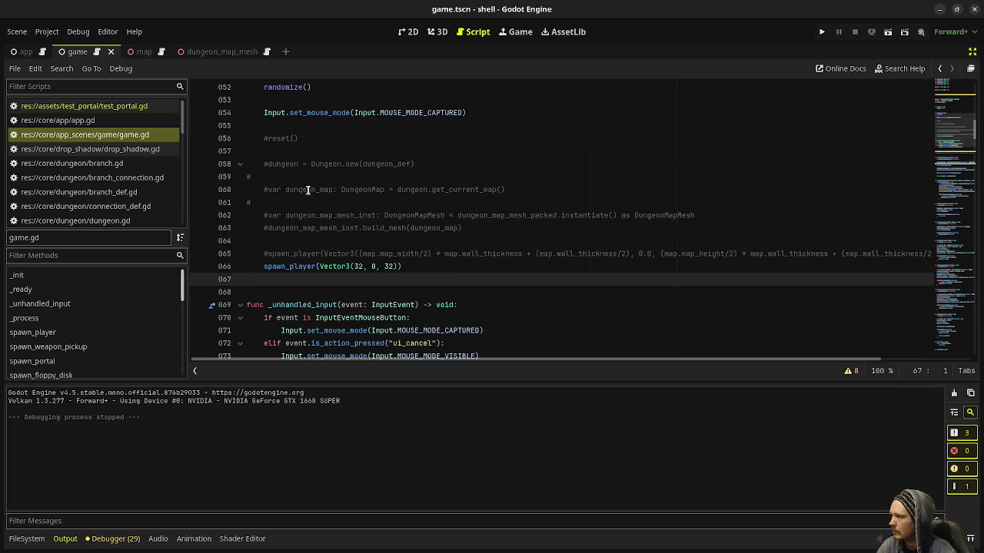
pyautogui.moveTo(264, 164)
pyautogui.mouseDown()
pyautogui.moveTo(310, 254)
pyautogui.moveTo(334, 229)
pyautogui.mouseUp()
pyautogui.hotkey('ctrl', 'k')
pyautogui.hotkey('ctrl', 's')
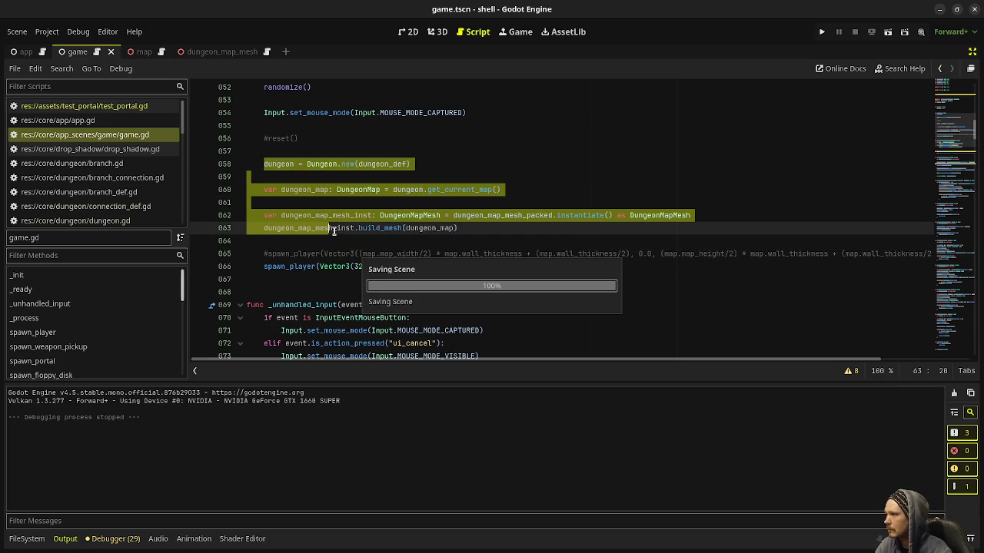
pyautogui.click(596, 163)
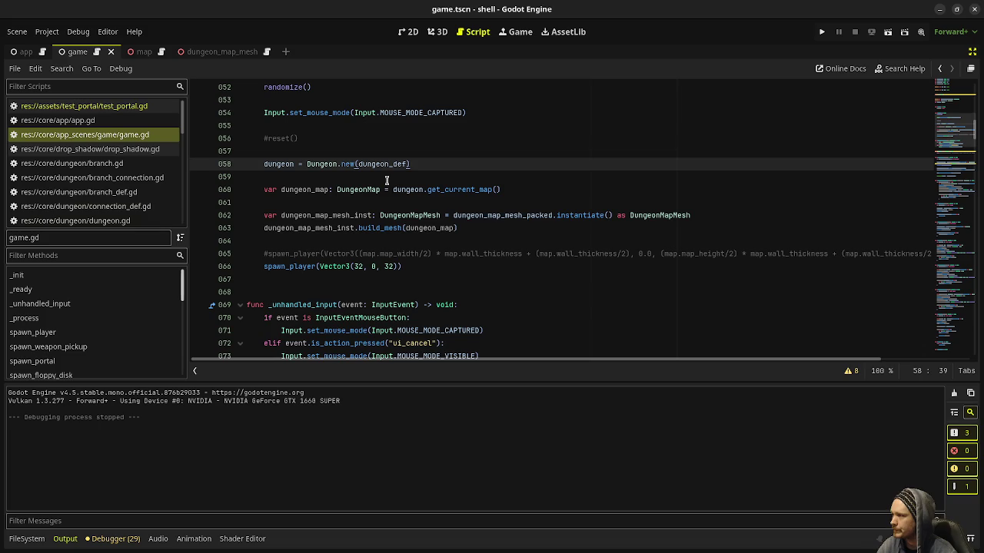
pyautogui.scroll(2, 461, 234)
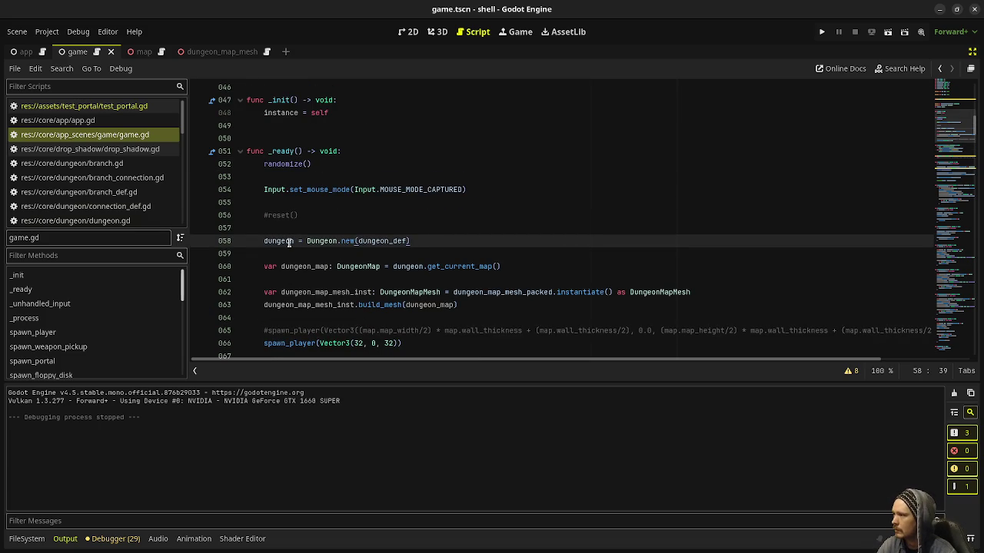
# Step: Restore the side panels and check the Game node's 4 Branch Defs and 3 Connection Defs
pyautogui.click(972, 51)
pyautogui.click(753, 89)
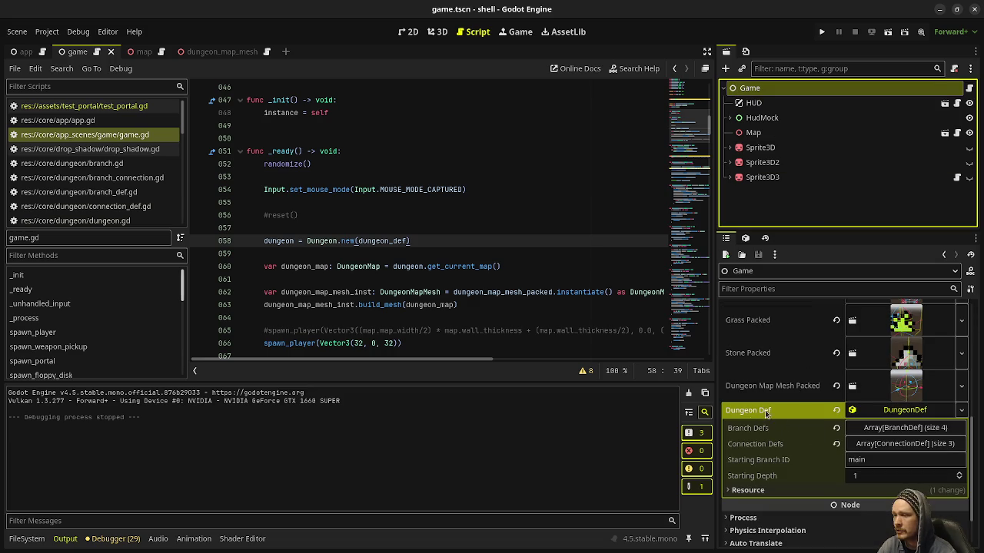
pyautogui.click(908, 431)
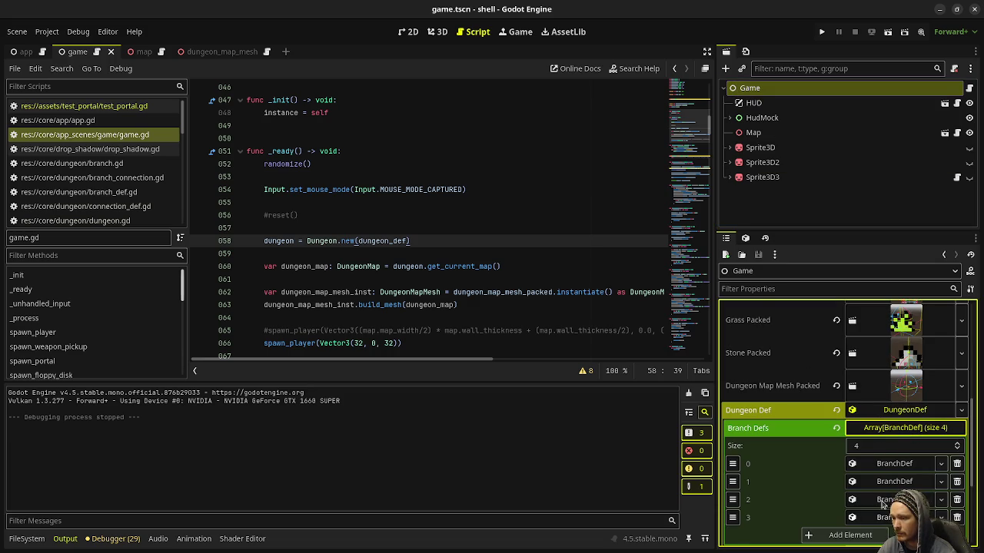
pyautogui.click(894, 428)
pyautogui.click(888, 444)
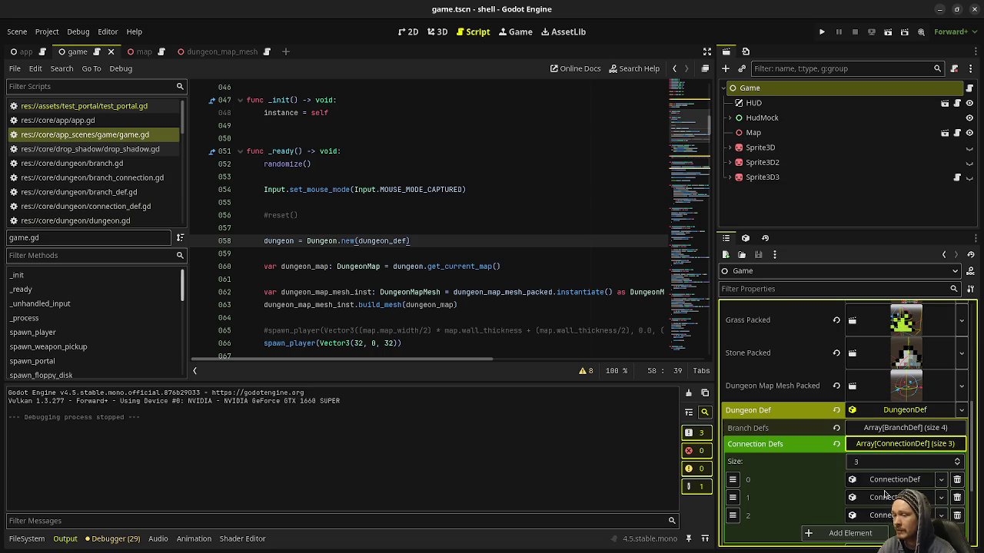
pyautogui.click(900, 445)
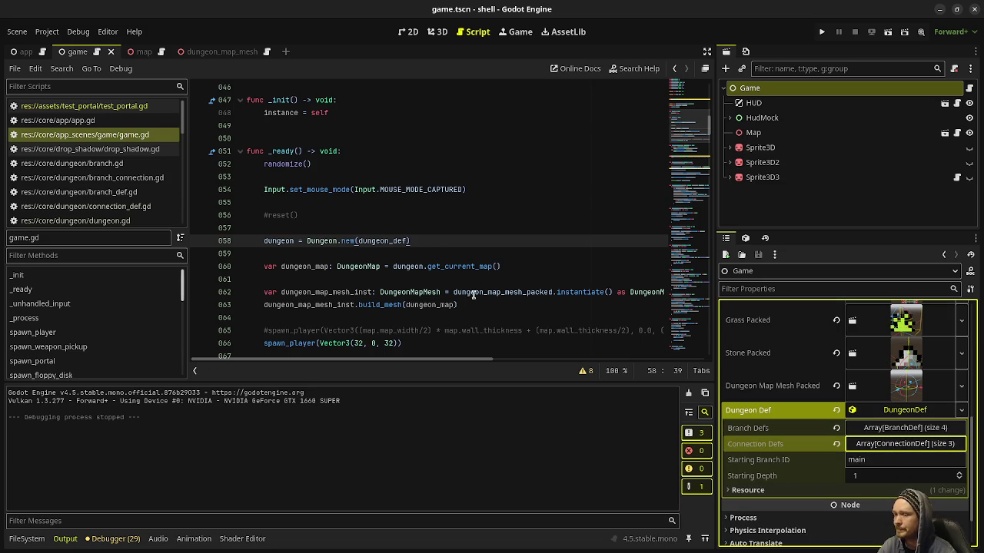
pyautogui.scroll(8, 261, 243)
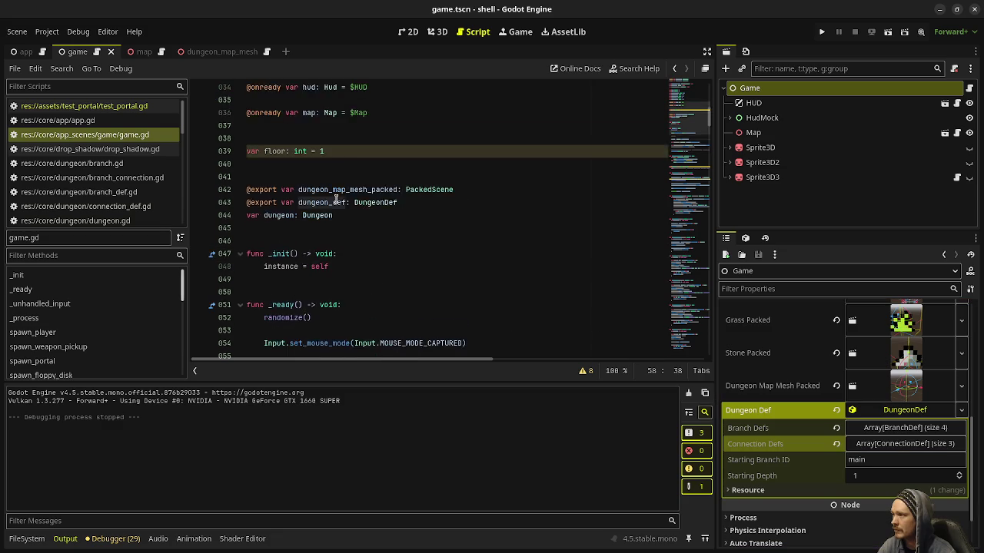
# Step: Follow Dungeon.new(dungeon_def) on line 58 to open the Dungeon class in dungeon.gd
pyautogui.scroll(-4, 317, 266)
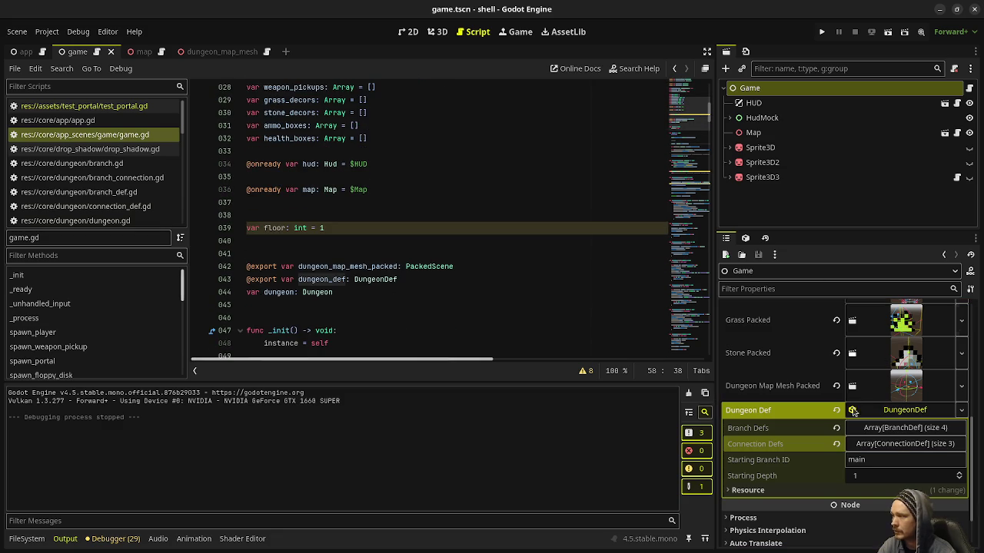
pyautogui.scroll(-2, 455, 280)
pyautogui.scroll(-4, 455, 280)
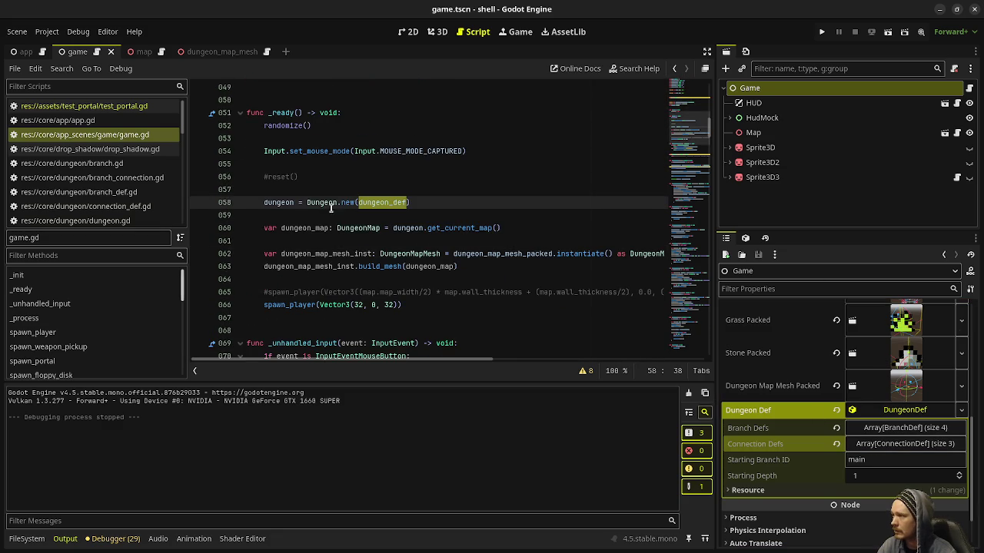
pyautogui.moveTo(435, 203); pyautogui.dragTo(306, 202)
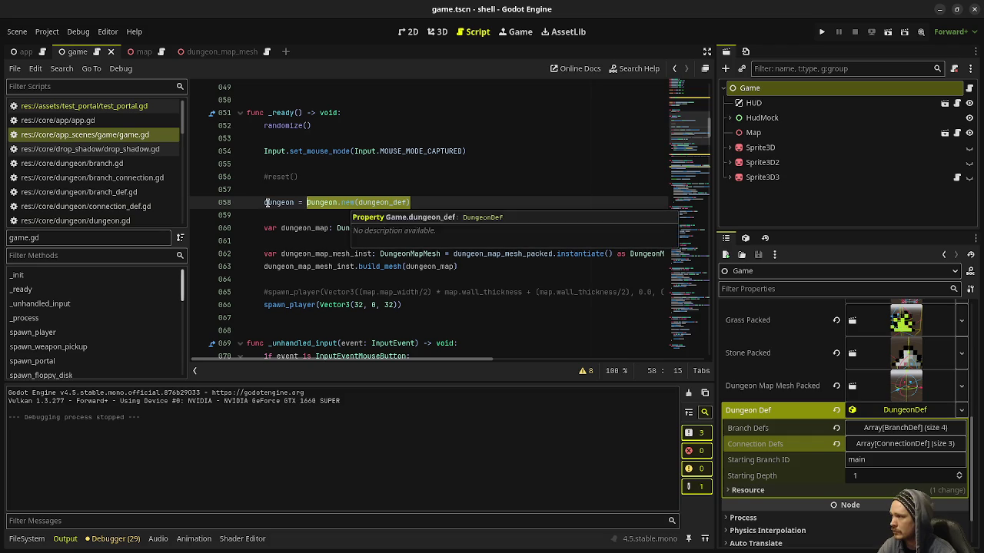
pyautogui.doubleClick(279, 202)
pyautogui.scroll(-1, 373, 266)
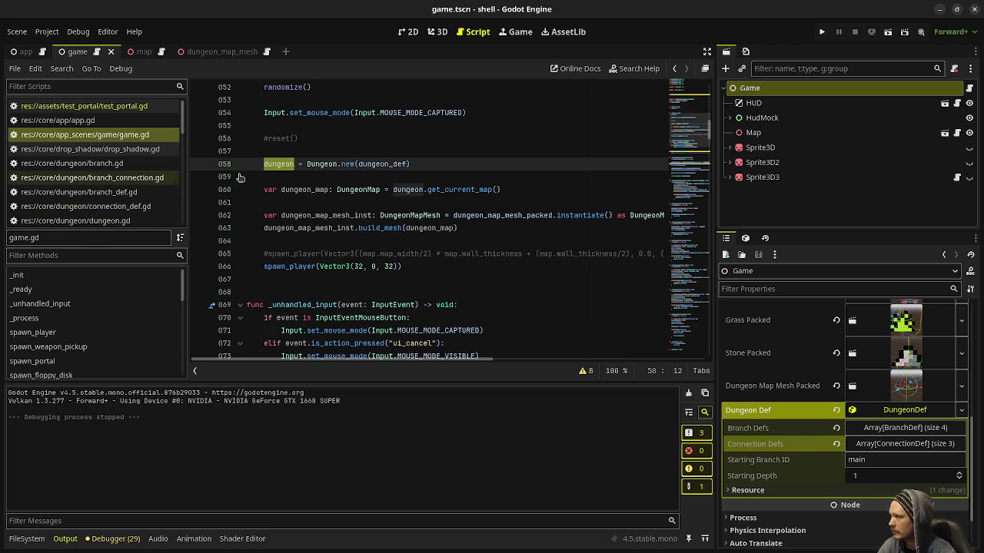
pyautogui.keyDown('ctrl'); pyautogui.click(323, 164); pyautogui.keyUp('ctrl')
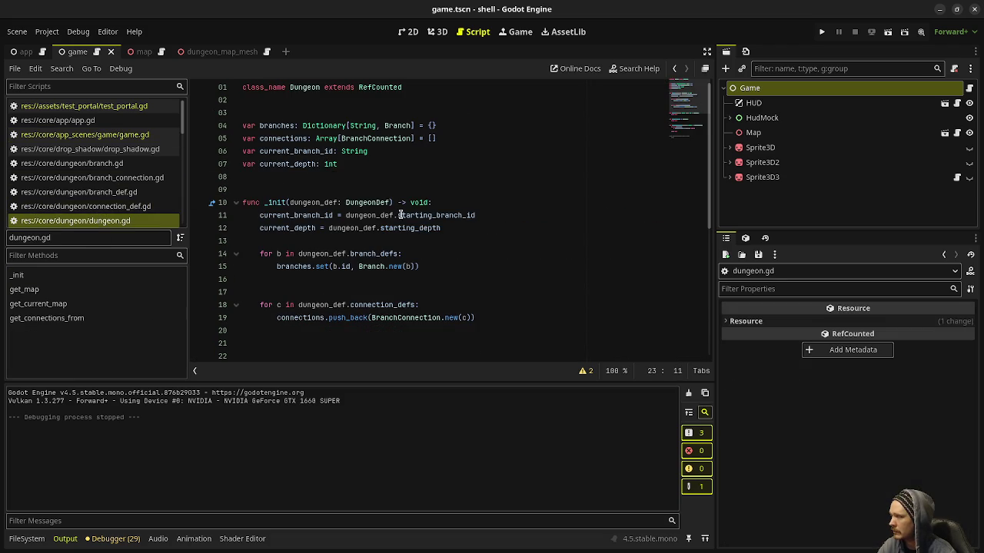
# Step: Examine _init's current_branch_id and current_depth assignments and the loop over dungeon_def.branch_defs
pyautogui.doubleClick(278, 204)
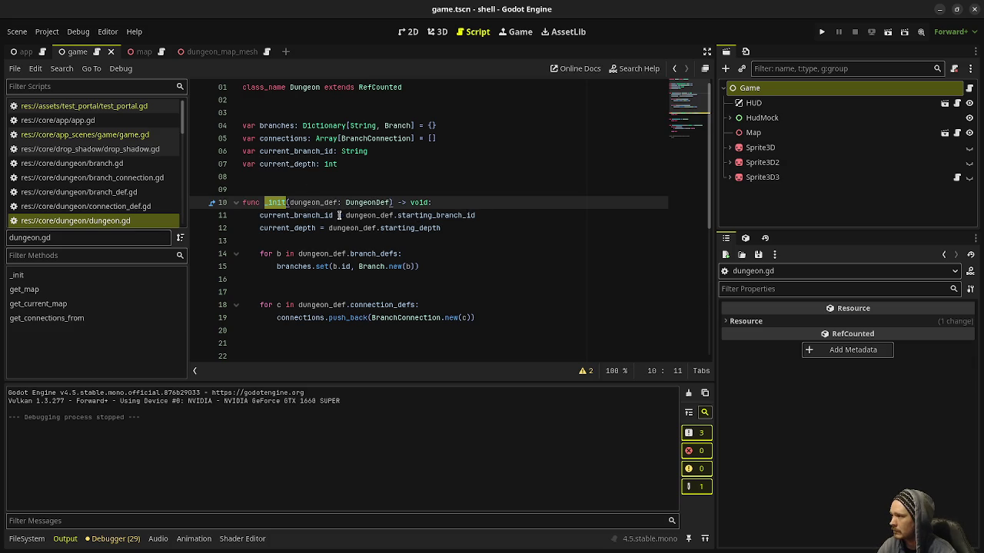
pyautogui.doubleClick(300, 215)
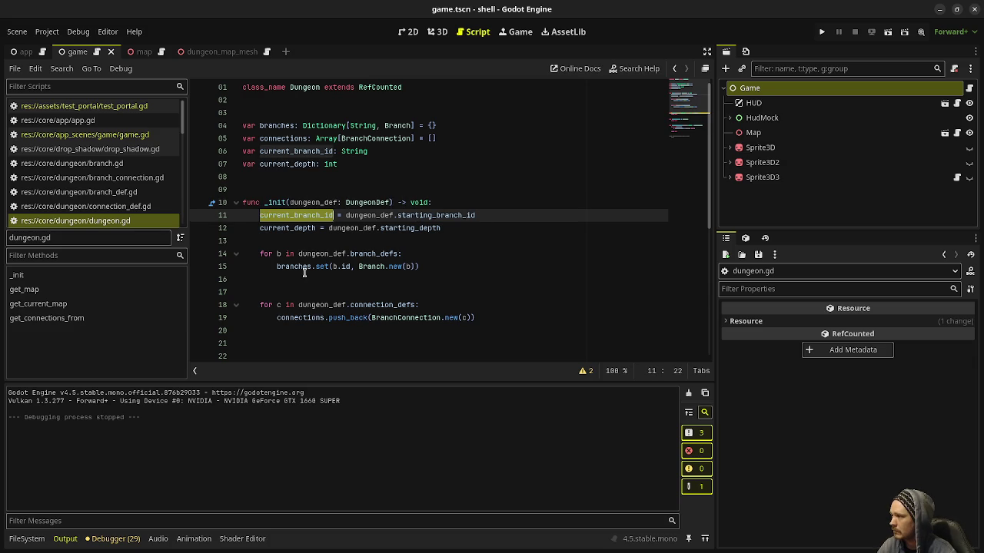
pyautogui.doubleClick(291, 229)
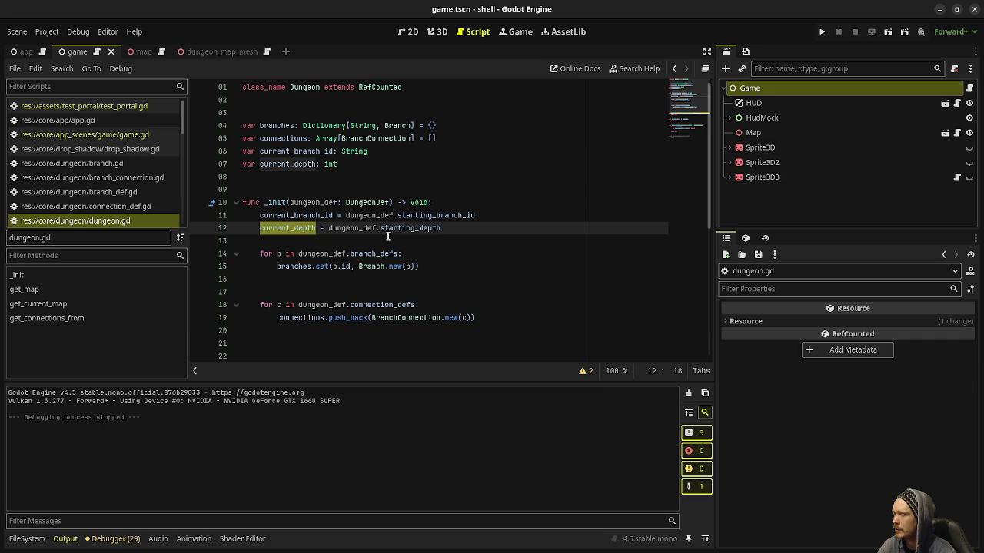
pyautogui.moveTo(449, 228); pyautogui.dragTo(348, 215)
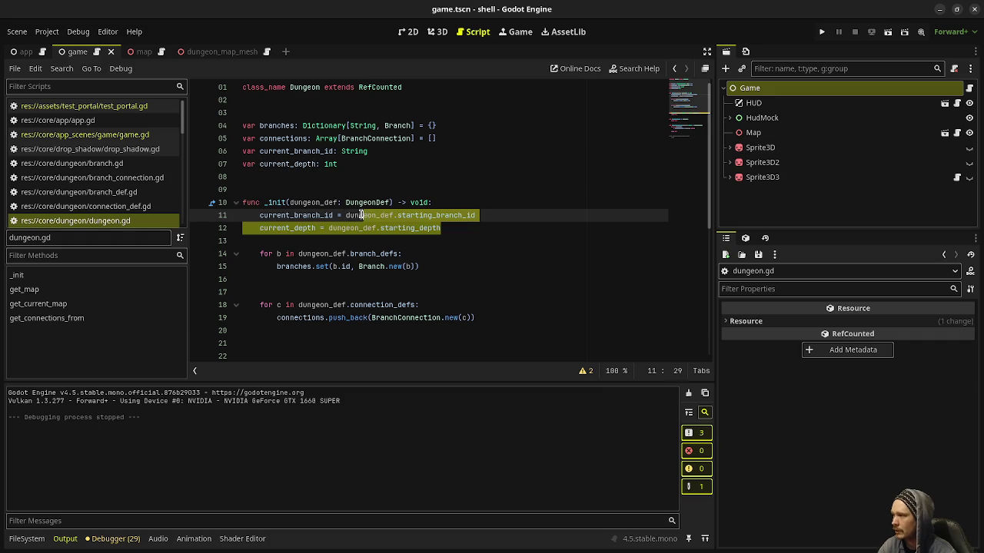
pyautogui.click(442, 279)
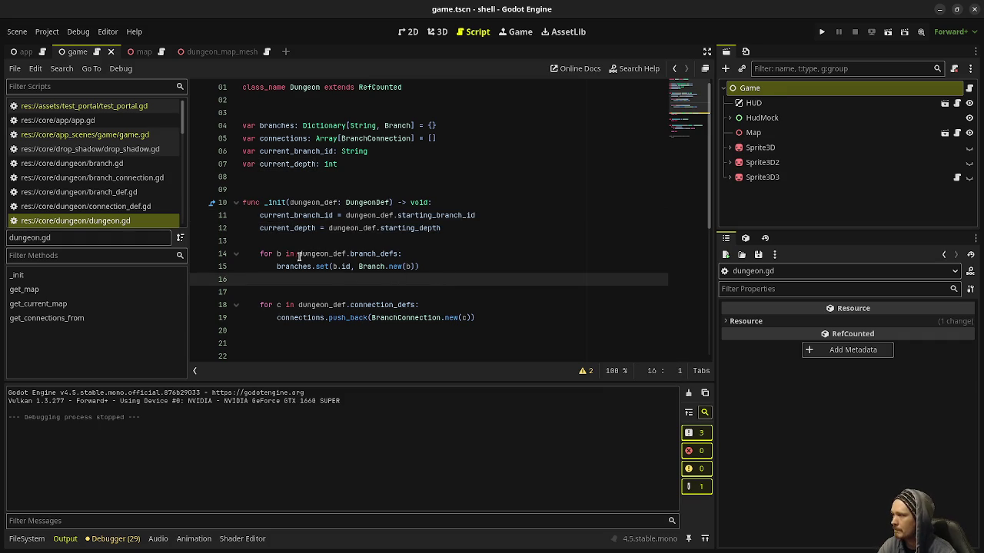
pyautogui.moveTo(259, 255); pyautogui.dragTo(419, 251)
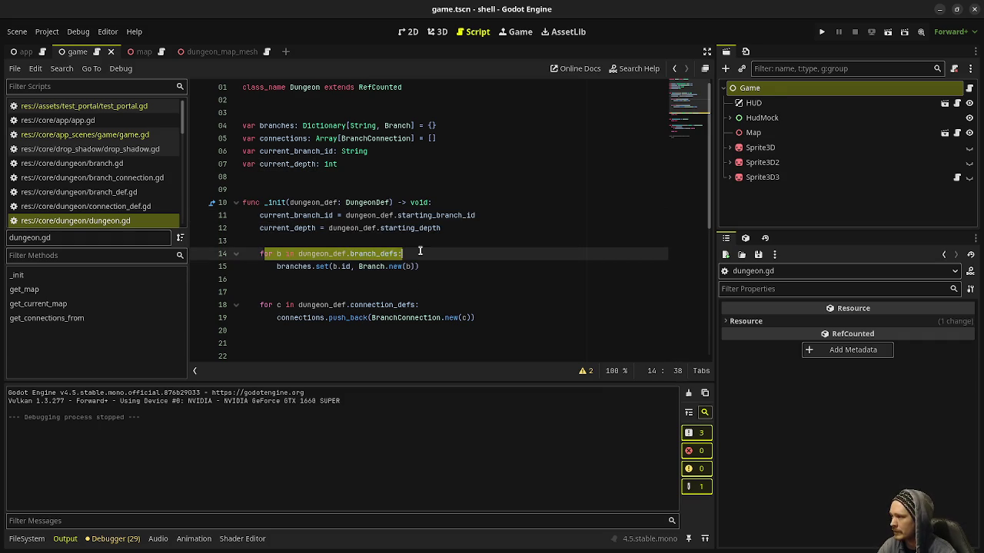
# Step: Expand the Game node's Branch Defs and its first BranchDef element in the Inspector
pyautogui.click(749, 88)
pyautogui.click(890, 429)
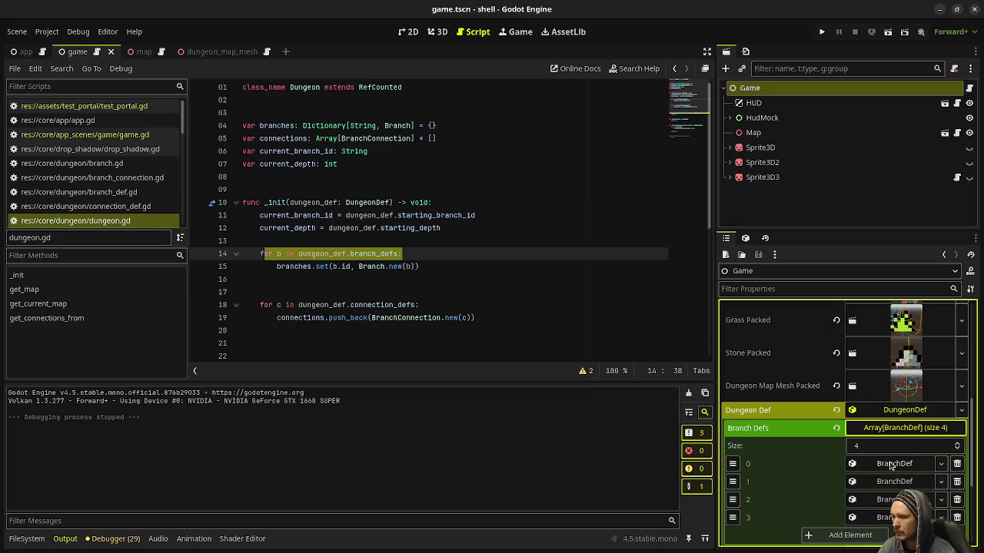
pyautogui.click(892, 465)
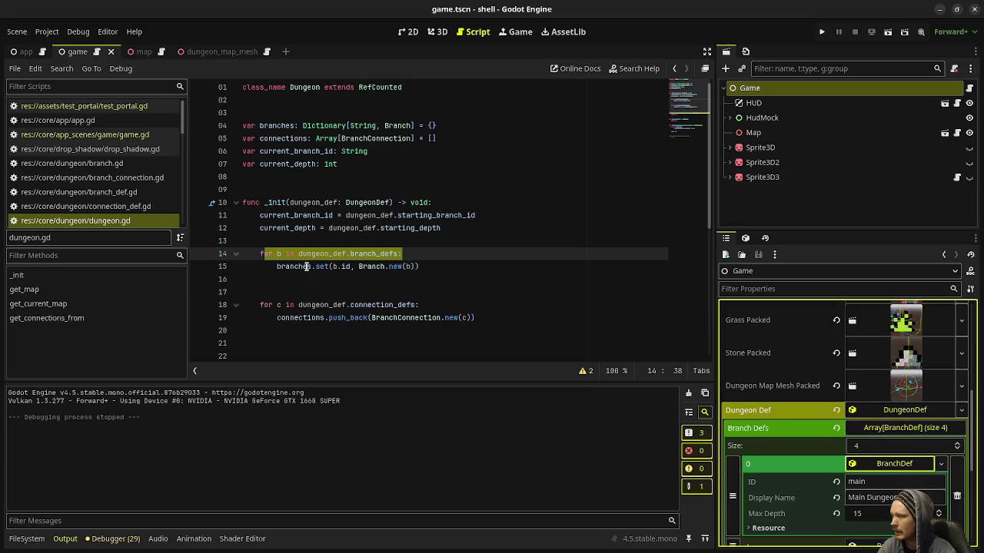
# Step: Inspect line 15 storing Branch.new(b) under b.id, then open branch.gd
pyautogui.moveTo(321, 266)
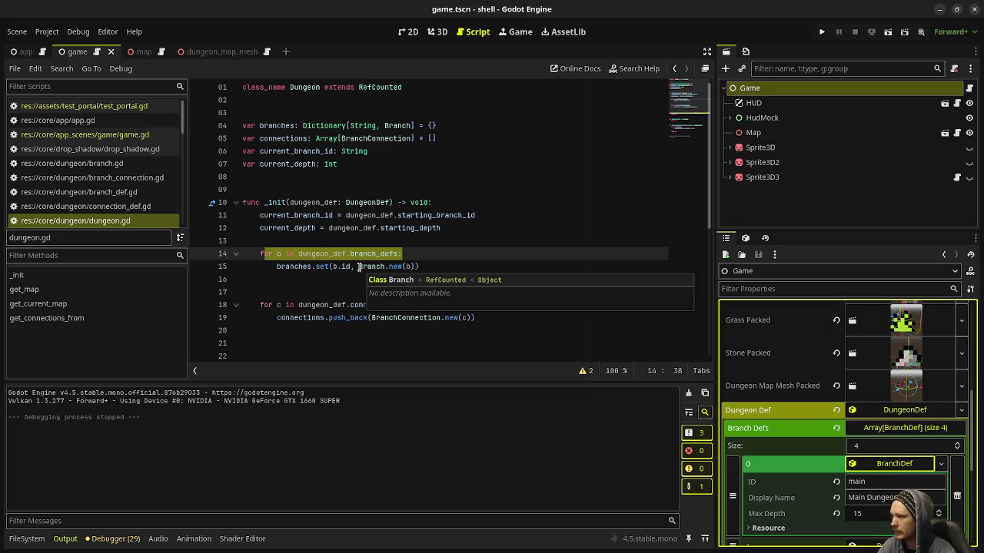
pyautogui.moveTo(357, 267)
pyautogui.moveTo(358, 267); pyautogui.dragTo(415, 266)
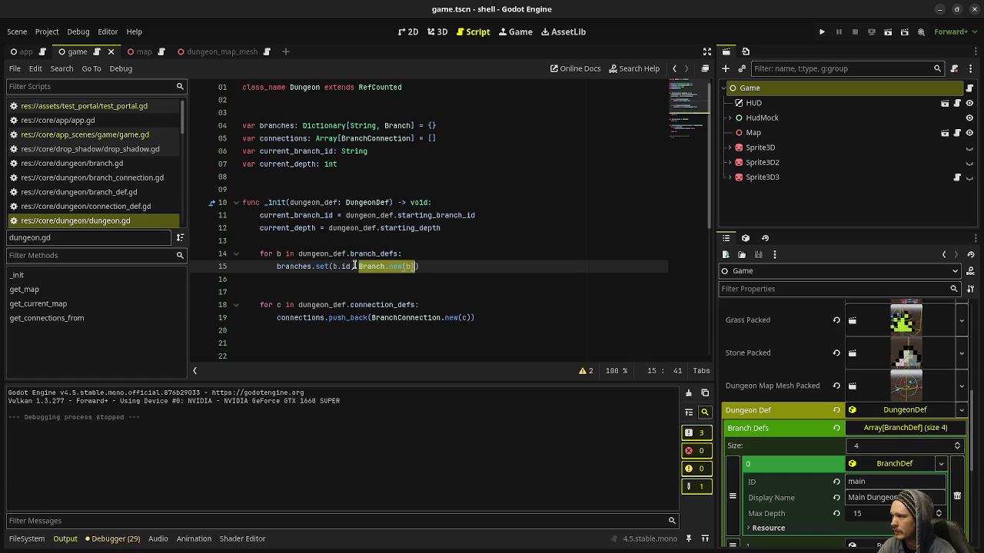
pyautogui.click(334, 266)
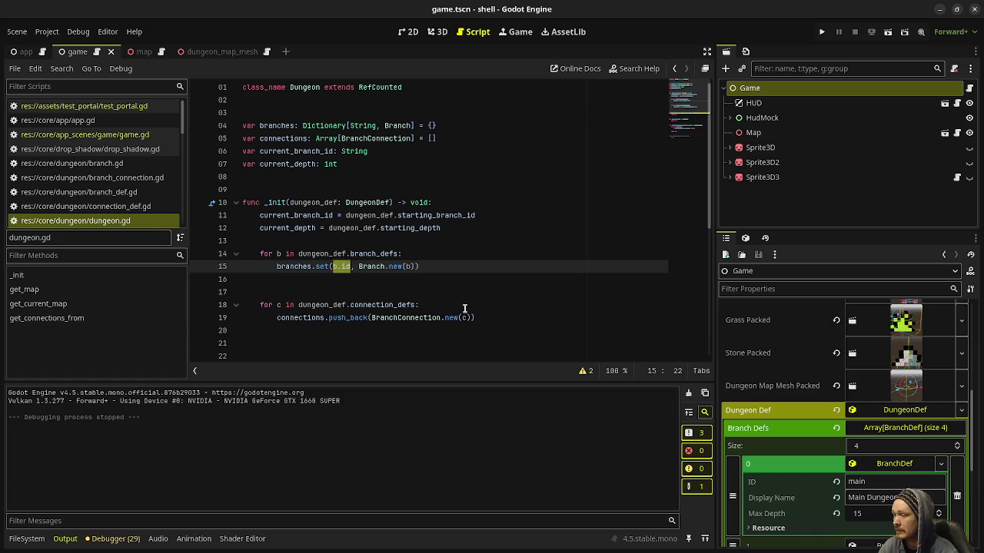
pyautogui.click(312, 267)
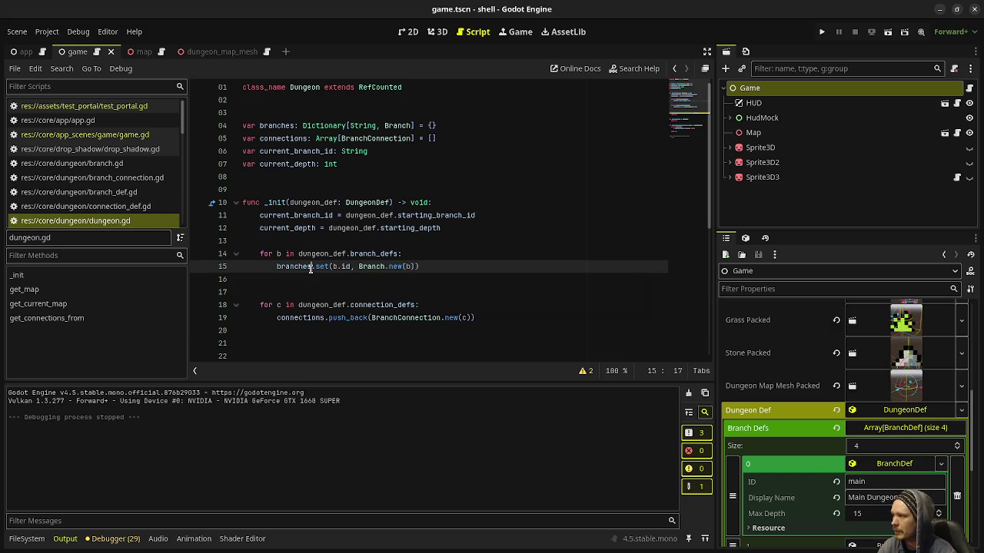
pyautogui.moveTo(358, 266); pyautogui.dragTo(415, 266)
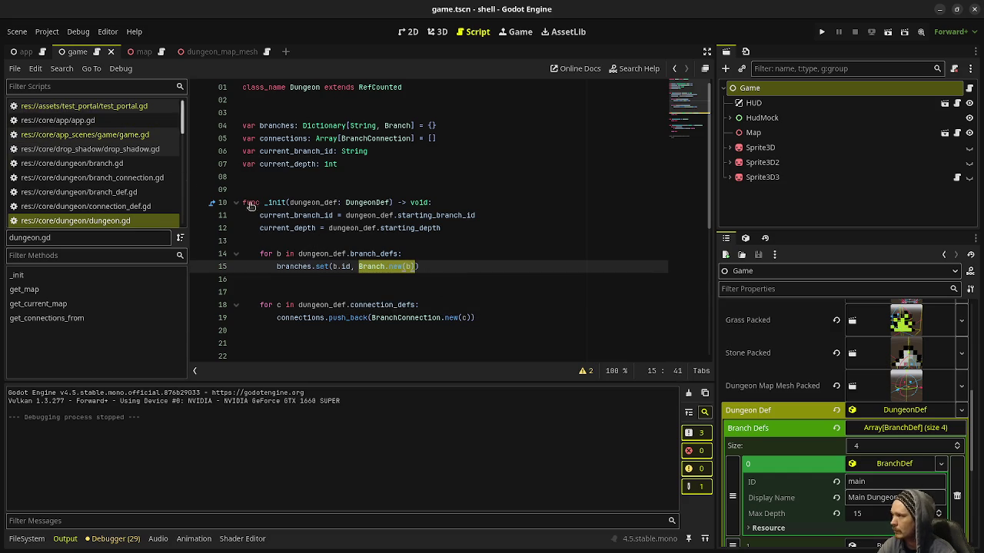
pyautogui.keyDown('ctrl'); pyautogui.click(372, 267); pyautogui.keyUp('ctrl')
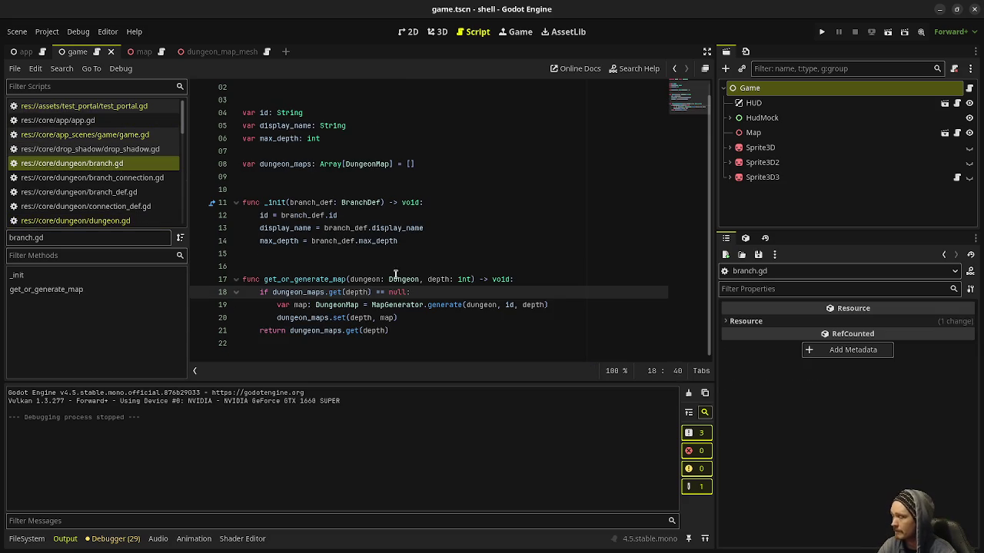
# Step: Review Branch's _init assignments and dungeon_maps declaration, then return to dungeon.gd's branch loop
pyautogui.scroll(1, 472, 245)
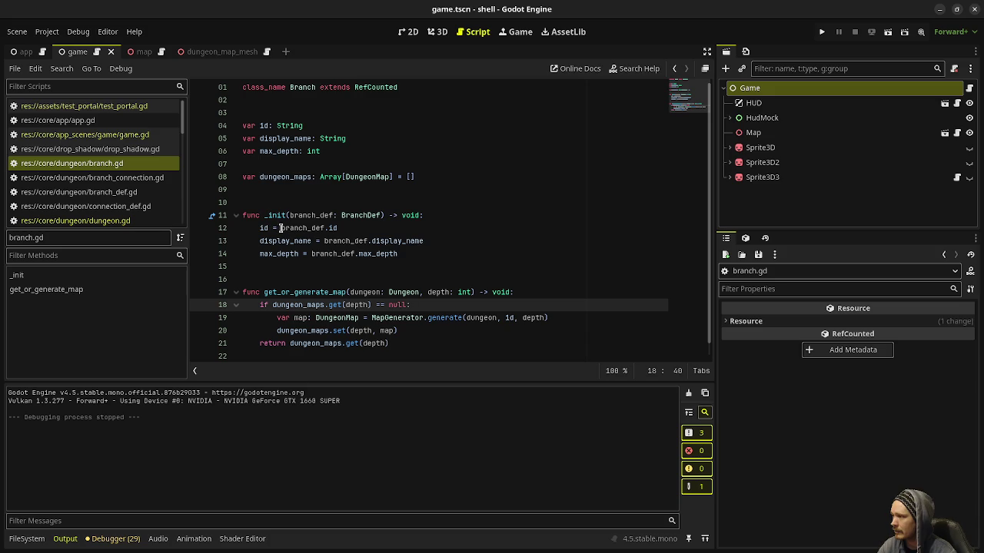
pyautogui.moveTo(339, 228); pyautogui.dragTo(278, 228)
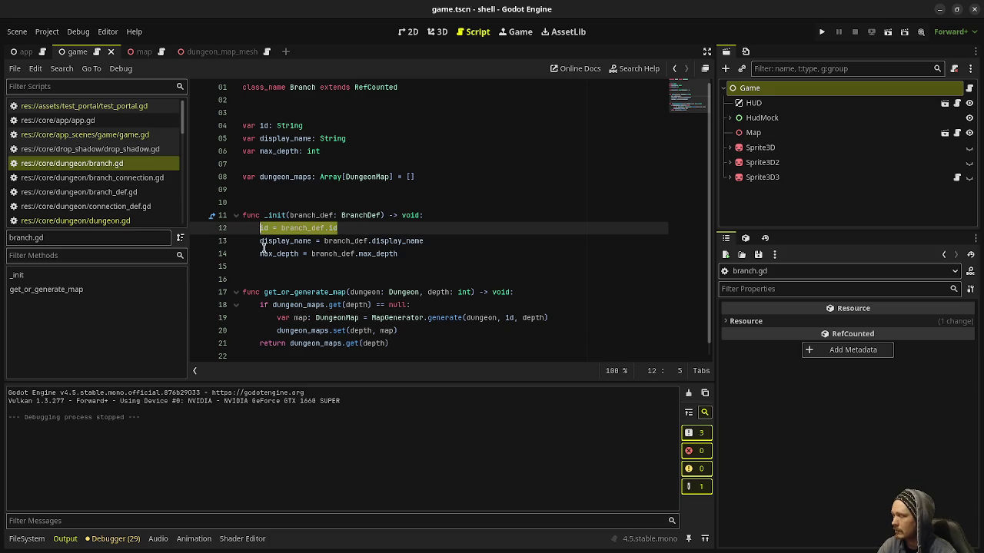
pyautogui.click(289, 241)
pyautogui.moveTo(413, 254); pyautogui.dragTo(259, 229)
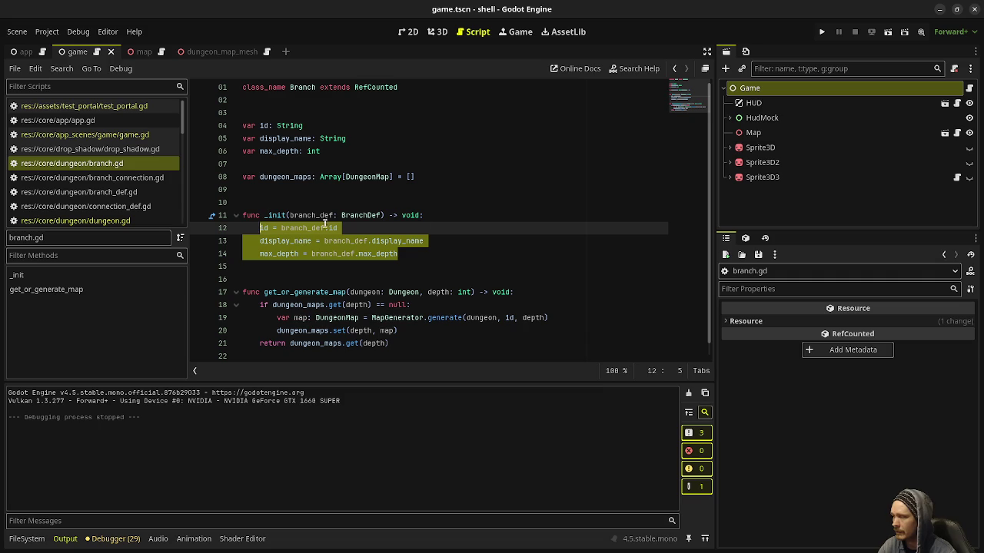
pyautogui.moveTo(432, 177); pyautogui.dragTo(232, 176)
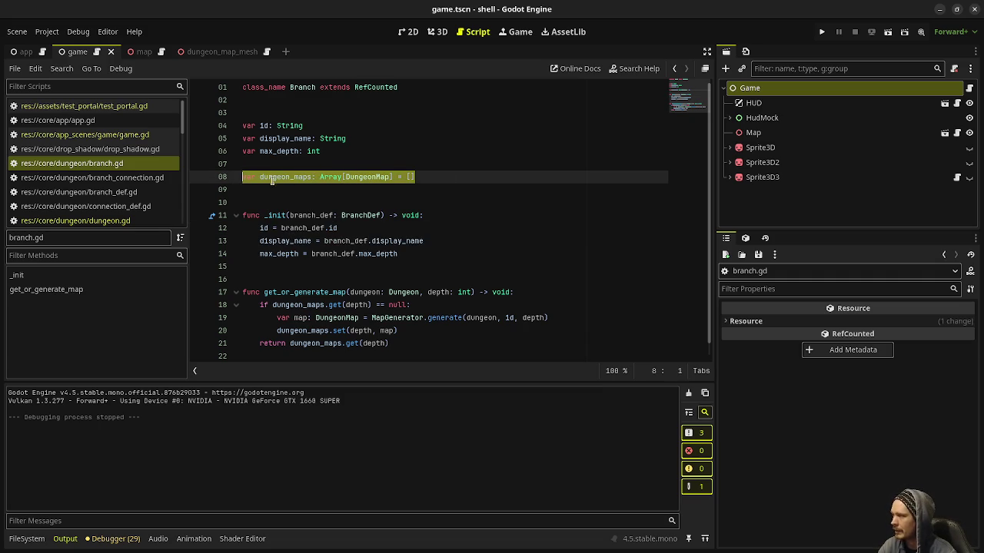
pyautogui.click(120, 221)
pyautogui.moveTo(434, 266); pyautogui.dragTo(254, 253)
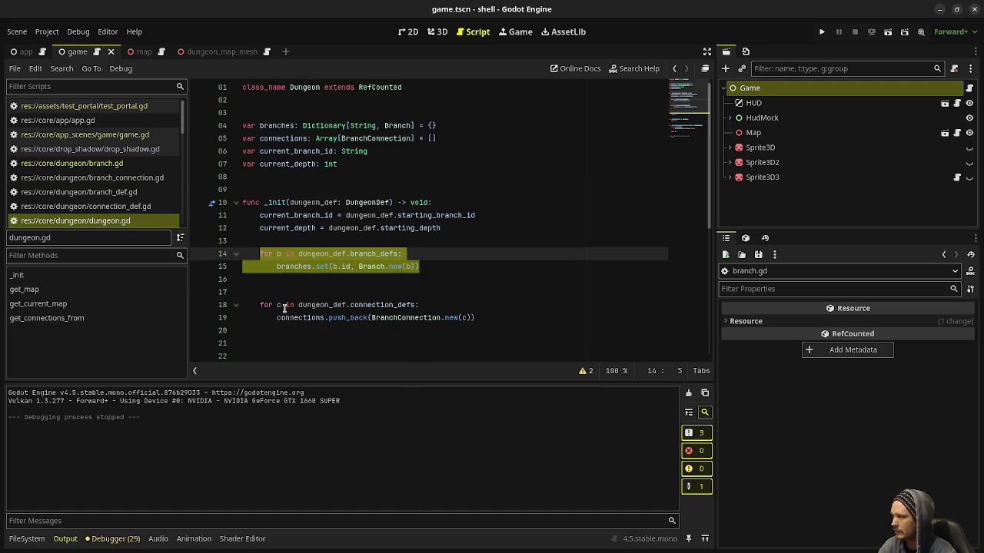
# Step: Delete the extra blank line 17 between the two loops in _init
pyautogui.click(260, 305)
pyautogui.click(357, 287)
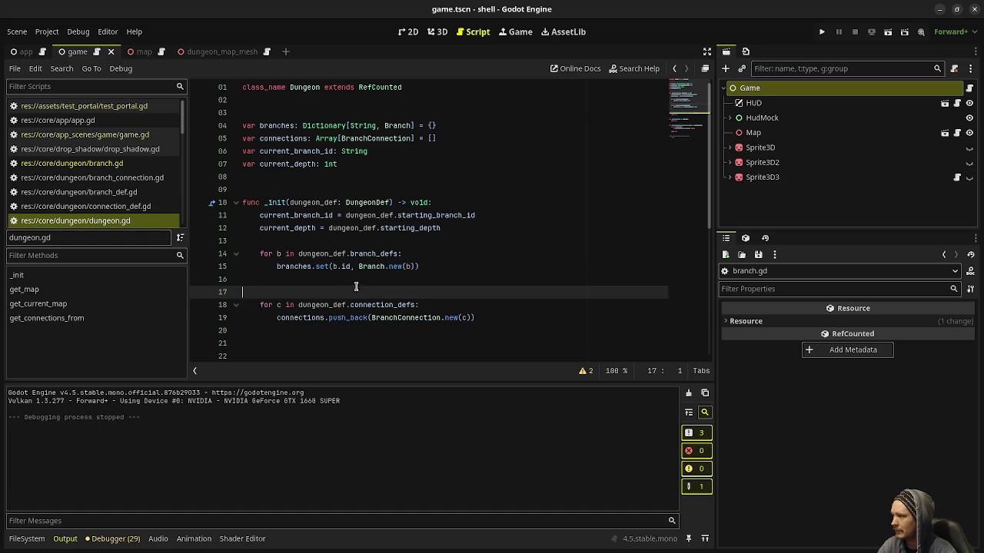
pyautogui.press('BackSpace')
# Step: Highlight branch_defs, the Branch.new(b) call and connection_defs in the loops
pyautogui.click(376, 257)
pyautogui.doubleClick(376, 257)
pyautogui.moveTo(358, 267); pyautogui.dragTo(412, 267)
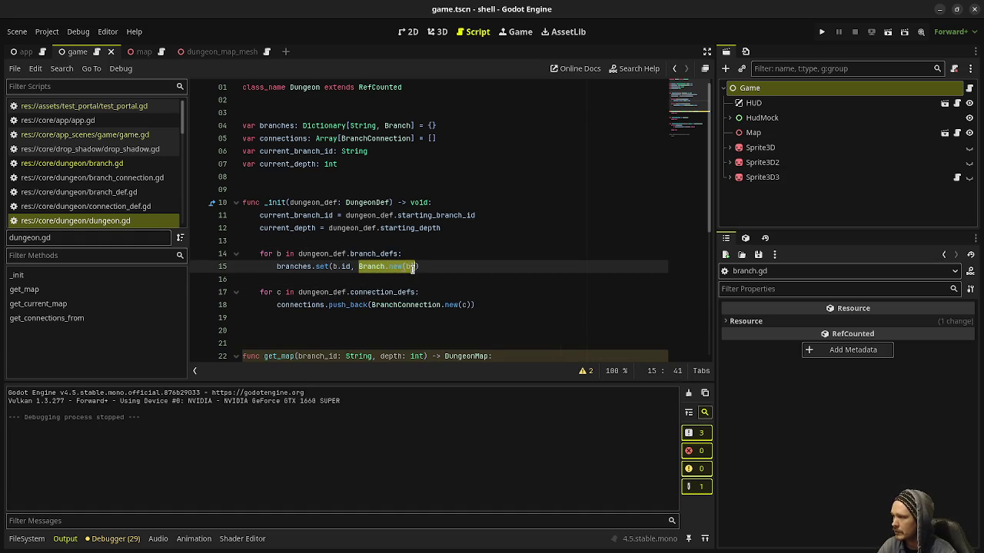
pyautogui.doubleClick(360, 293)
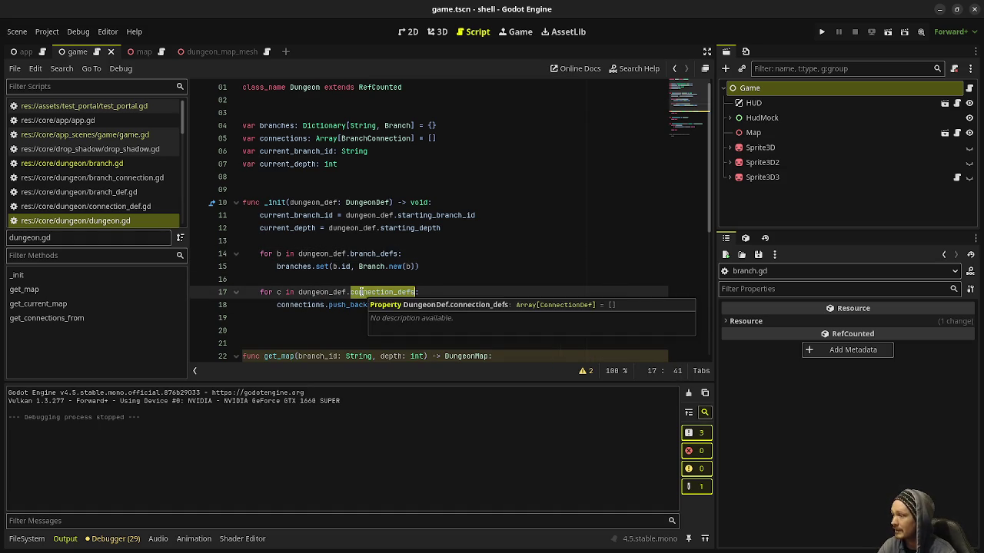
# Step: Select the Game node in the Scene dock to show its Branch Defs
pyautogui.click(761, 103)
pyautogui.press('Down')
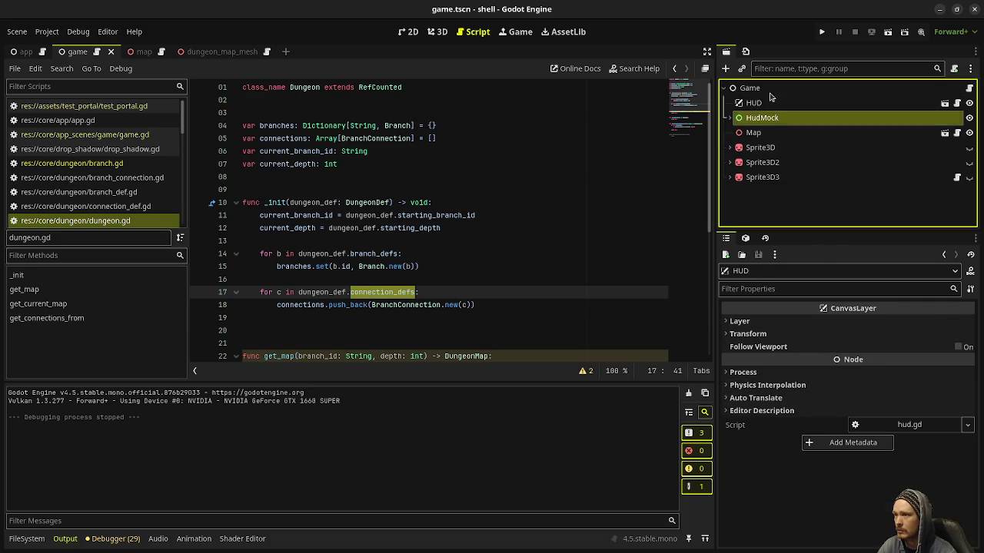
pyautogui.click(768, 88)
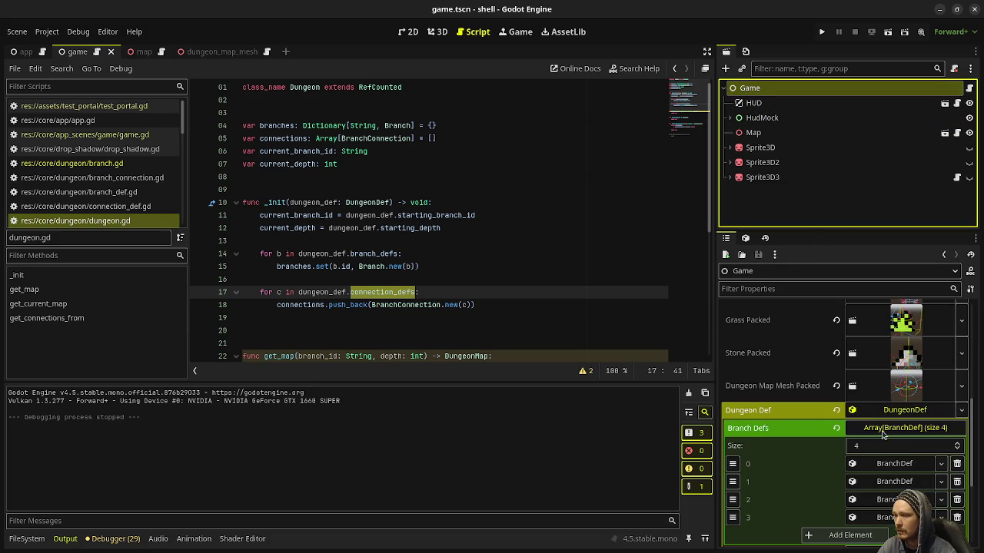